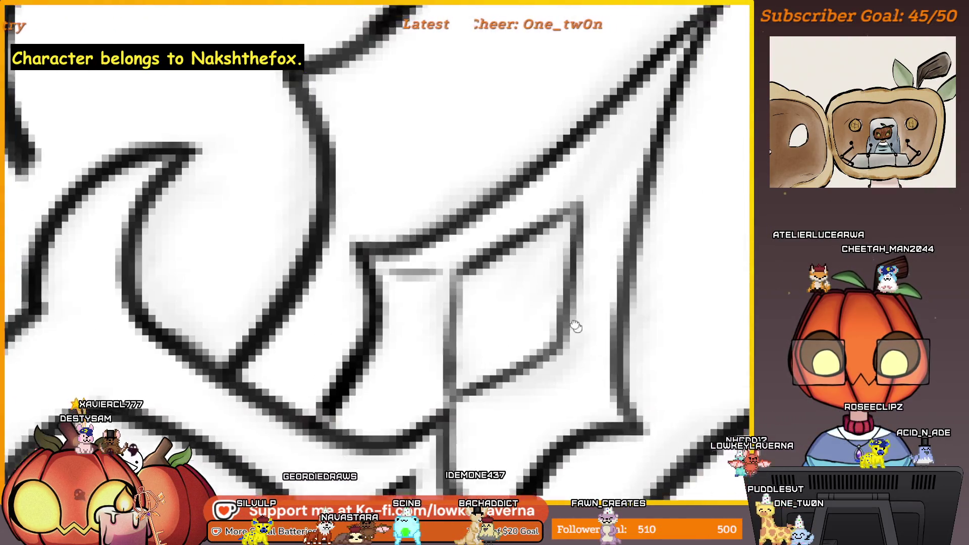
Step: Shade the inside edge of the sword guard's spike with a faint grey stroke
drag(413, 464, 572, 443)
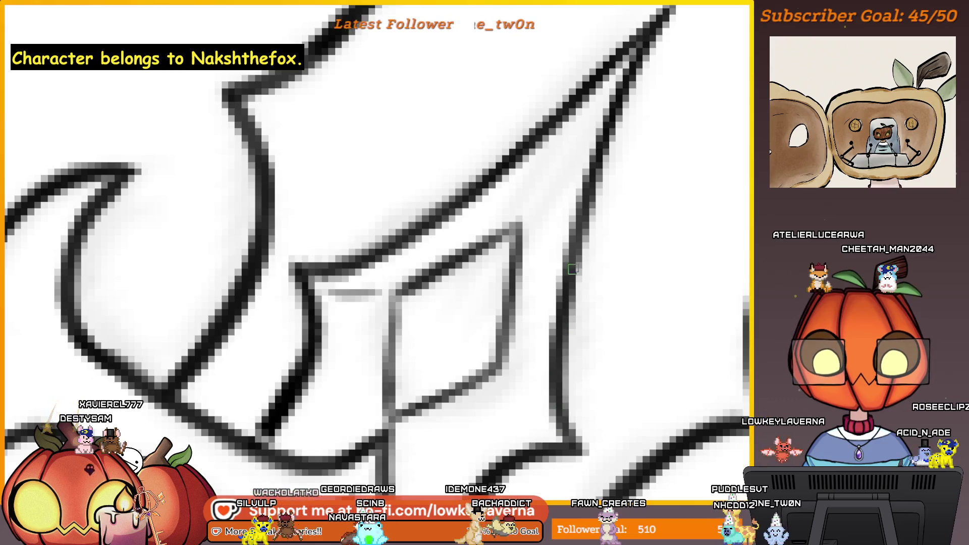
drag(573, 269, 575, 365)
scroll(639, 180, down, 3)
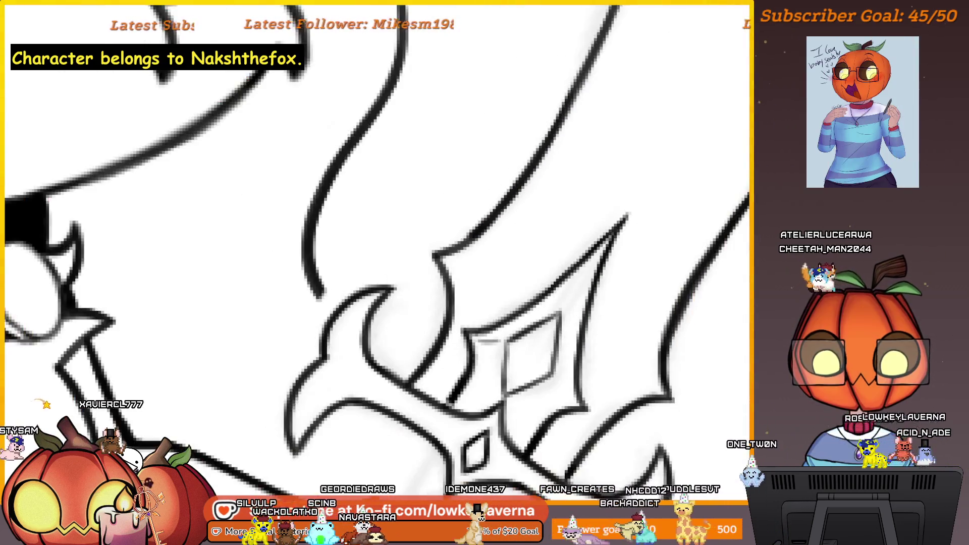
scroll(628, 372, up, 3)
scroll(508, 453, down, 2)
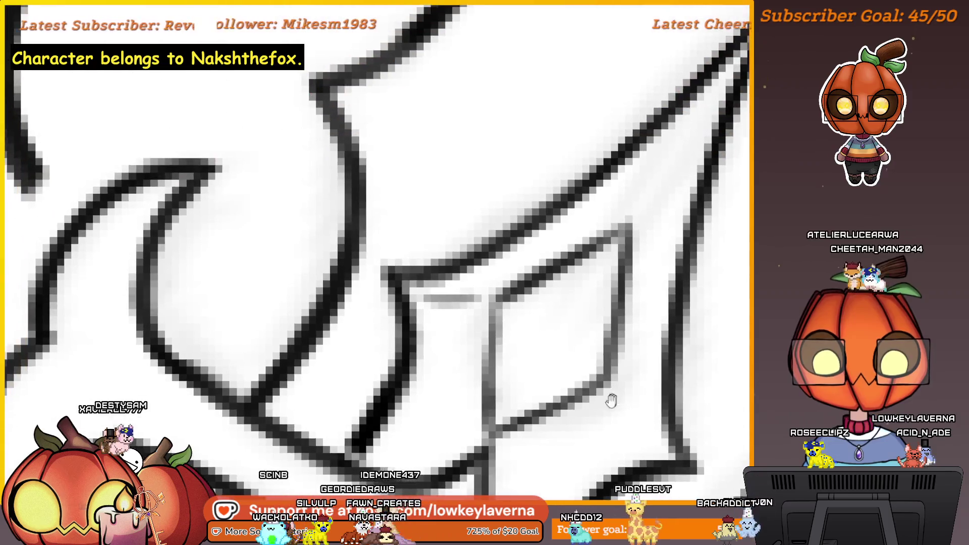
scroll(519, 436, up, 2)
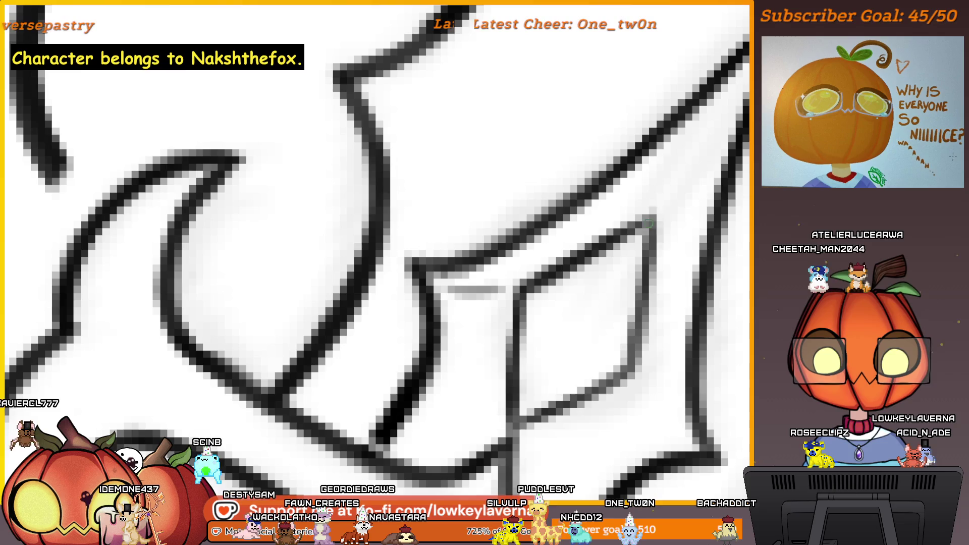
scroll(630, 405, left, 3)
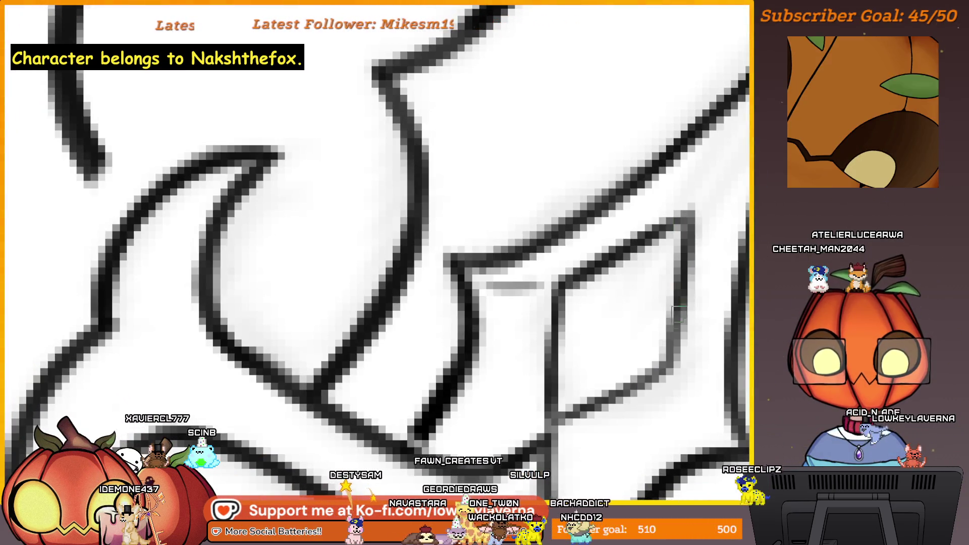
scroll(656, 384, down, 2)
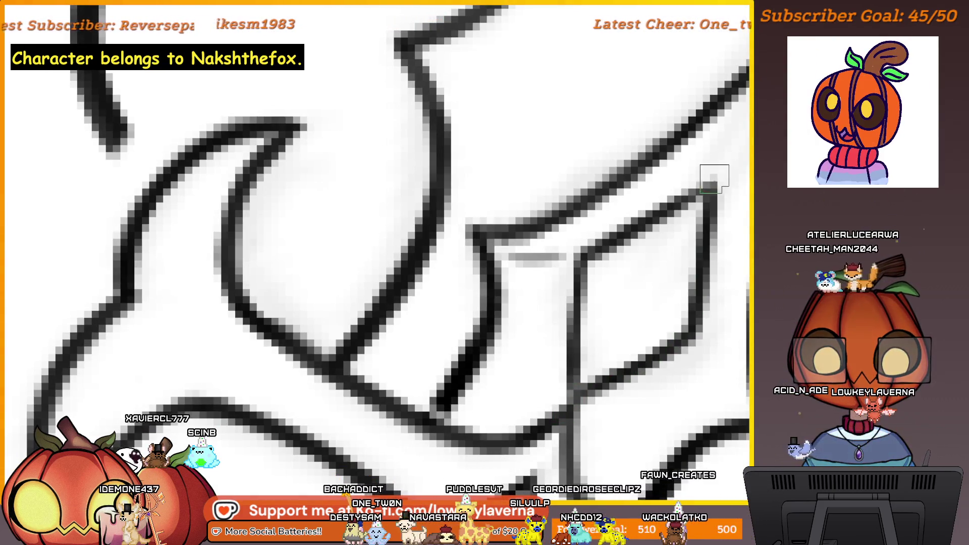
scroll(584, 348, down, 5)
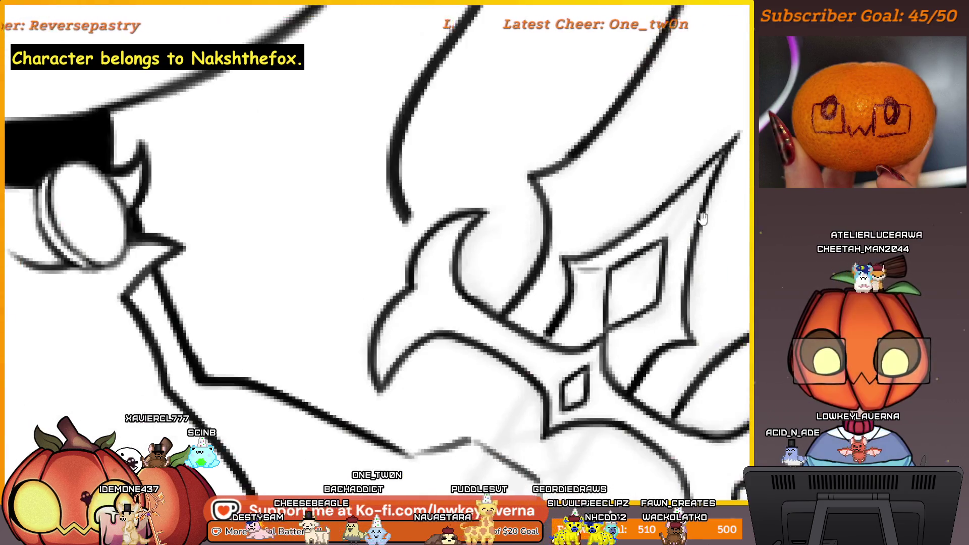
scroll(559, 334, up, 3)
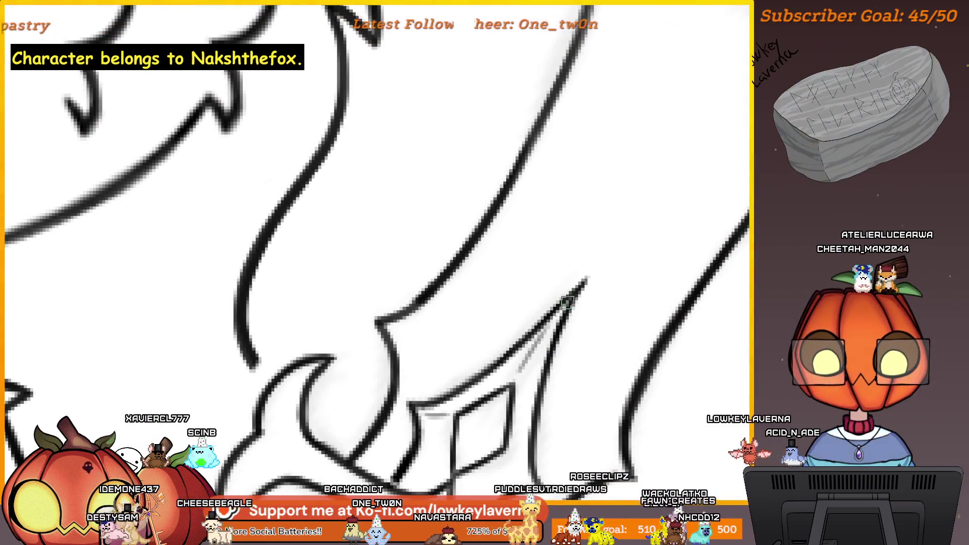
drag(523, 367, 561, 324)
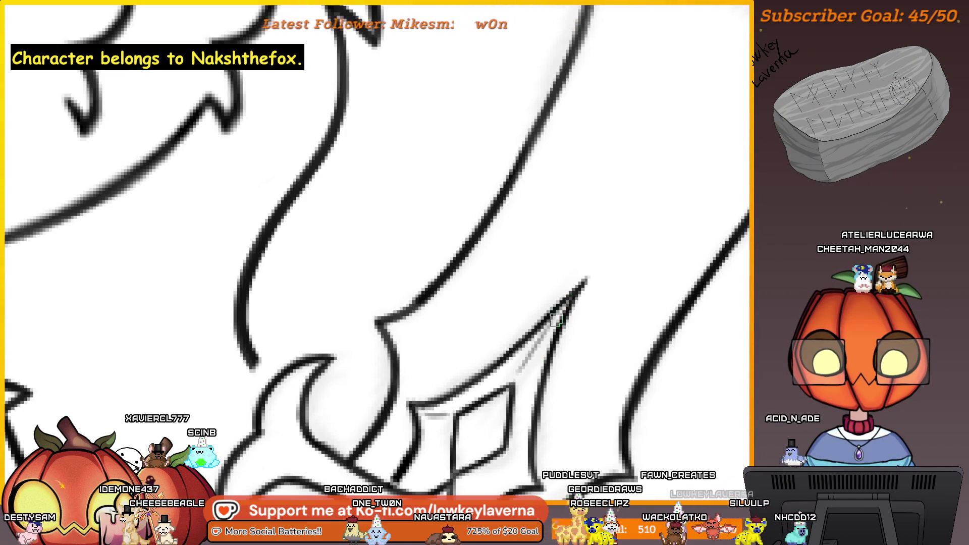
scroll(545, 372, down, 2)
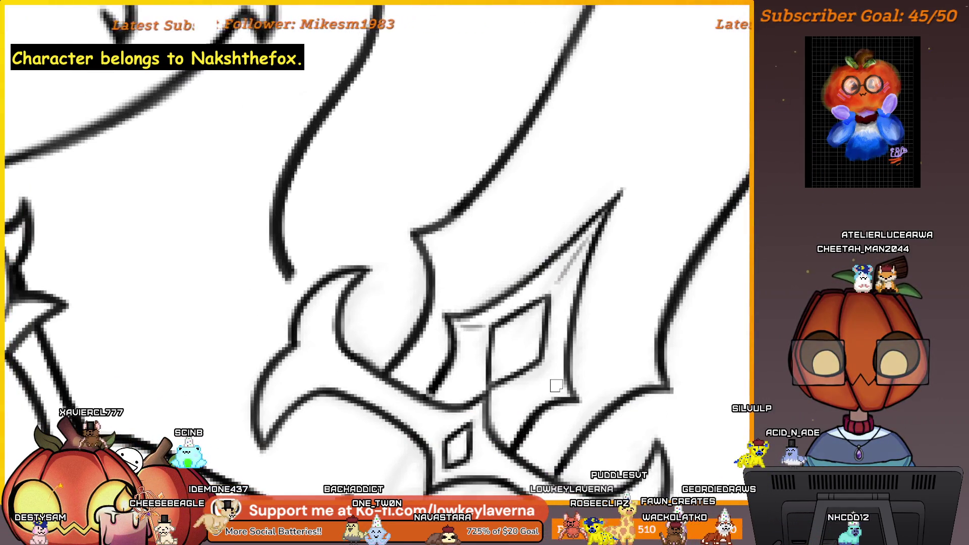
scroll(550, 376, down, 2)
scroll(571, 400, down, 3)
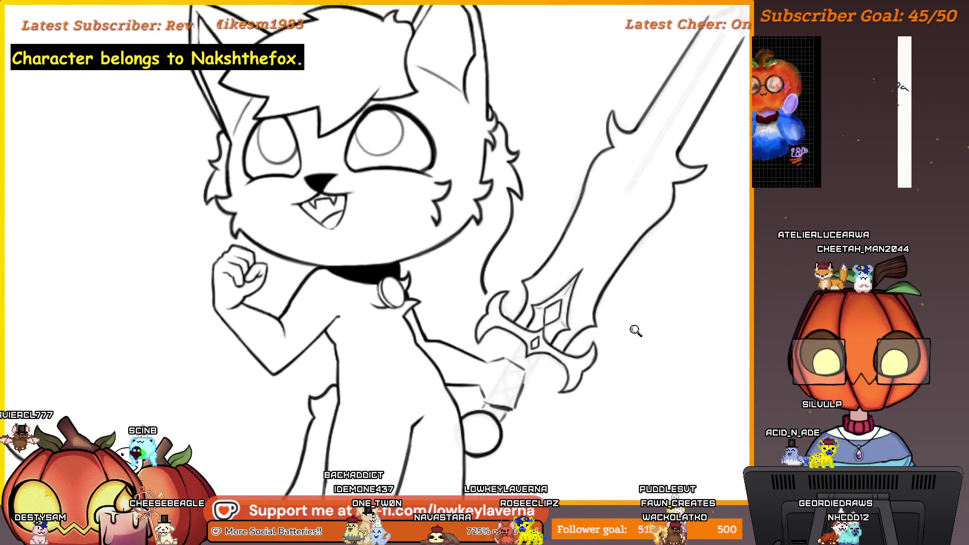
scroll(606, 413, down, 1)
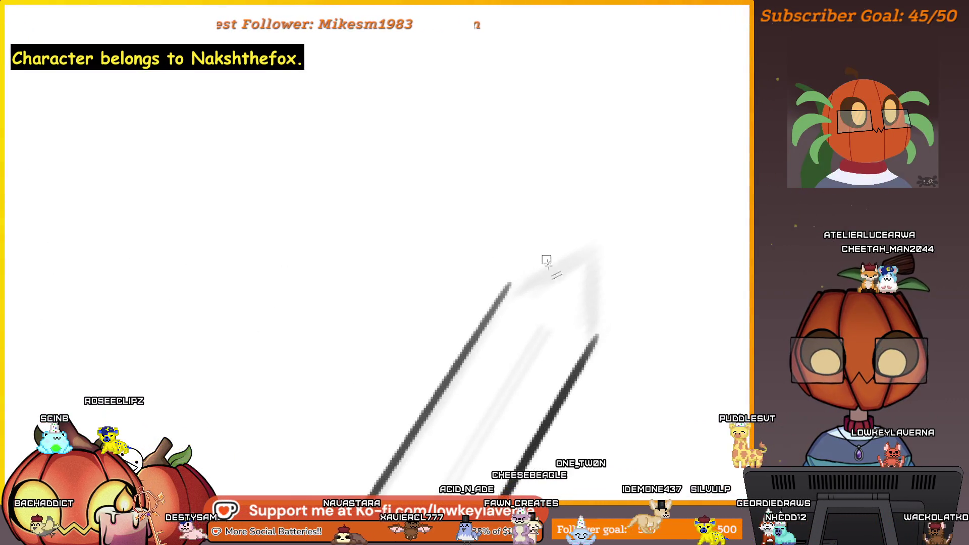
Step: Ink a dark stroke along the upper edge of the blade near its tip
drag(511, 282, 627, 234)
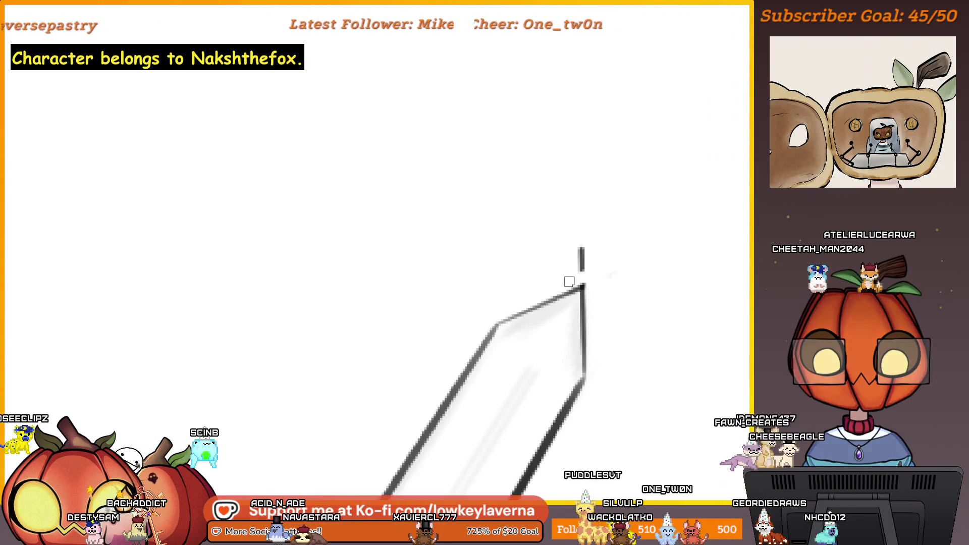
scroll(619, 228, down, 5)
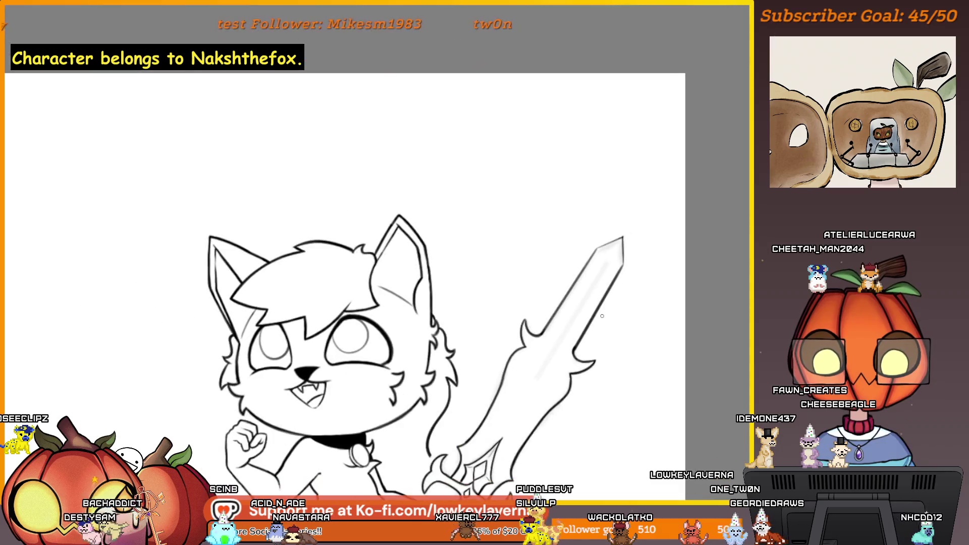
scroll(609, 280, up, 3)
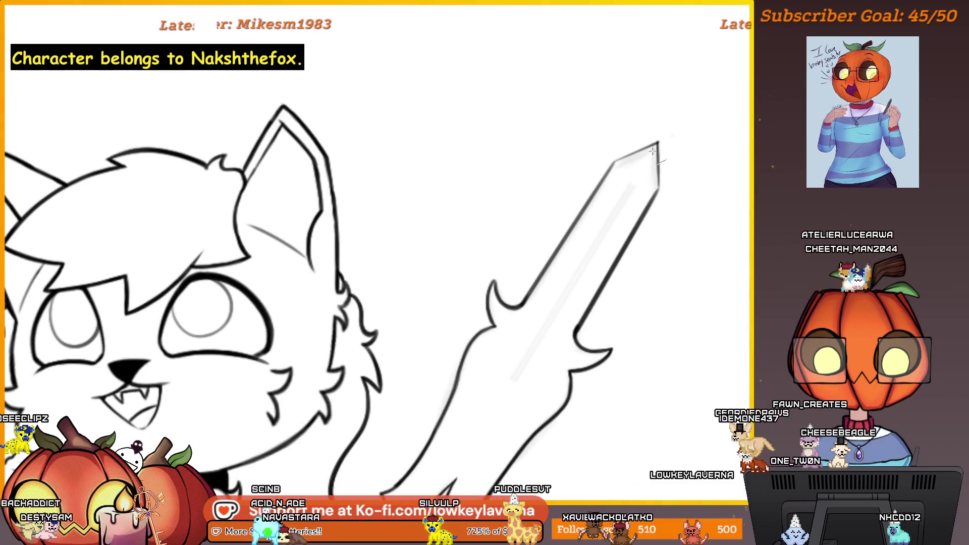
Step: Draw a long straight centre line down the middle of the blade
drag(655, 150, 489, 413)
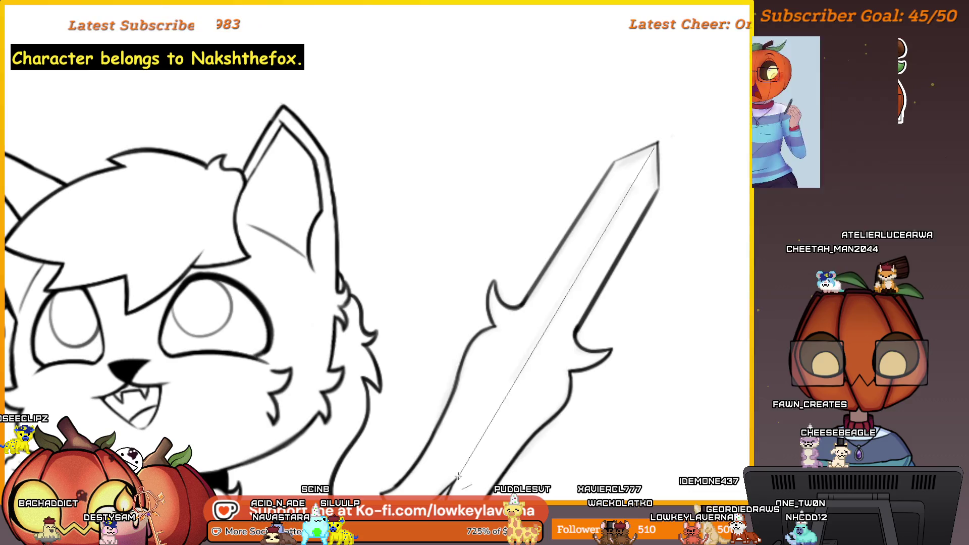
scroll(618, 322, down, 3)
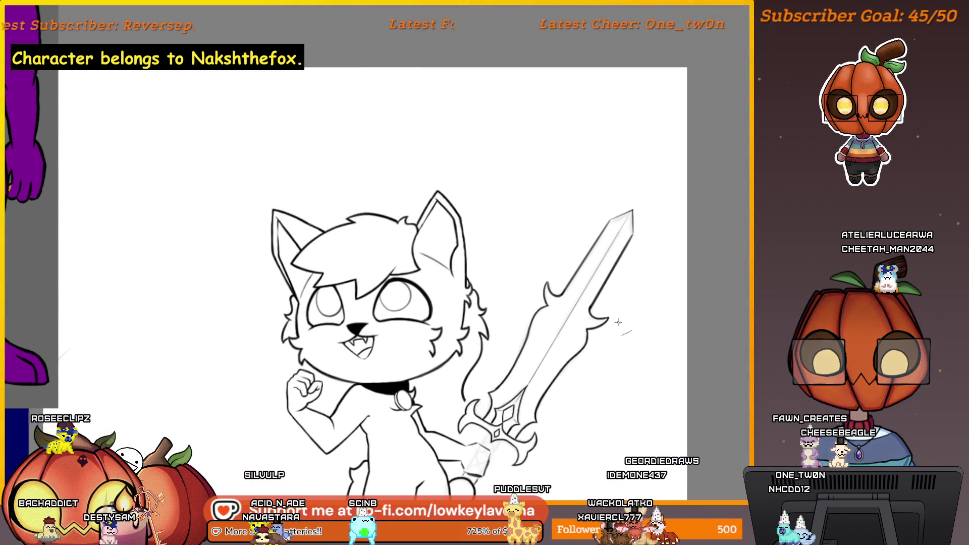
scroll(618, 322, up, 3)
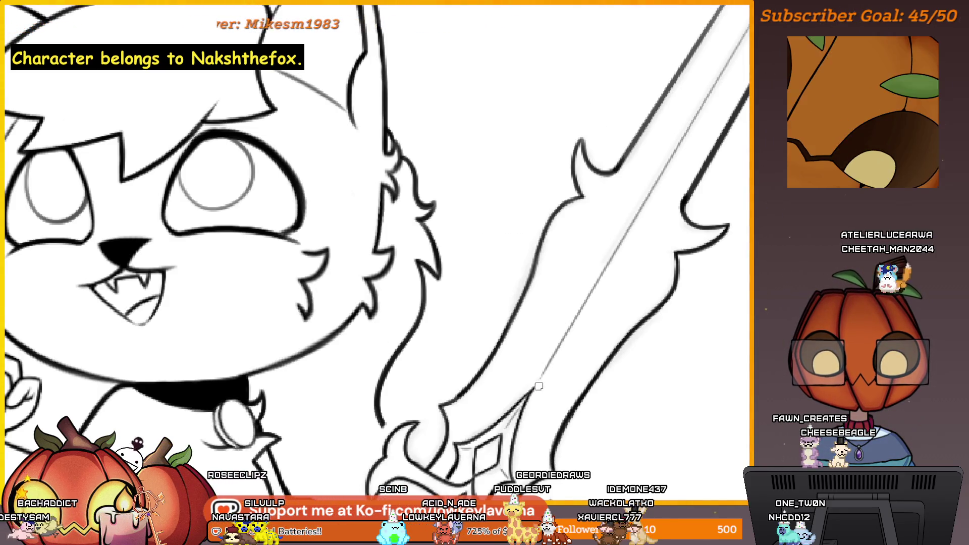
scroll(538, 382, down, 2)
scroll(537, 383, down, 2)
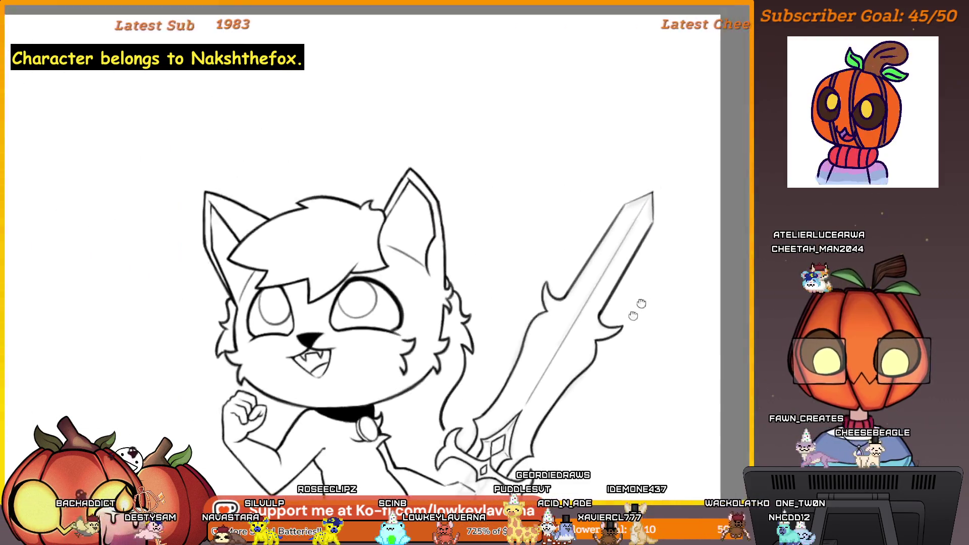
scroll(655, 154, up, 5)
scroll(637, 219, up, 2)
scroll(617, 216, up, 1)
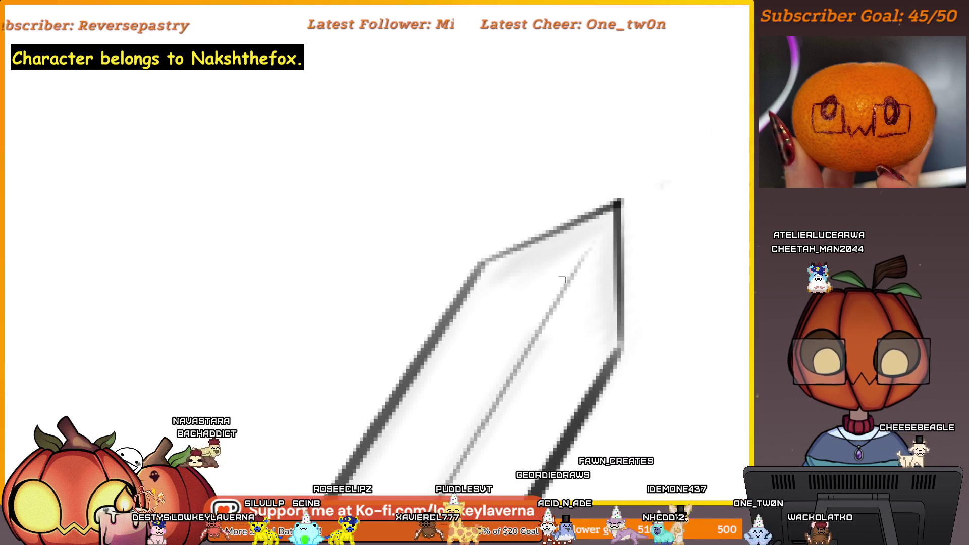
scroll(562, 279, down, 2)
scroll(611, 253, down, 2)
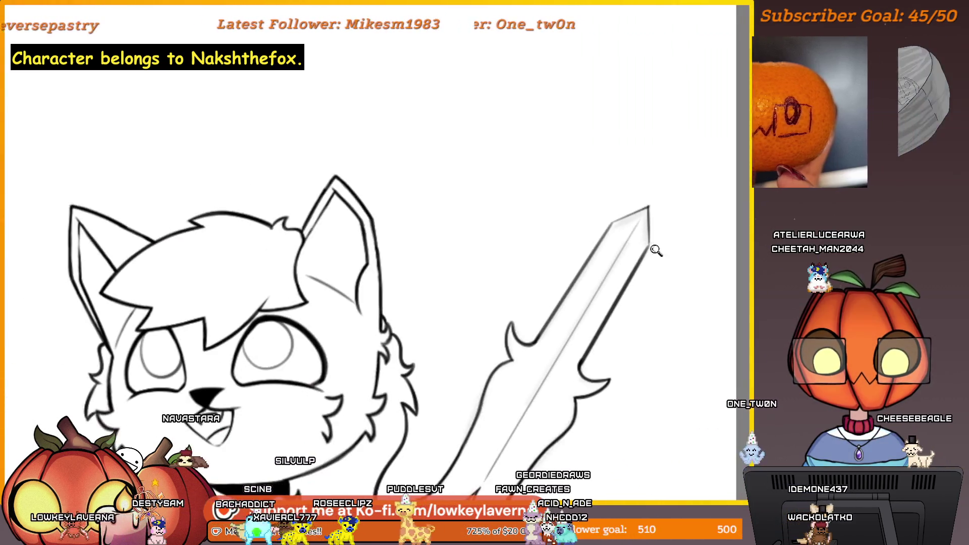
scroll(656, 250, up, 2)
scroll(652, 197, up, 1)
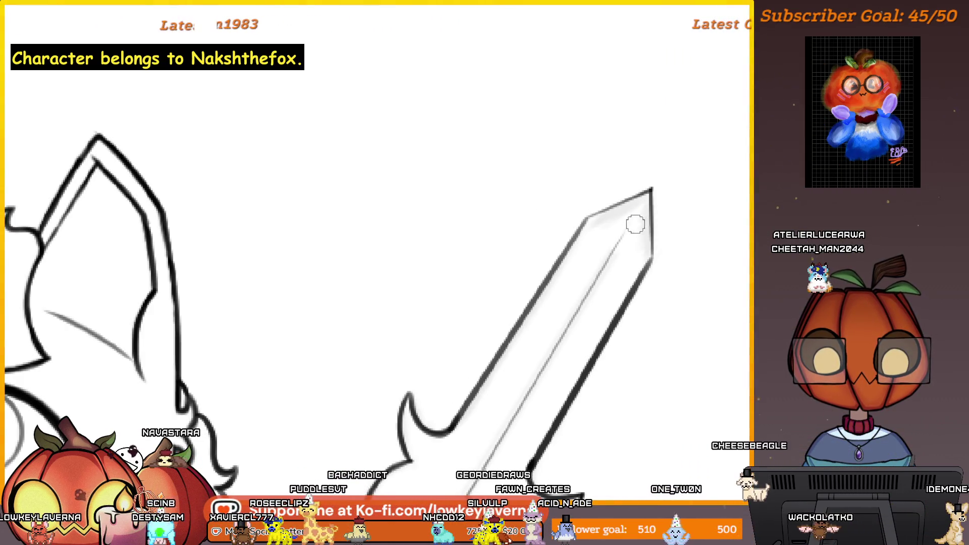
scroll(633, 250, down, 1)
scroll(643, 318, down, 1)
scroll(619, 334, up, 2)
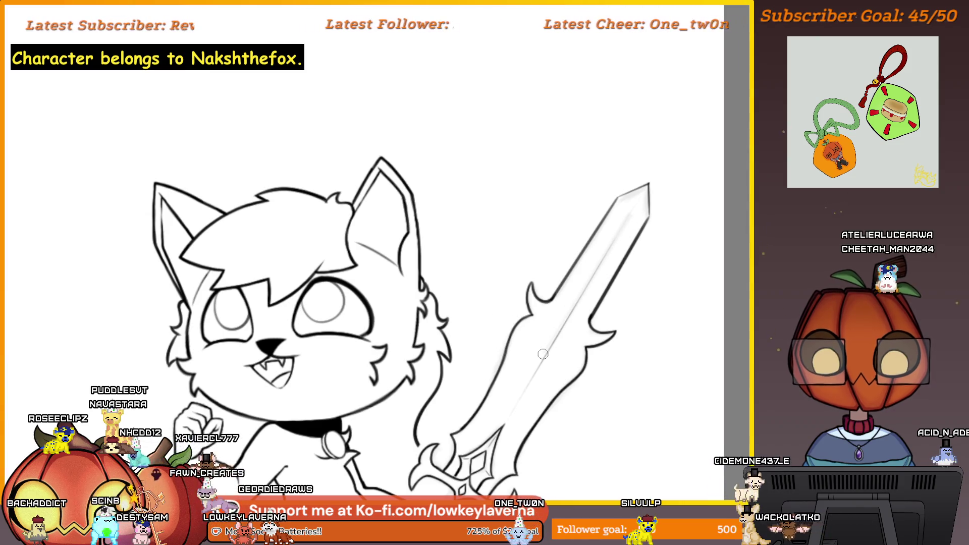
scroll(602, 284, down, 3)
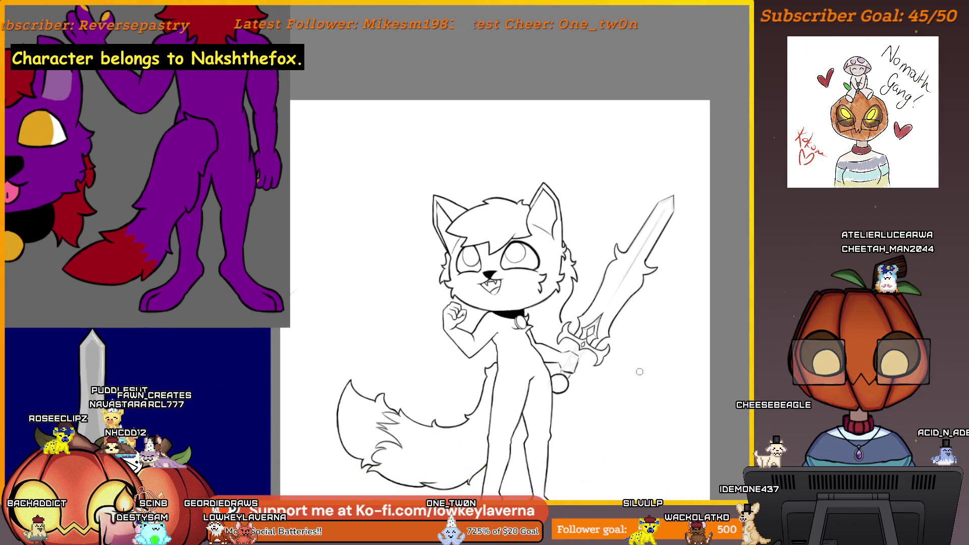
scroll(629, 383, down, 2)
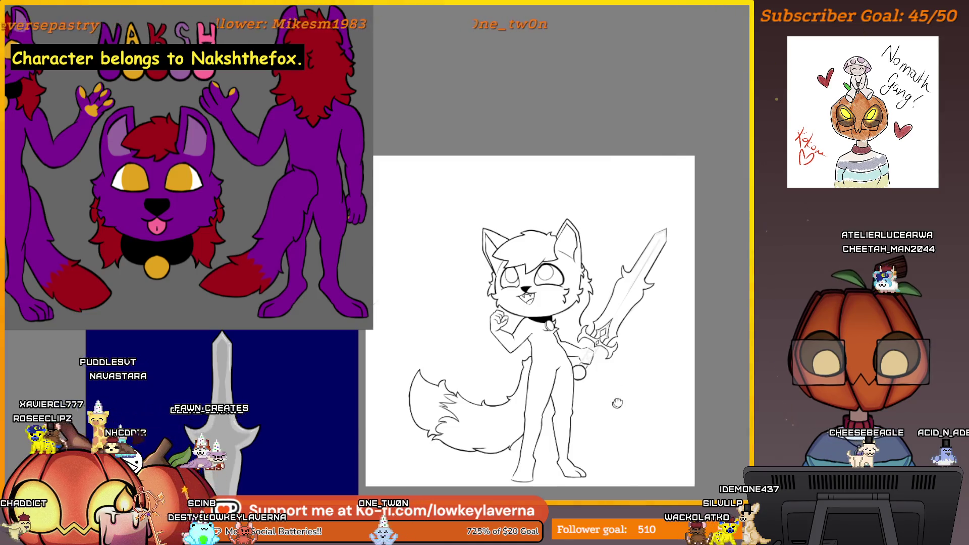
scroll(617, 403, down, 2)
scroll(667, 419, down, 2)
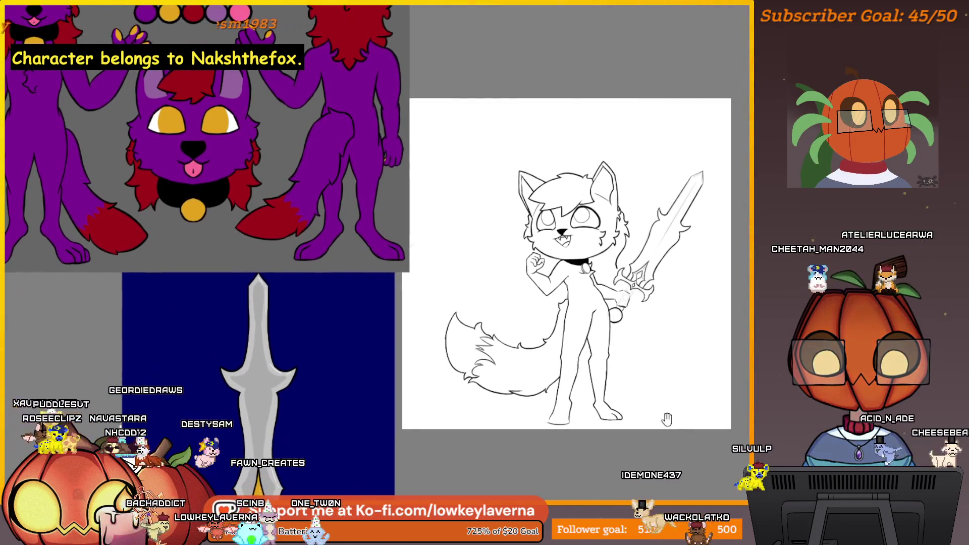
mouse_move(667, 419)
mouse_down()
mouse_move(636, 381)
mouse_move(662, 383)
mouse_up()
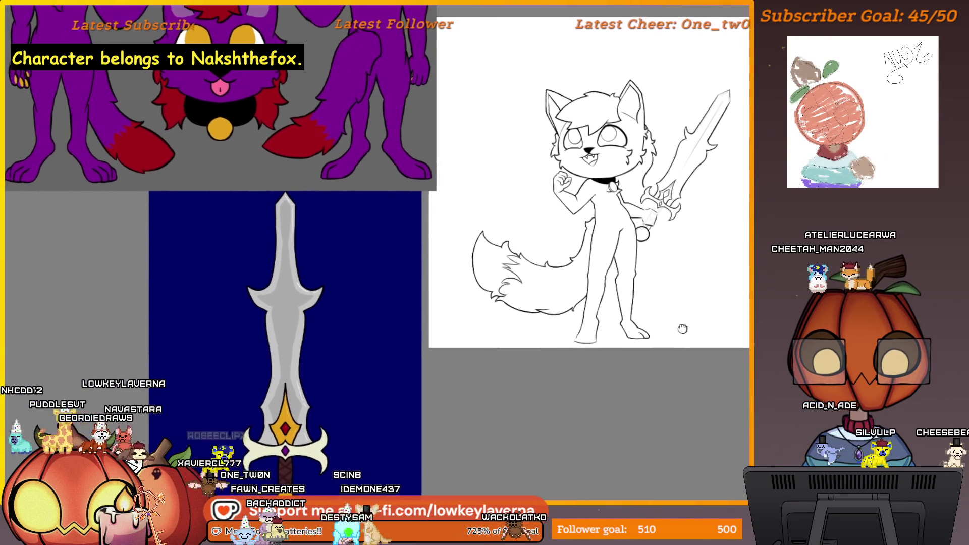
drag(683, 329, 613, 434)
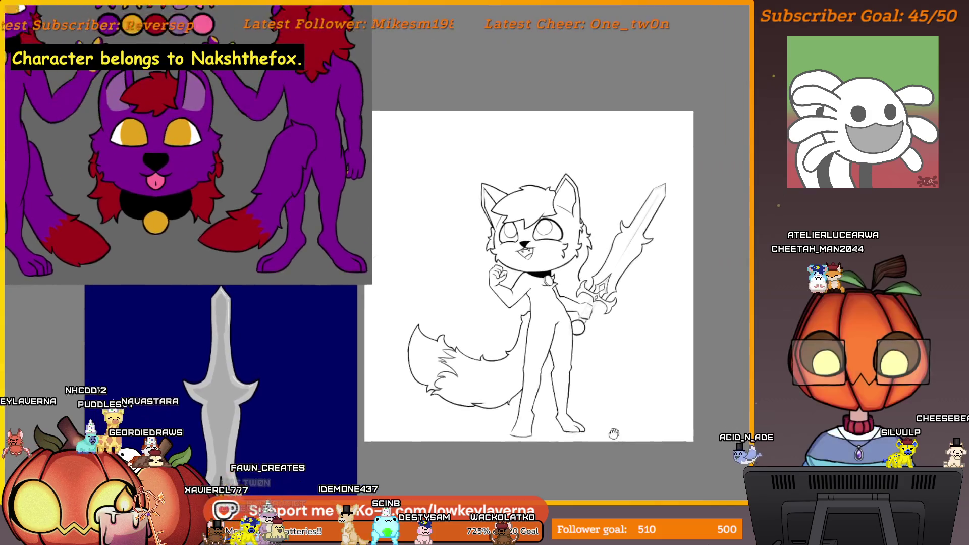
scroll(606, 291, up, 5)
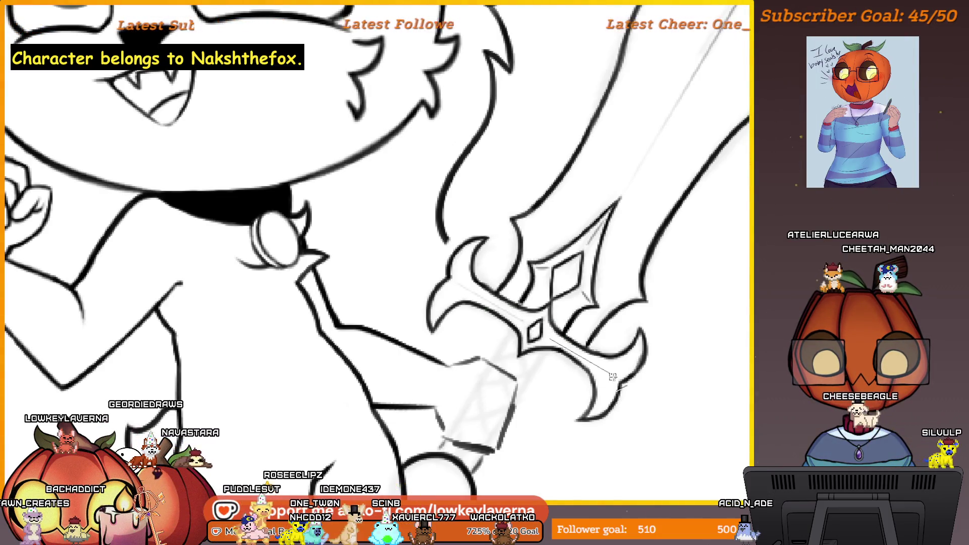
scroll(649, 384, down, 3)
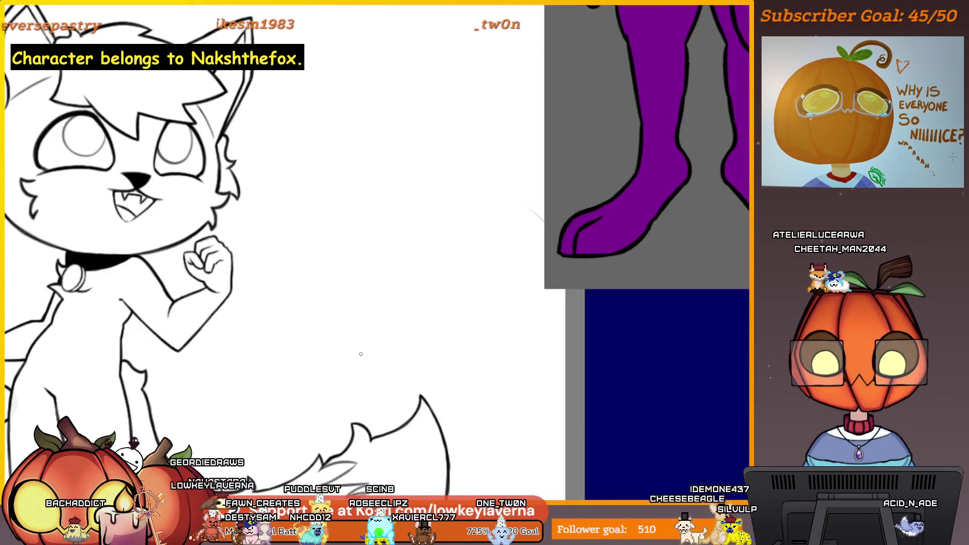
Step: Mirror the canvas view and zoom in on the sword hilt
key(h)
drag(466, 390, 583, 333)
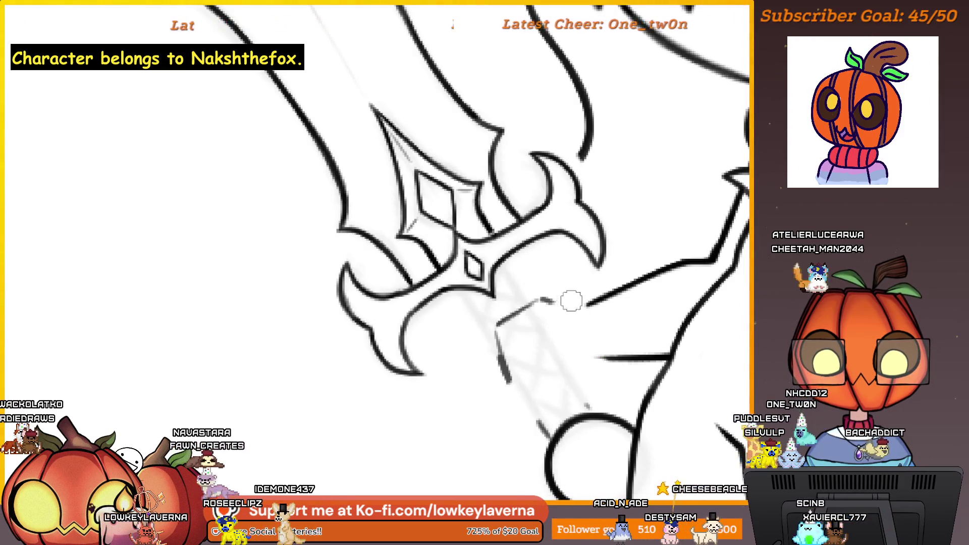
Step: Remove the stray stroke near the grip and draw curved finger lines wrapping the grip
drag(572, 302, 518, 307)
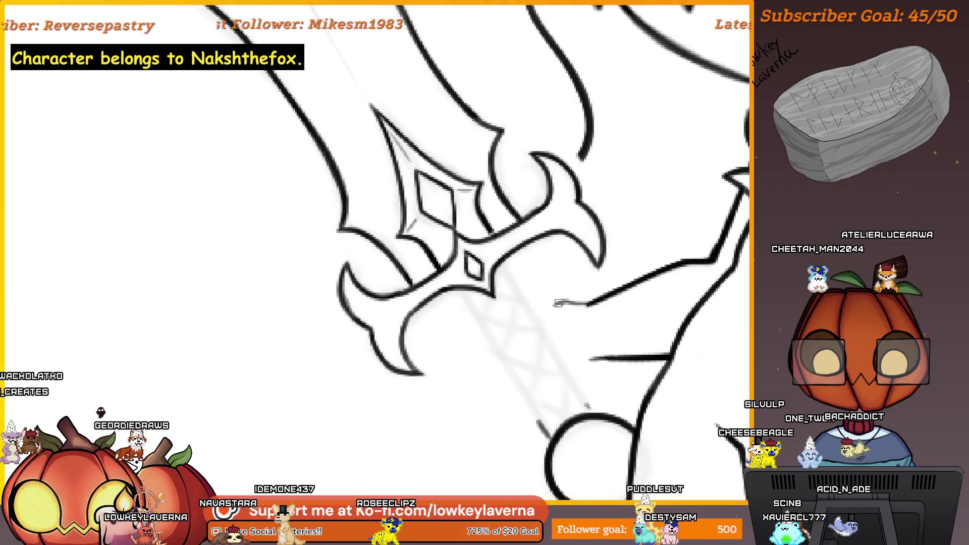
key(ctrl+z)
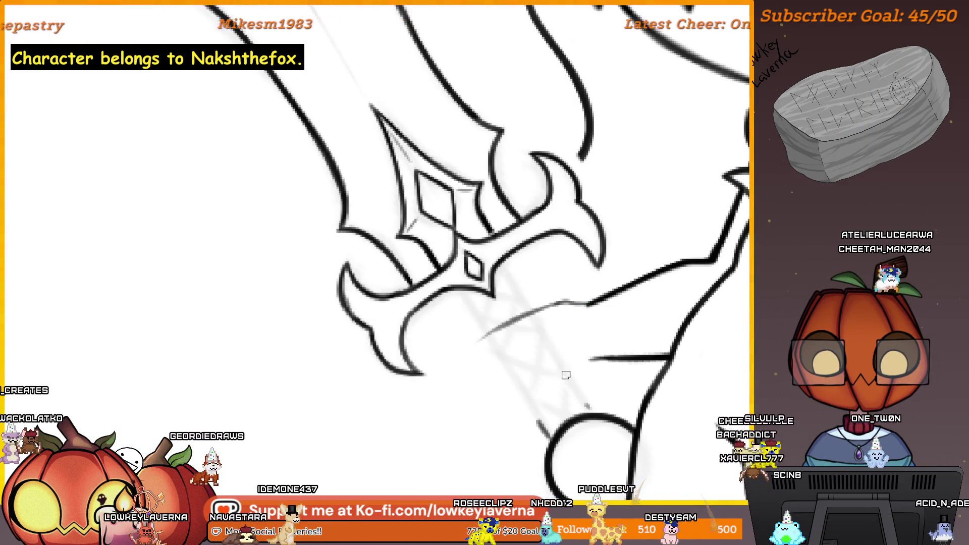
click(581, 327)
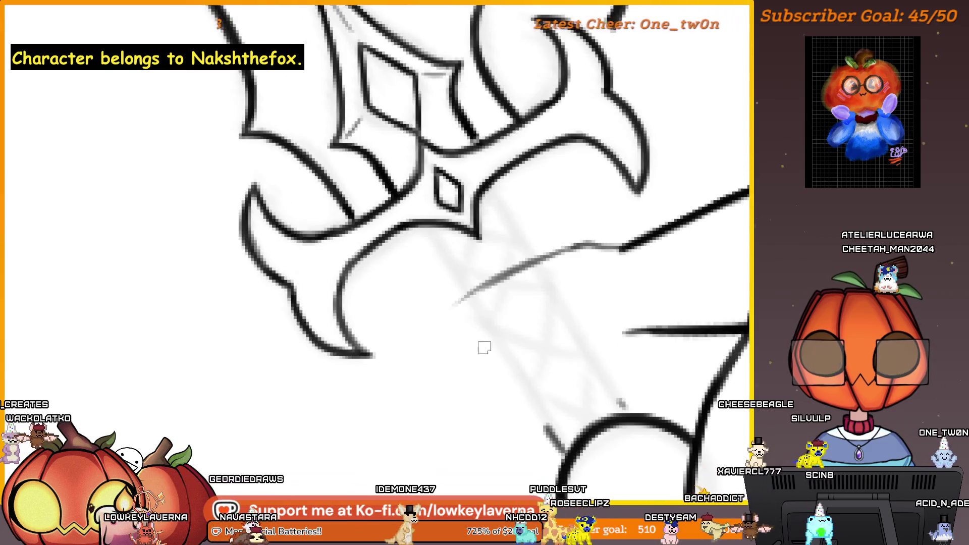
drag(530, 307, 484, 362)
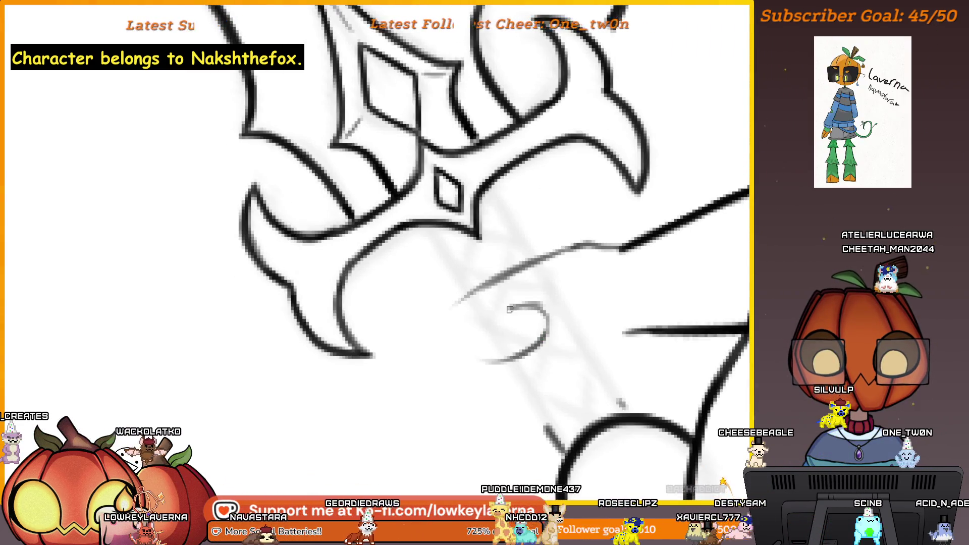
drag(479, 317, 534, 305)
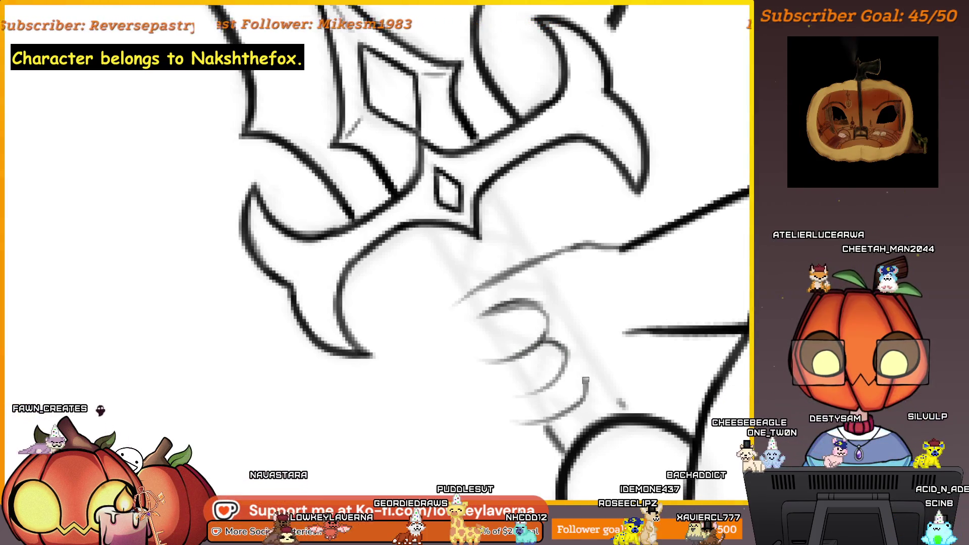
scroll(613, 334, down, 5)
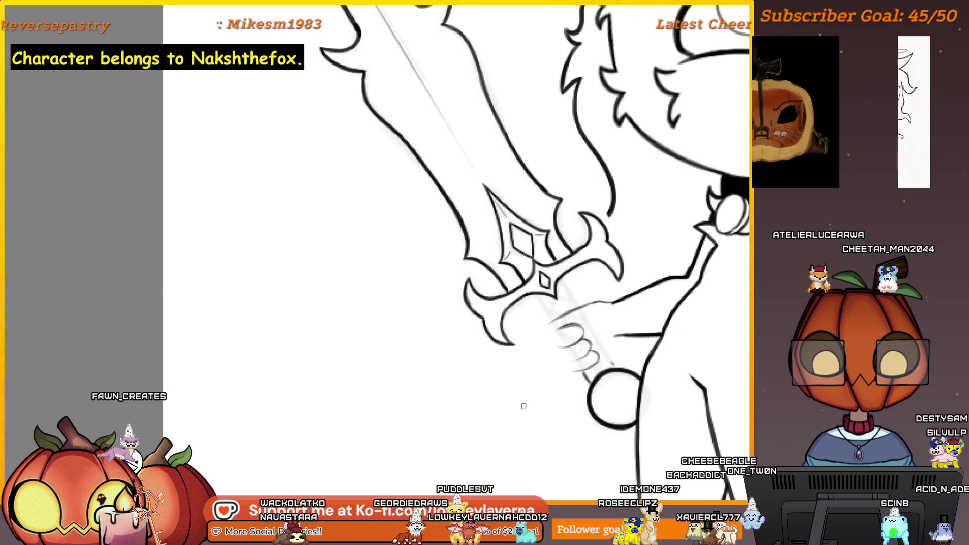
Step: Sketch faint finger curves closing around the sword grip, mirroring the view to check
key(m)
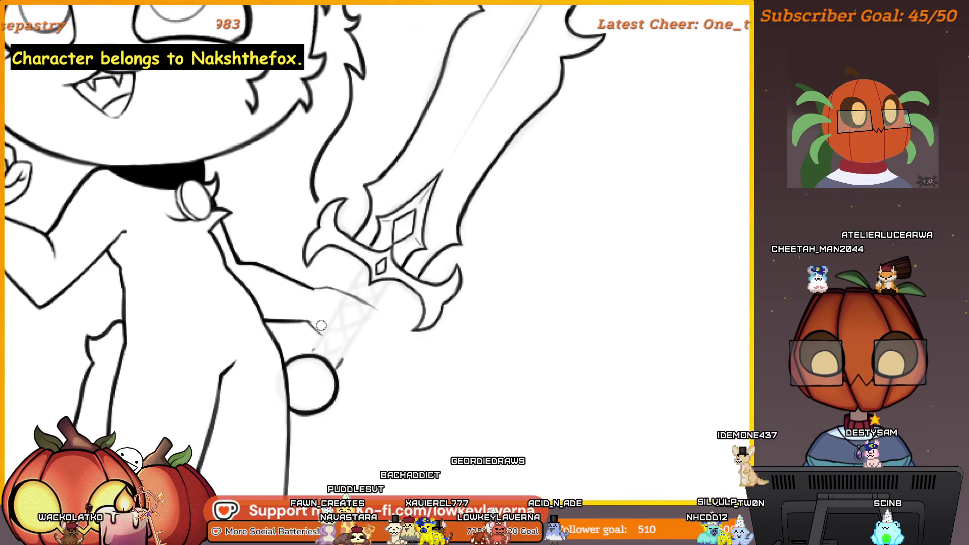
drag(419, 395, 545, 406)
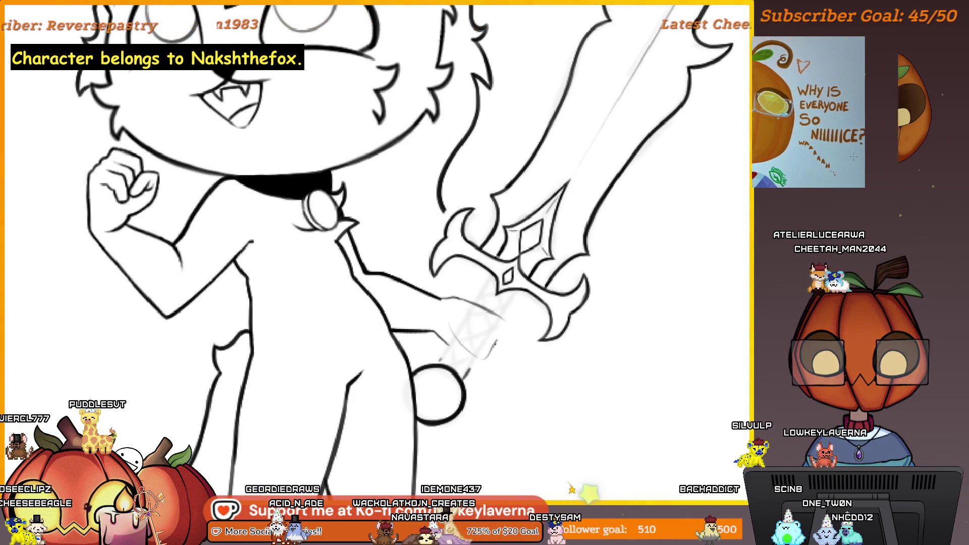
drag(453, 326, 485, 314)
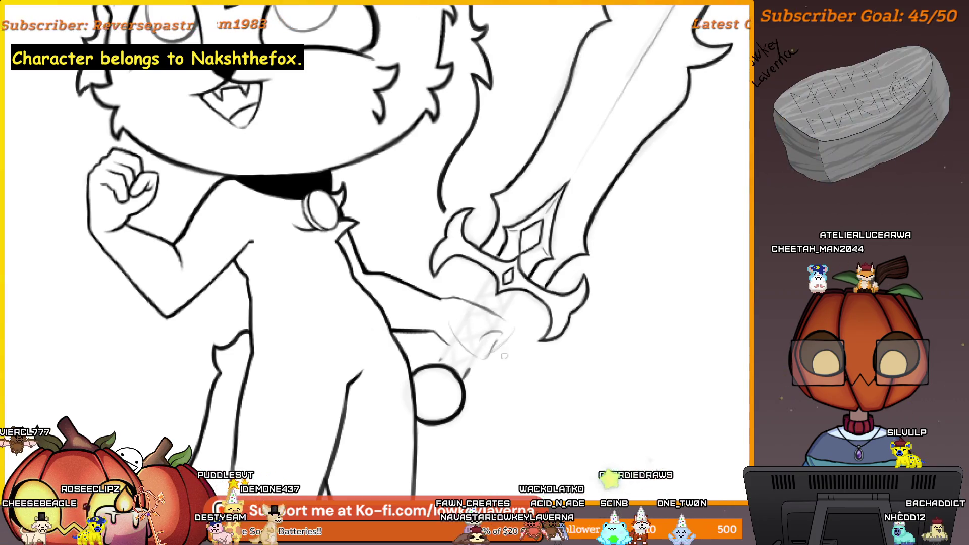
key(m)
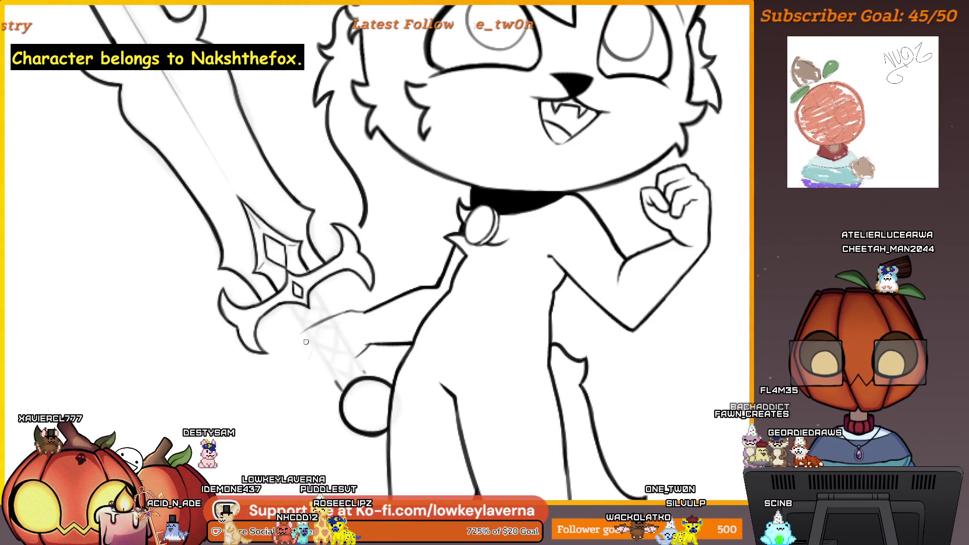
drag(308, 344, 326, 375)
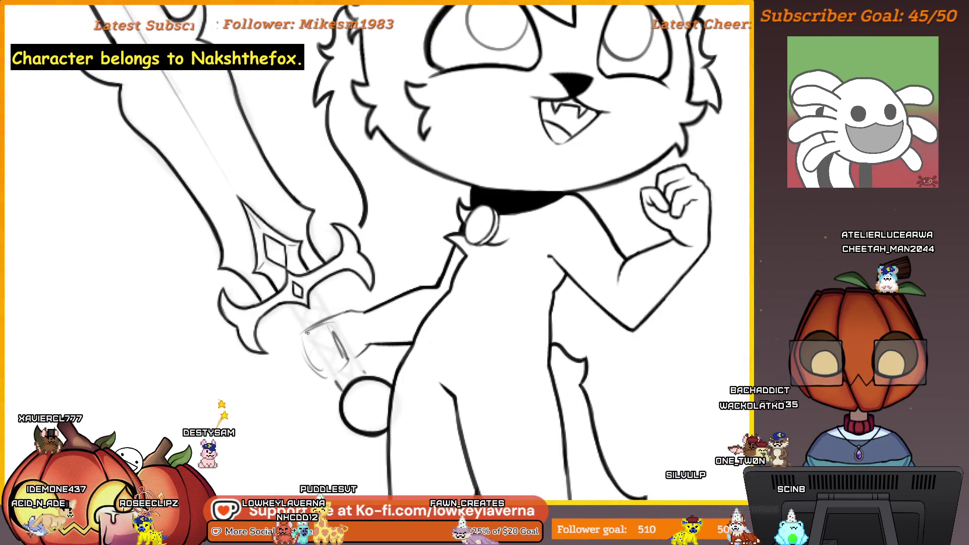
drag(346, 346, 355, 324)
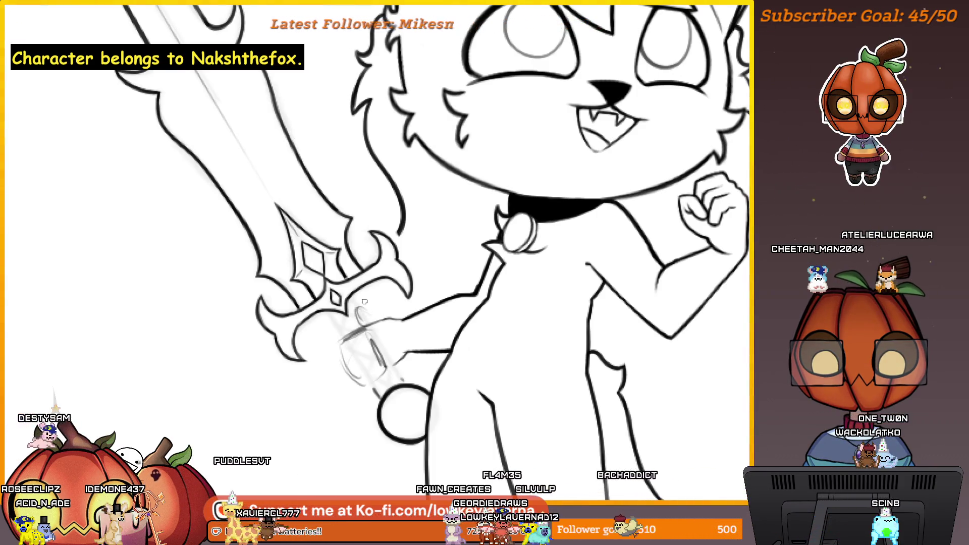
scroll(448, 367, down, 3)
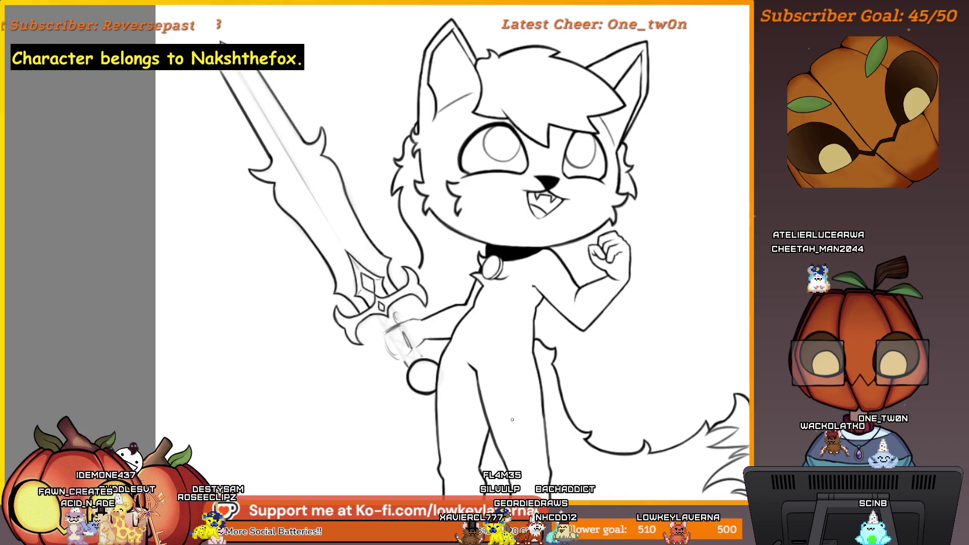
key(m)
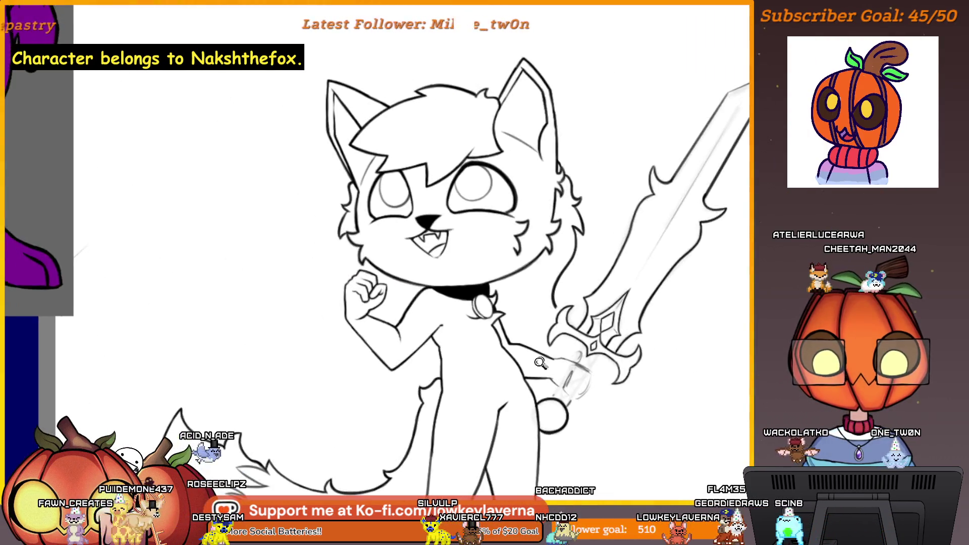
click(540, 363)
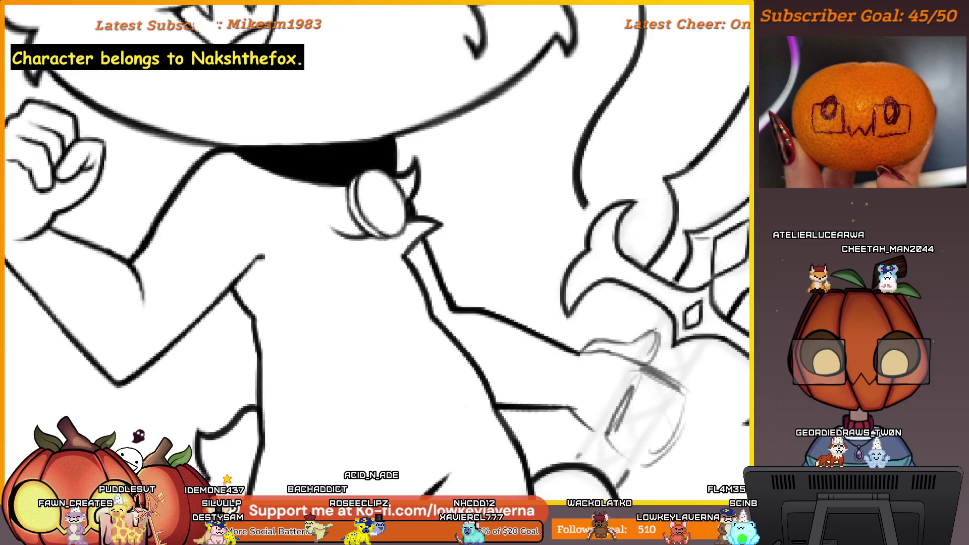
scroll(647, 352, down, 2)
scroll(644, 354, down, 2)
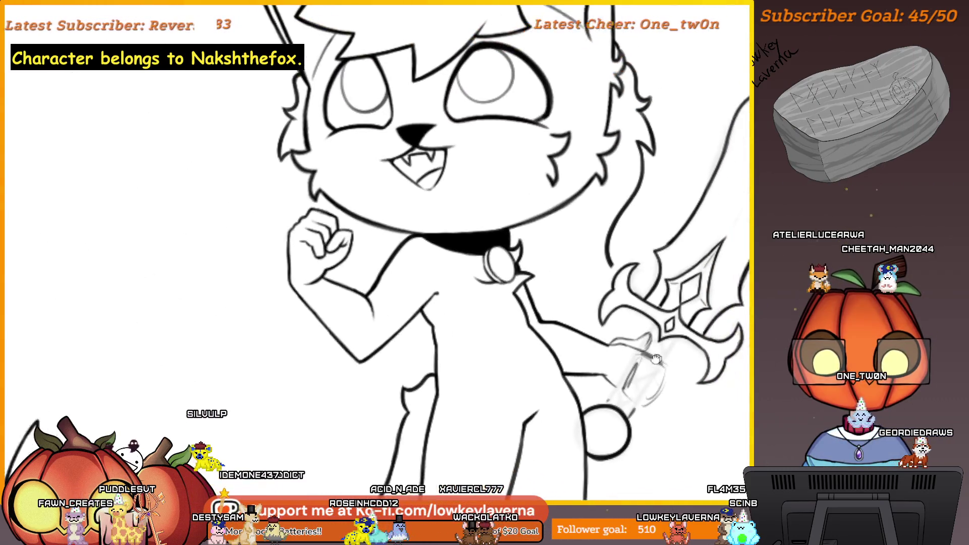
scroll(640, 356, down, 1)
scroll(621, 370, up, 3)
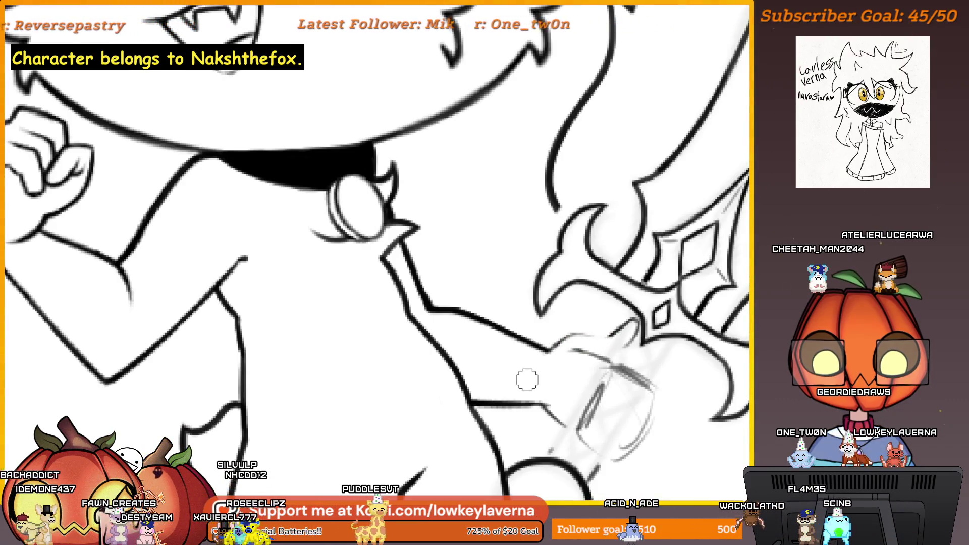
scroll(553, 343, up, 2)
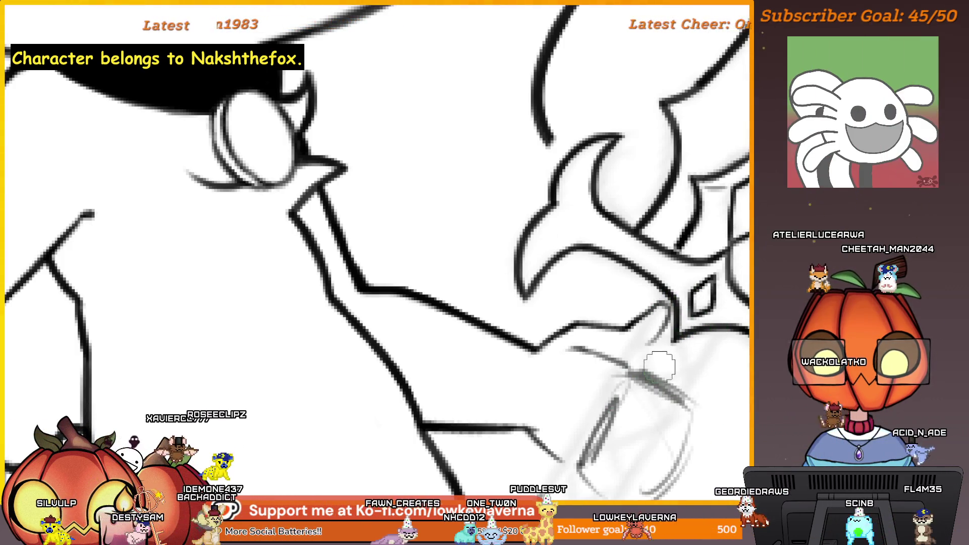
drag(671, 405, 662, 397)
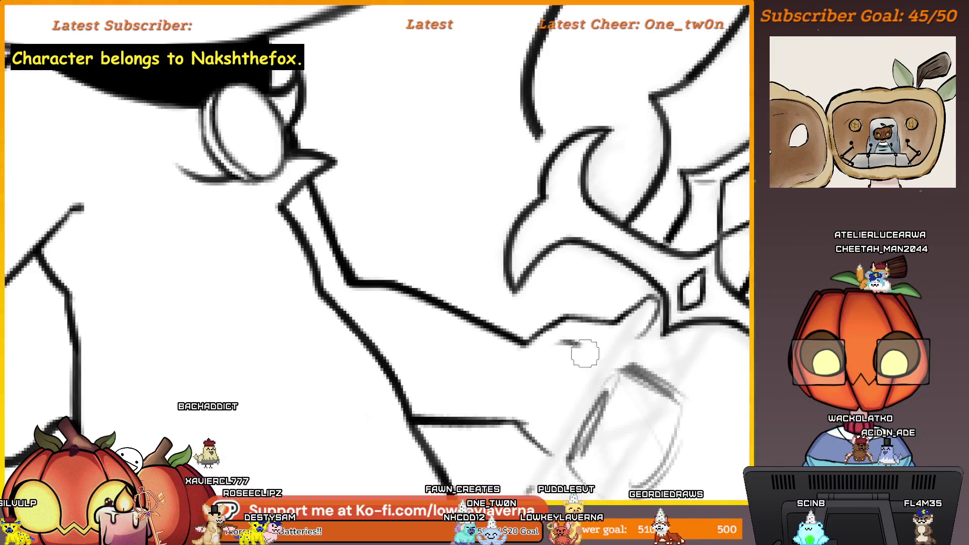
scroll(606, 363, down, 3)
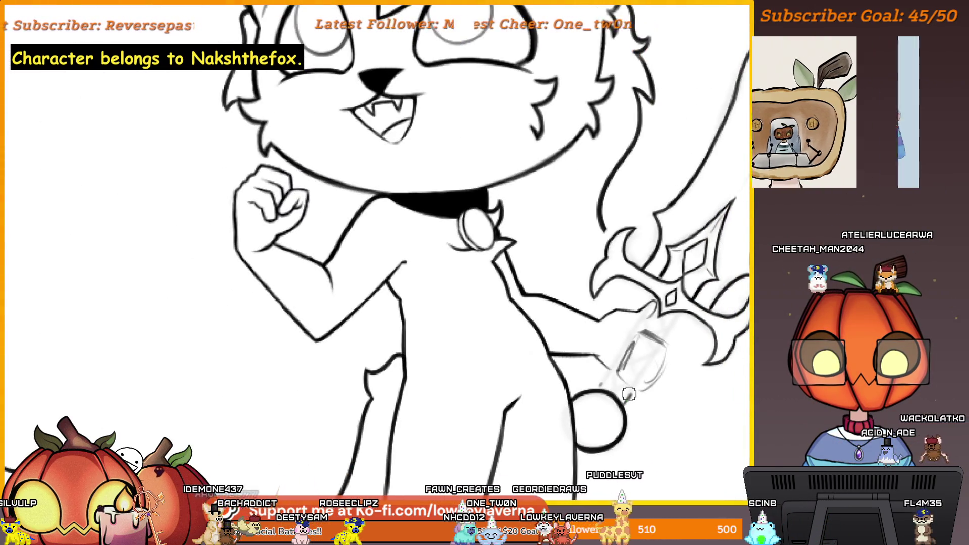
scroll(648, 321, up, 3)
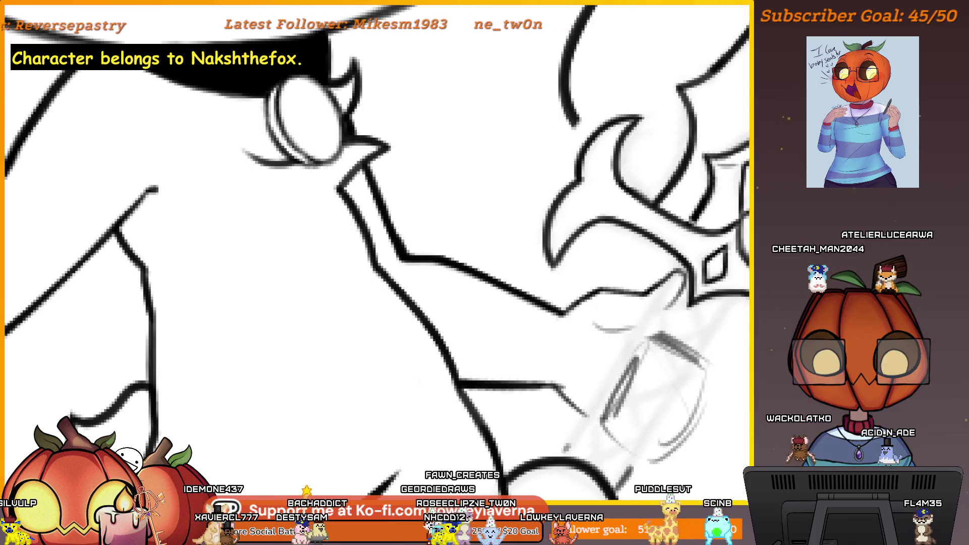
drag(636, 328, 620, 333)
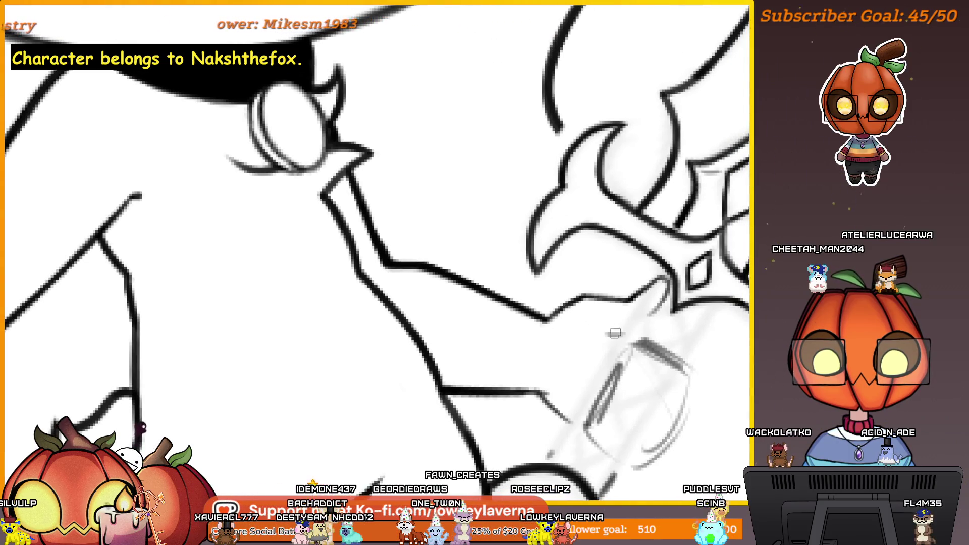
scroll(621, 334, down, 1)
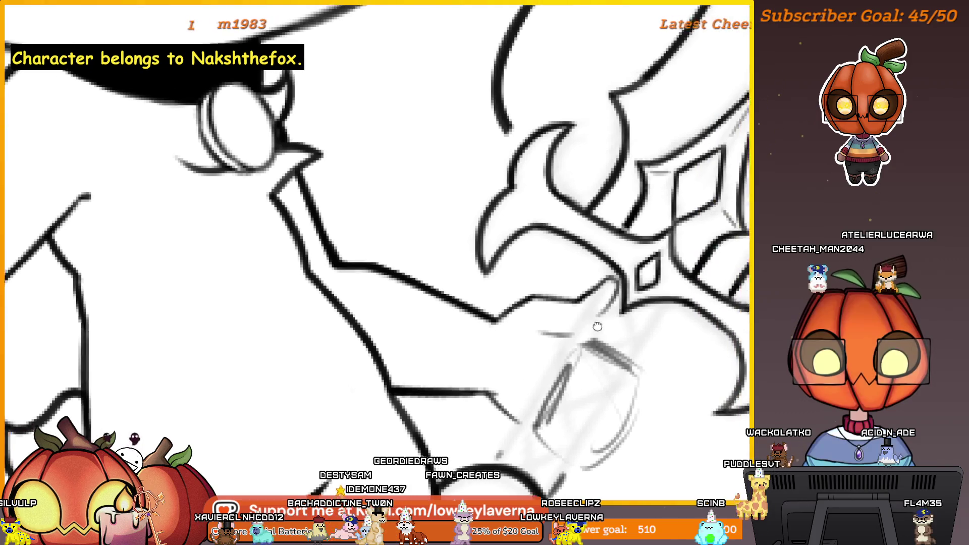
scroll(622, 331, up, 1)
scroll(625, 330, down, 2)
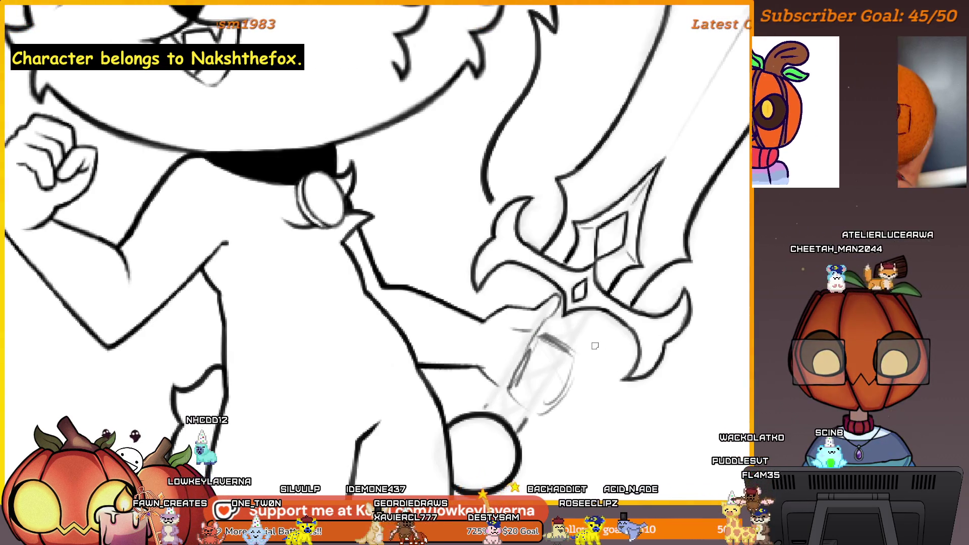
key(m)
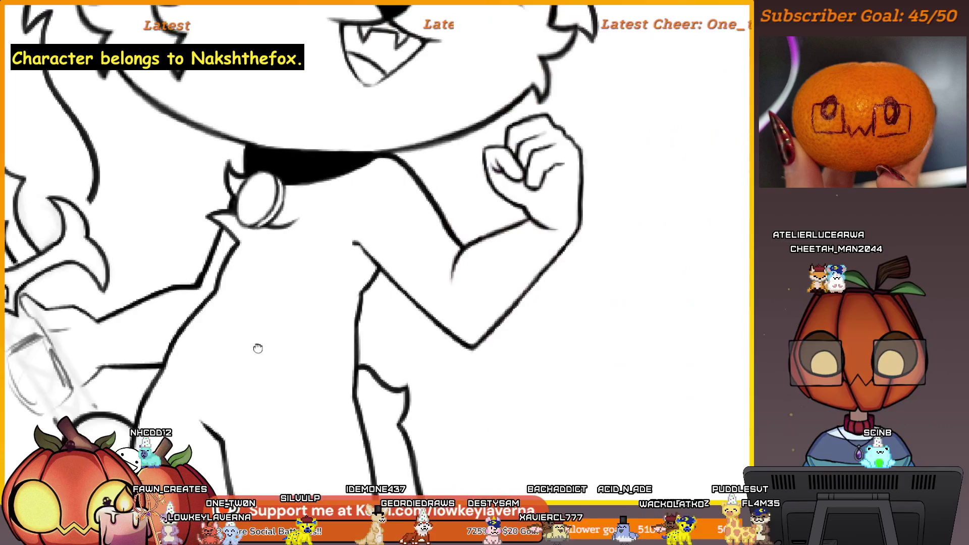
scroll(537, 359, up, 3)
scroll(537, 358, up, 2)
scroll(543, 371, up, 1)
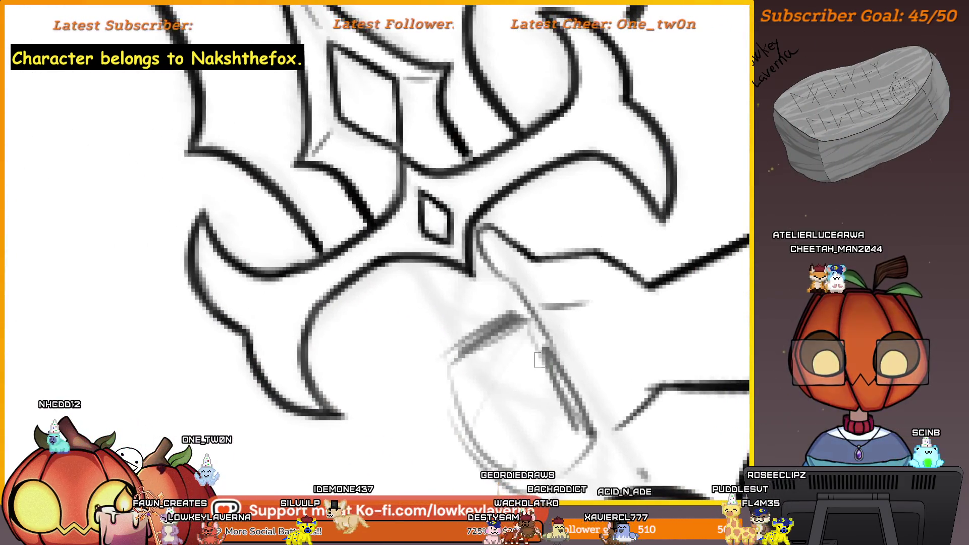
drag(549, 388, 522, 373)
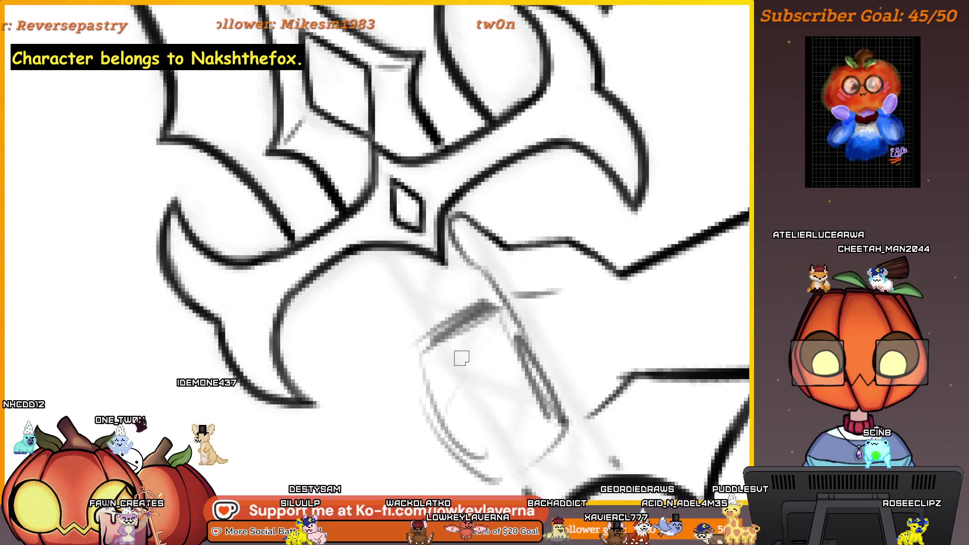
drag(409, 320, 407, 355)
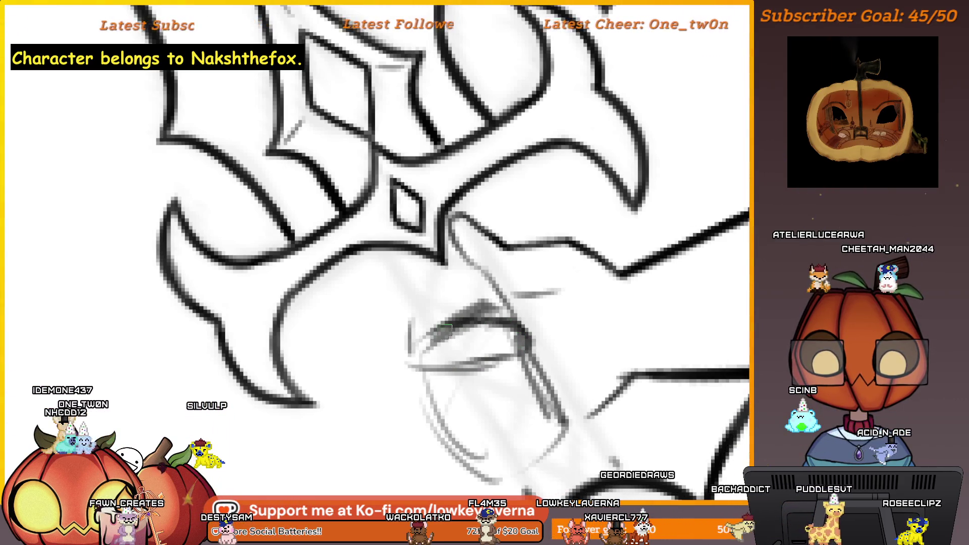
drag(476, 405, 484, 356)
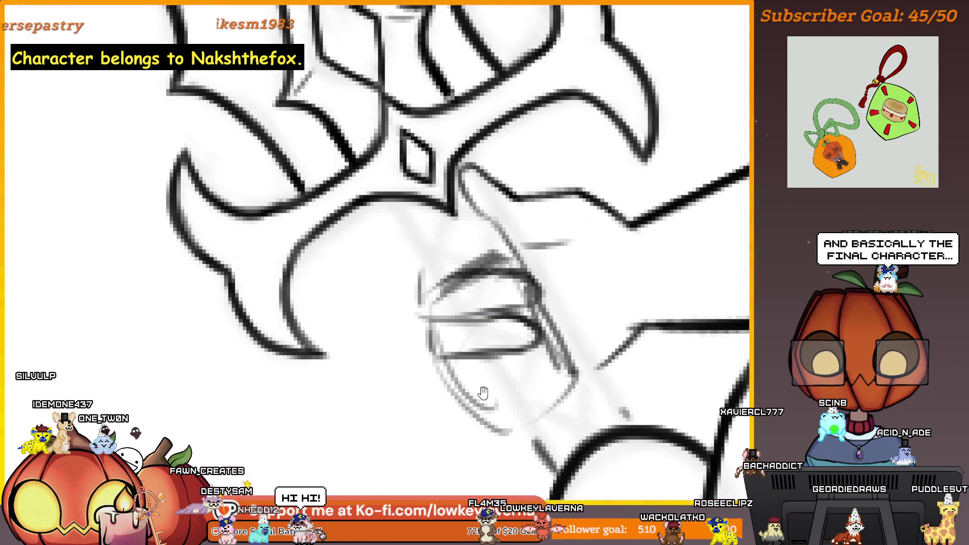
drag(483, 394, 483, 364)
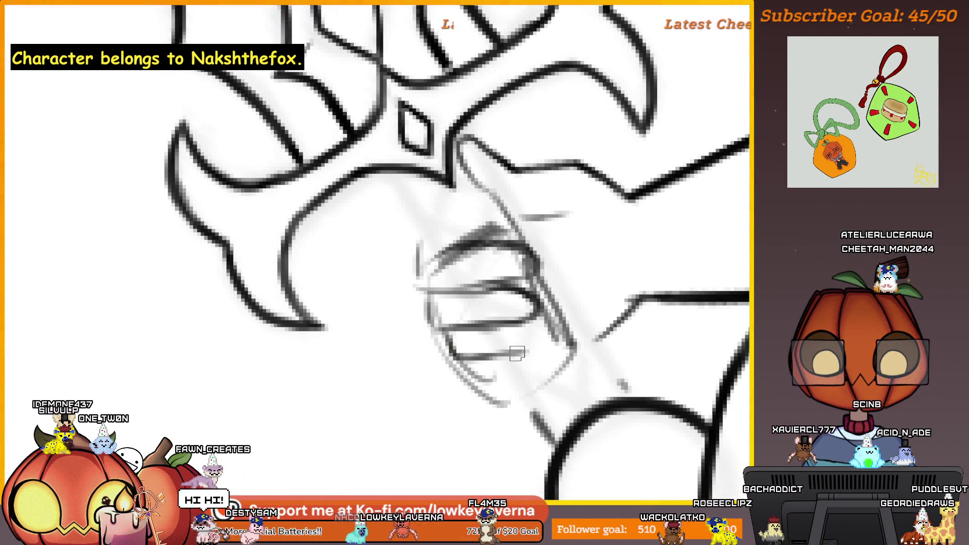
scroll(567, 301, down, 3)
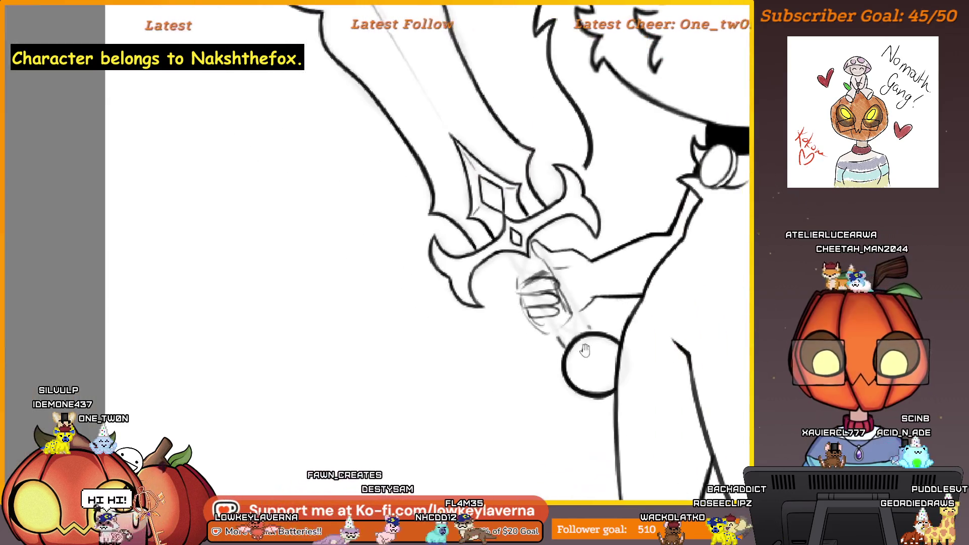
key(m)
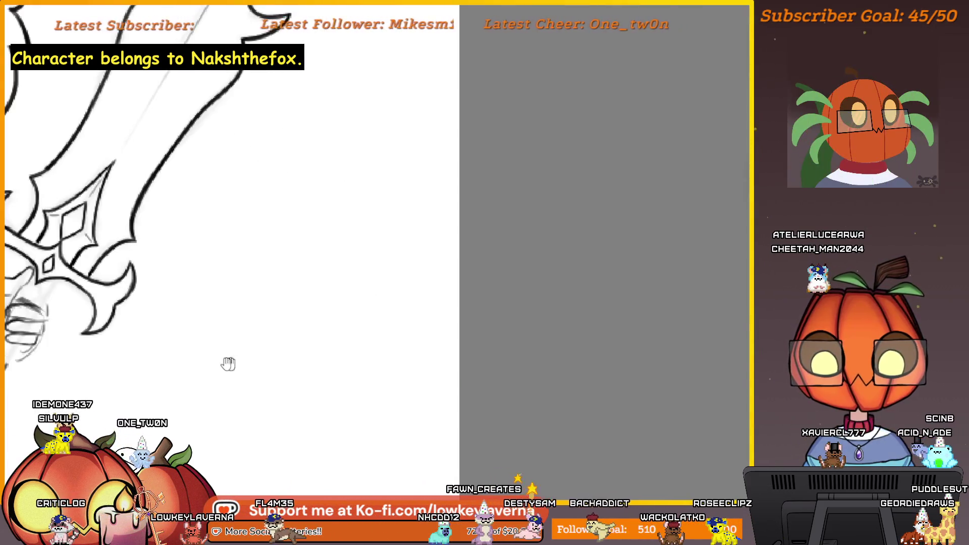
drag(227, 363, 568, 314)
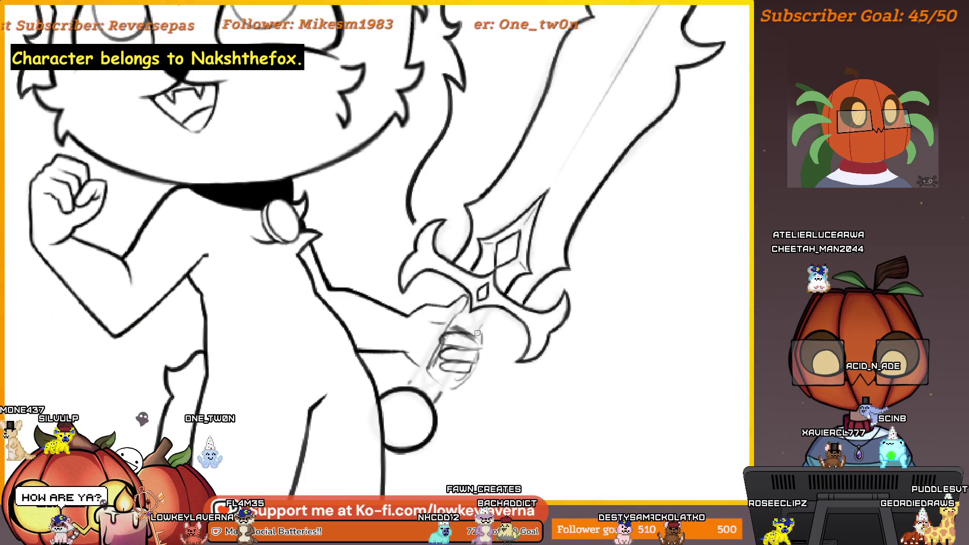
mouse_move(485, 313)
mouse_down()
mouse_move(497, 320)
mouse_move(457, 326)
mouse_up()
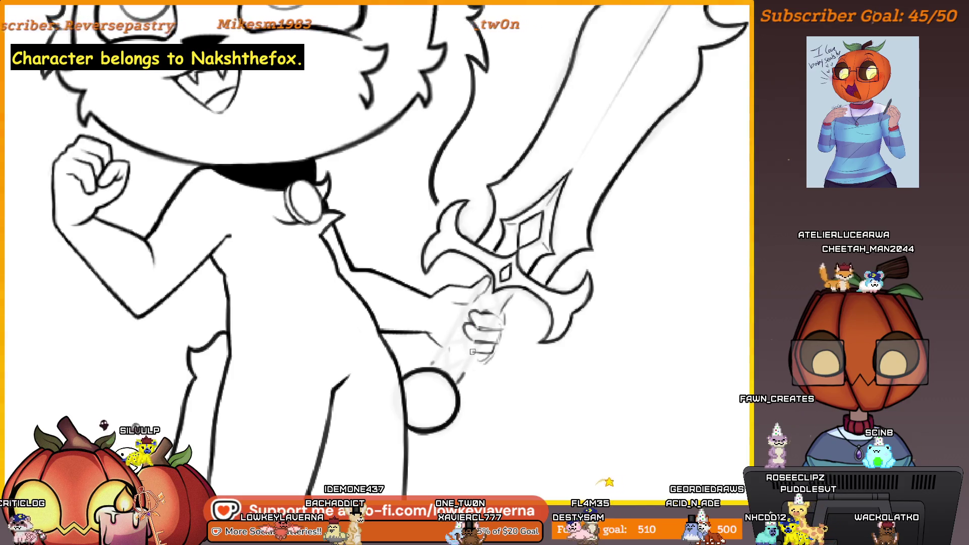
scroll(528, 281, down, 3)
scroll(528, 303, up, 2)
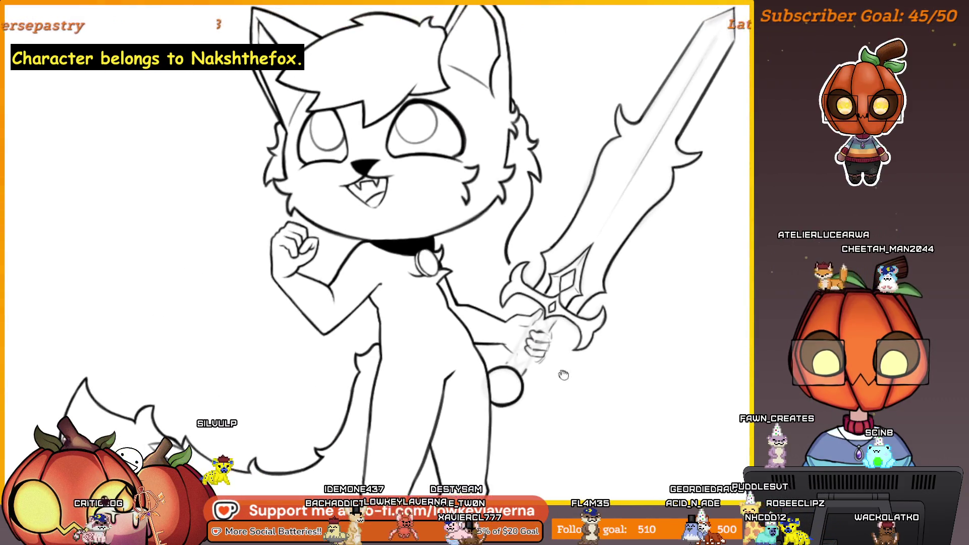
scroll(522, 367, up, 2)
mouse_move(522, 367)
mouse_down()
mouse_move(508, 366)
mouse_move(522, 354)
mouse_up()
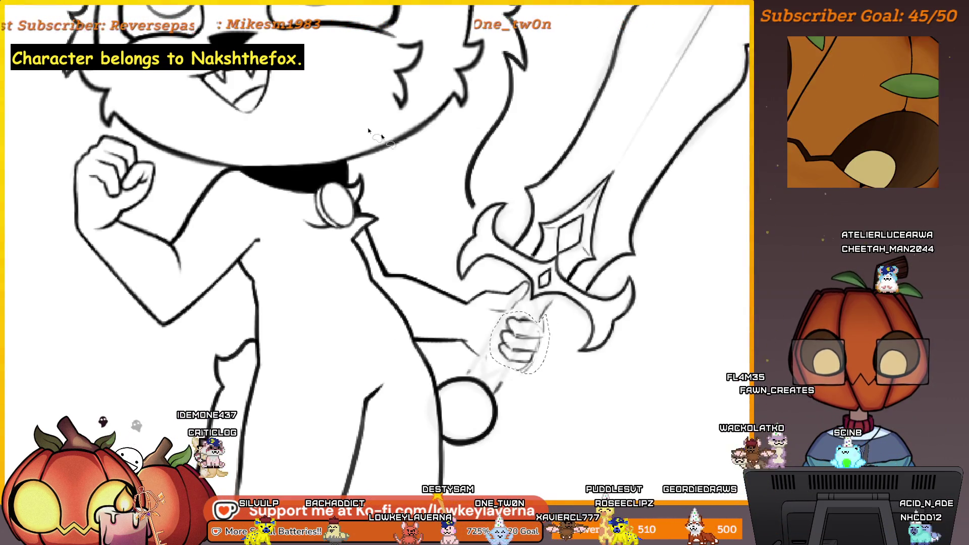
Step: Transform the selected hand, rotating and moving it onto the hilt
key(ctrl+t)
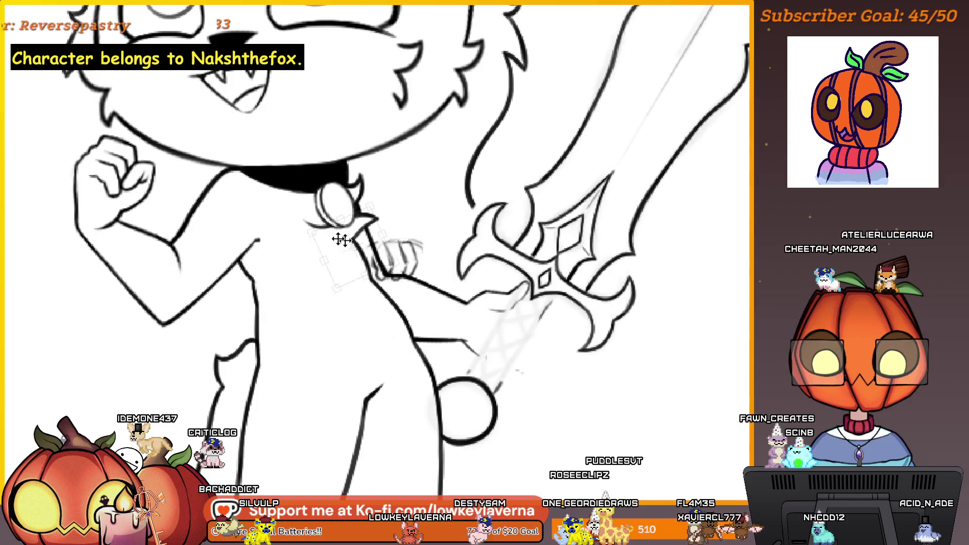
mouse_move(520, 337)
mouse_down()
mouse_move(120, 168)
mouse_move(116, 195)
mouse_move(132, 179)
mouse_up()
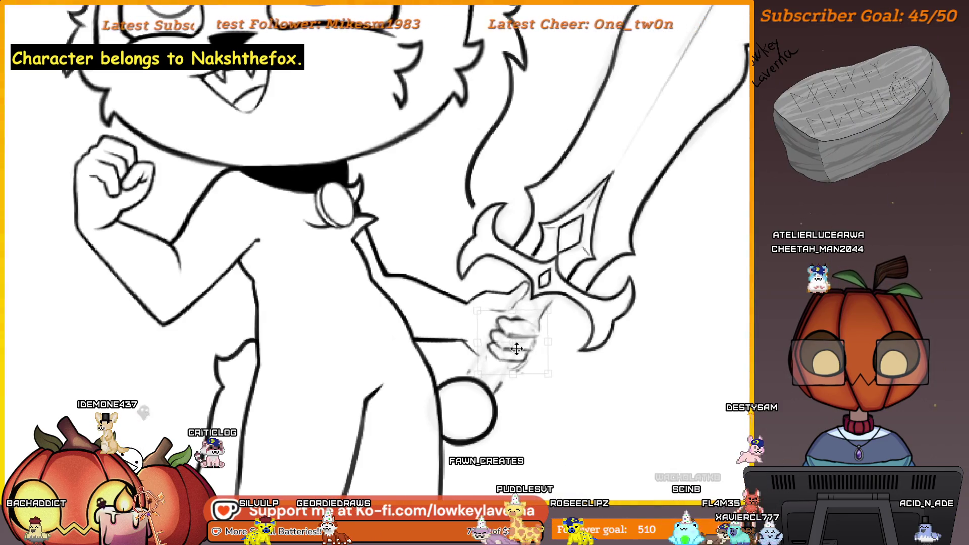
scroll(559, 357, down, 1)
key(Return)
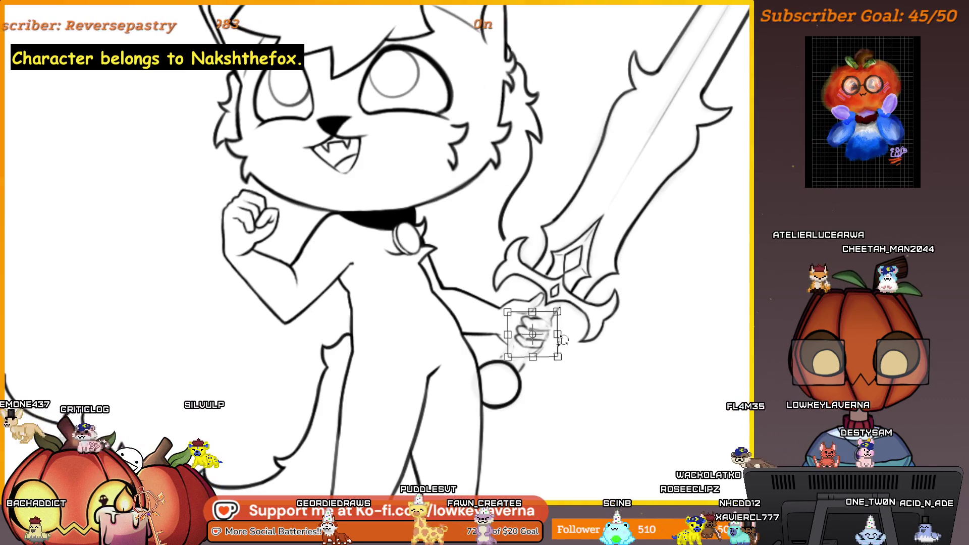
scroll(562, 340, down, 2)
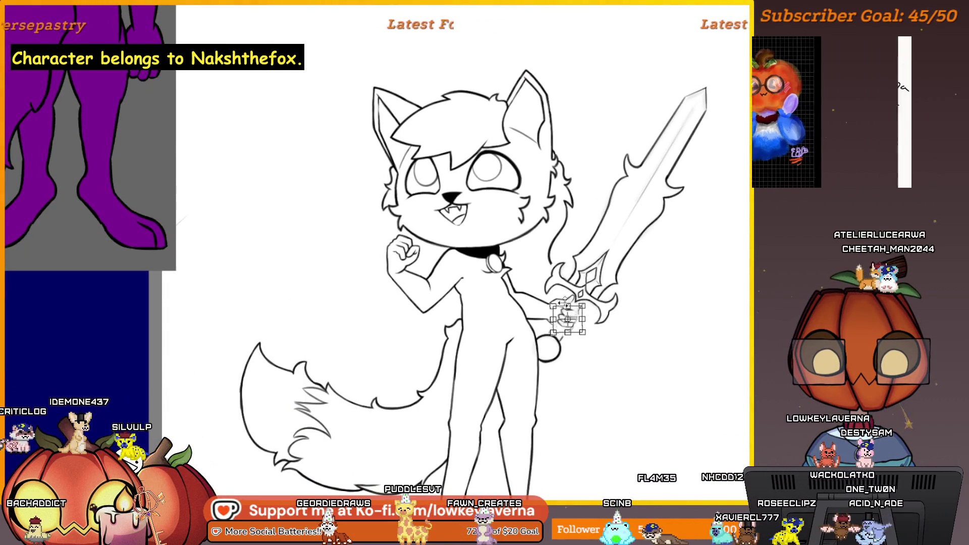
Step: Mirror the view back and fine-tune the hand's placement on the grip
key(m)
scroll(447, 311, up, 3)
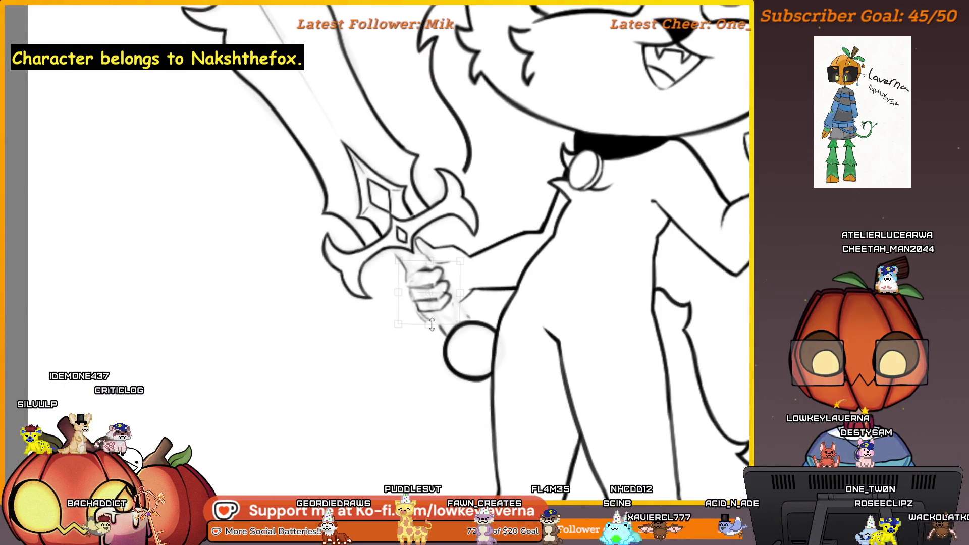
mouse_move(448, 310)
mouse_down()
mouse_move(434, 307)
mouse_move(459, 362)
mouse_up()
scroll(459, 349, down, 3)
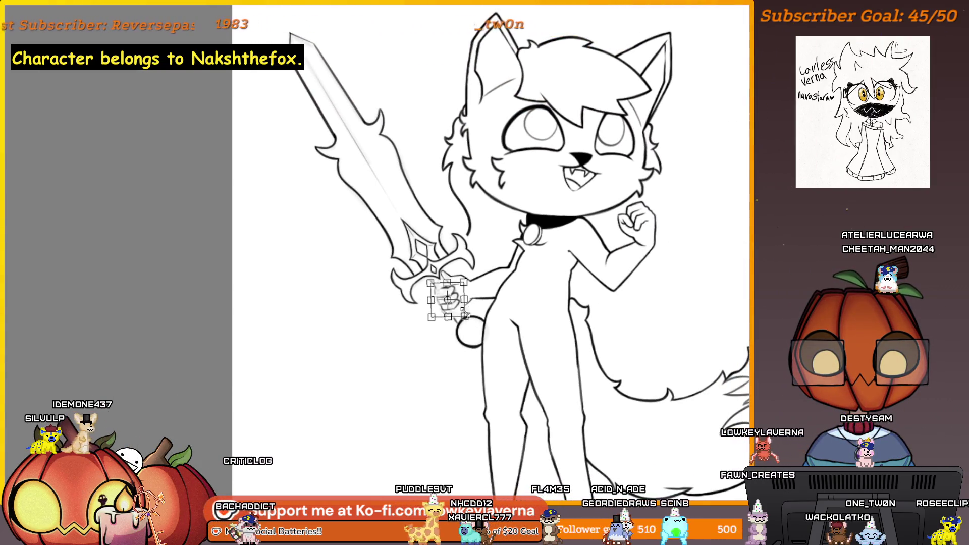
drag(453, 305, 464, 307)
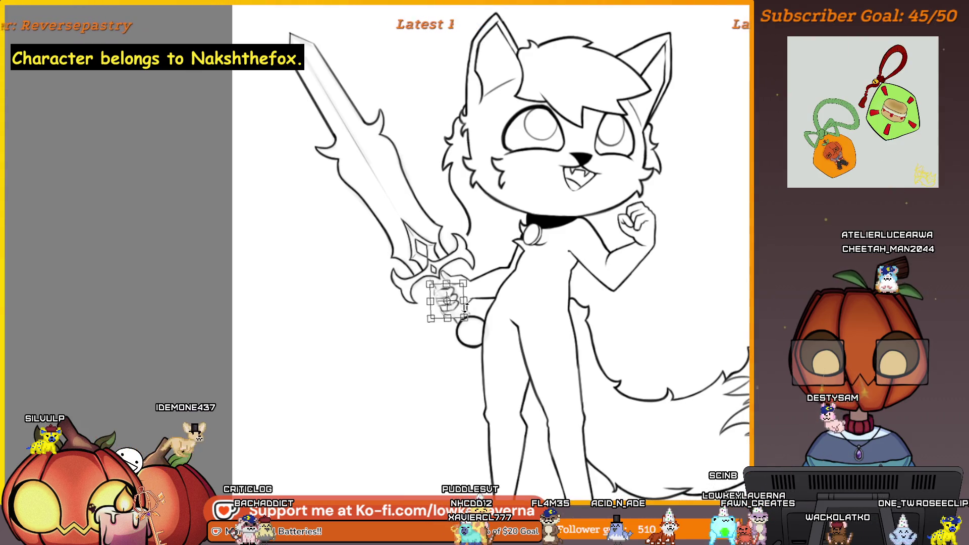
scroll(464, 318, down, 1)
scroll(477, 299, down, 1)
scroll(492, 280, down, 1)
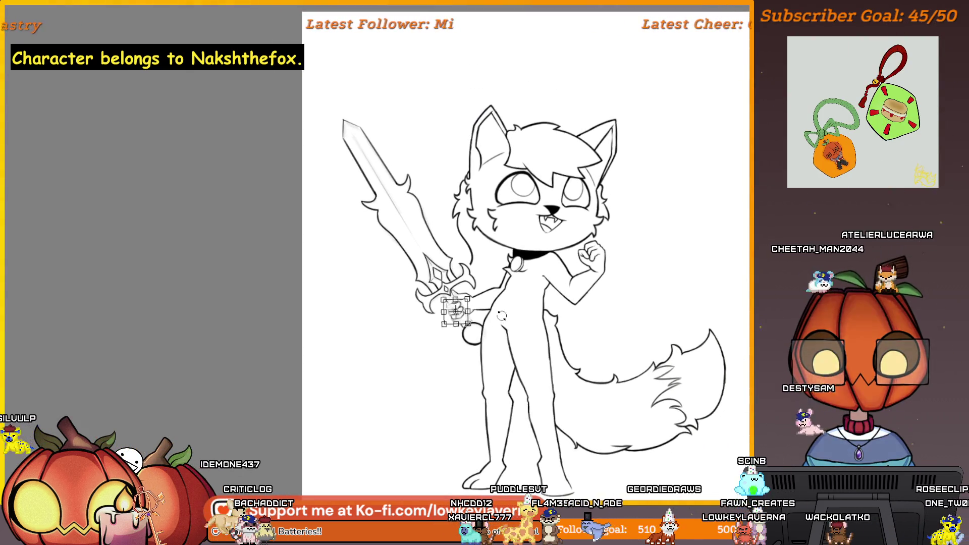
key(Return)
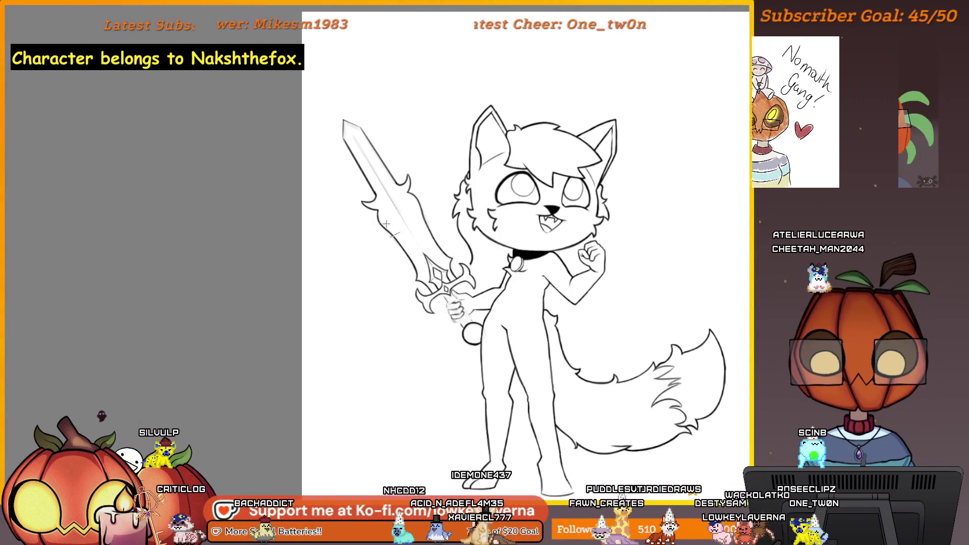
scroll(488, 269, up, 3)
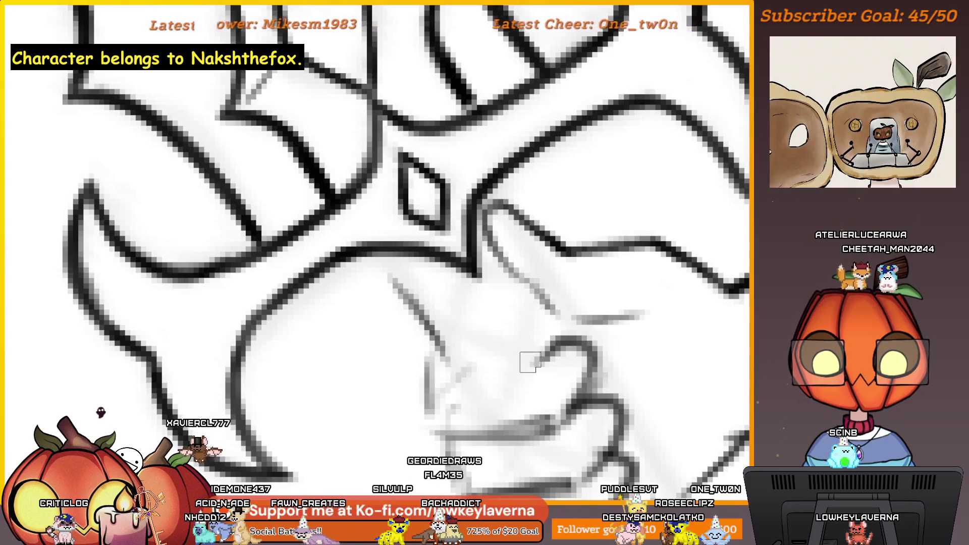
Step: Ink two dark finger lines over the sketched fist on the grip
mouse_move(526, 361)
mouse_down()
mouse_move(469, 370)
mouse_move(548, 342)
mouse_up()
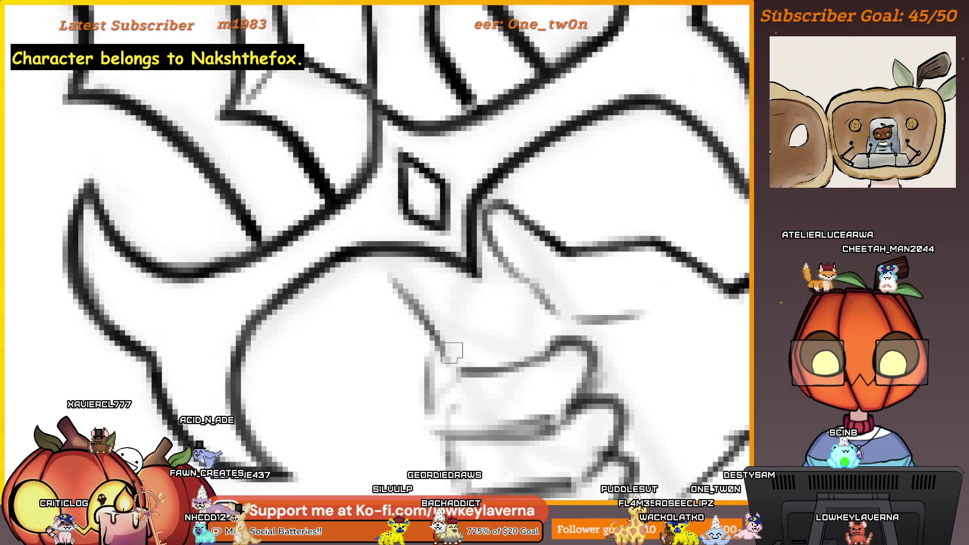
drag(453, 371, 427, 326)
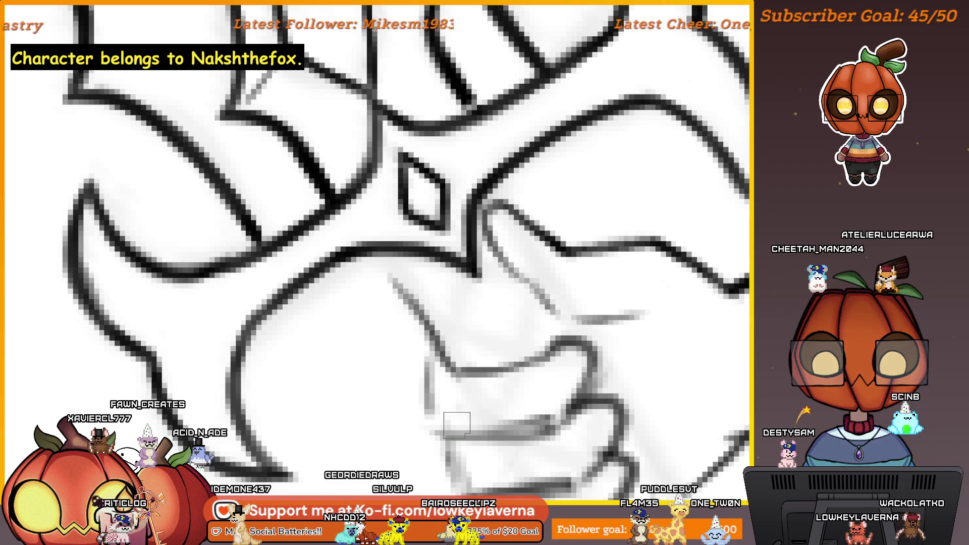
scroll(457, 425, down, 1)
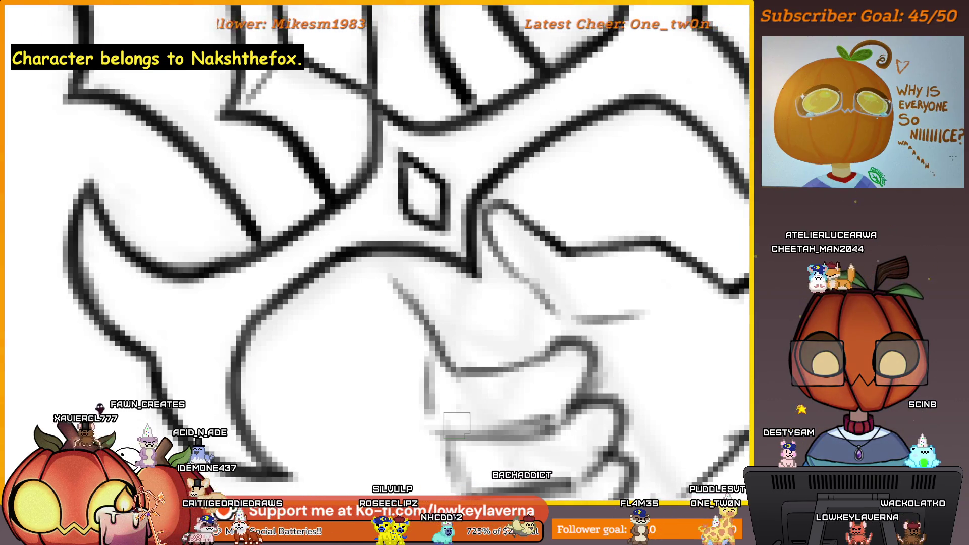
scroll(649, 406, down, 2)
scroll(649, 458, down, 2)
scroll(652, 457, down, 1)
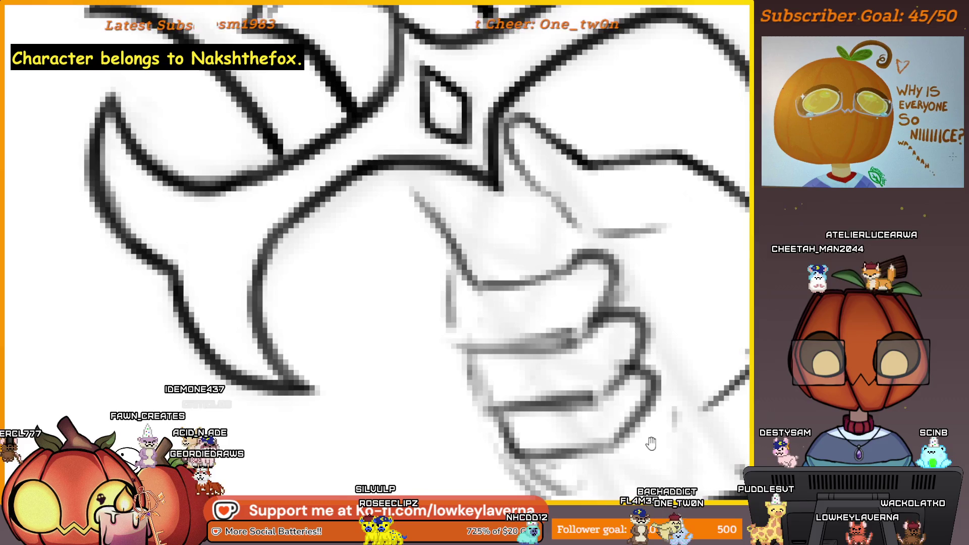
scroll(654, 424, right, 2)
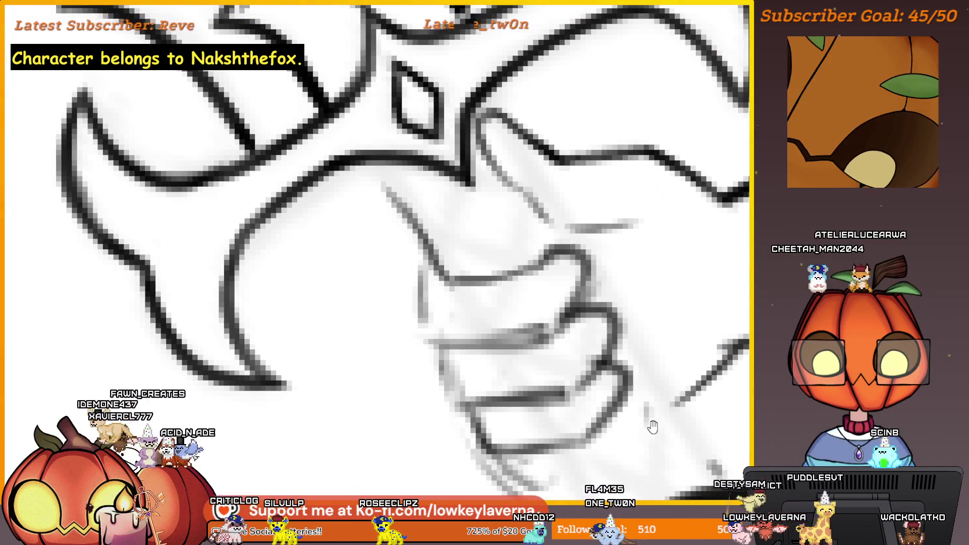
scroll(647, 425, right, 1)
scroll(644, 426, up, 1)
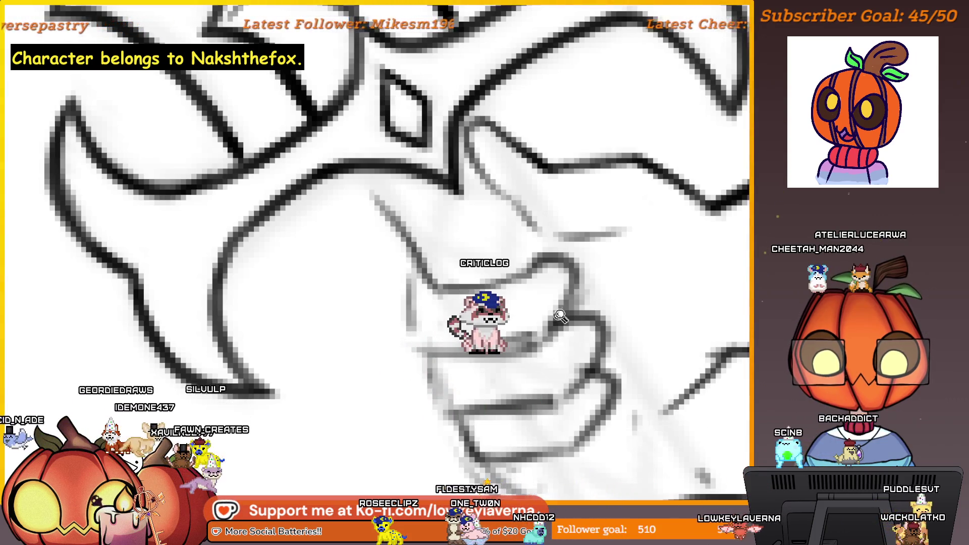
scroll(524, 431, down, 2)
scroll(563, 356, down, 2)
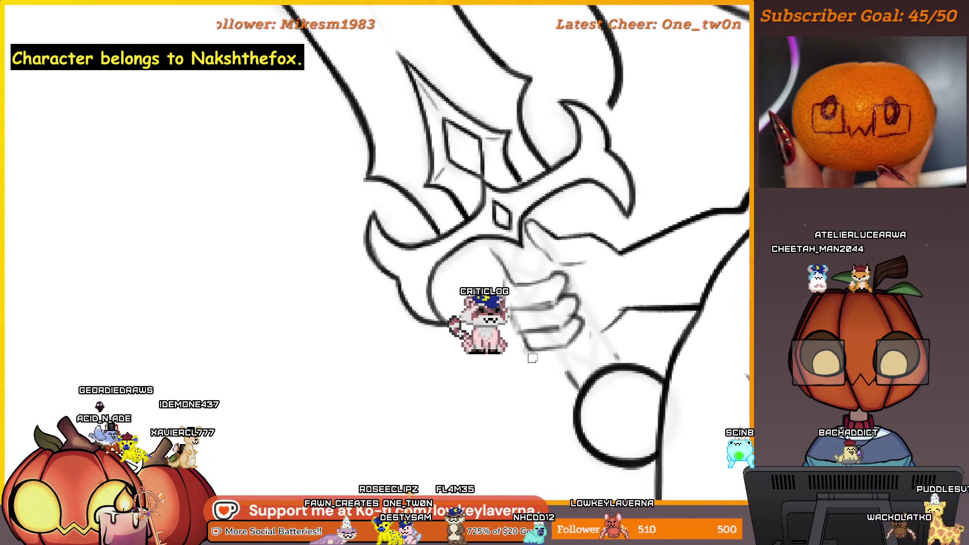
scroll(541, 371, up, 1)
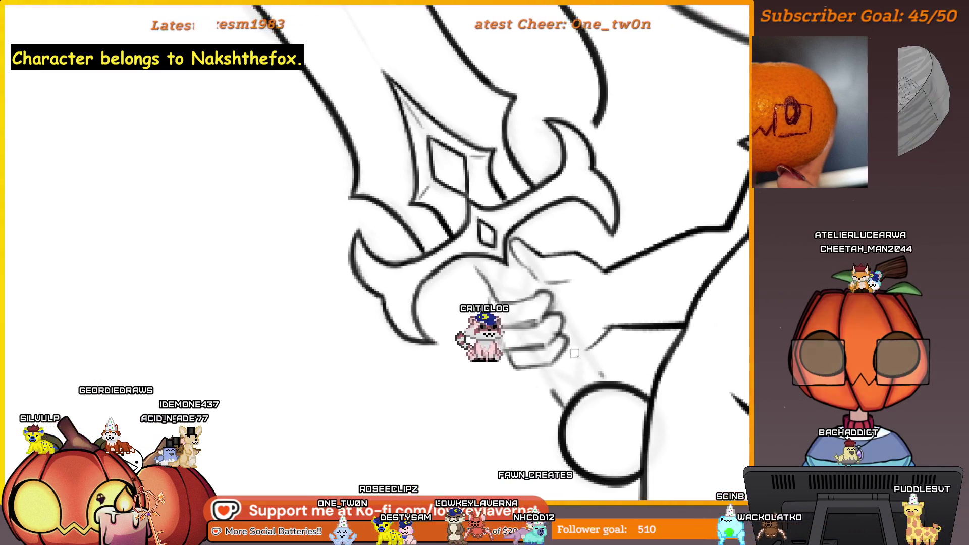
scroll(561, 356, up, 1)
scroll(575, 341, up, 1)
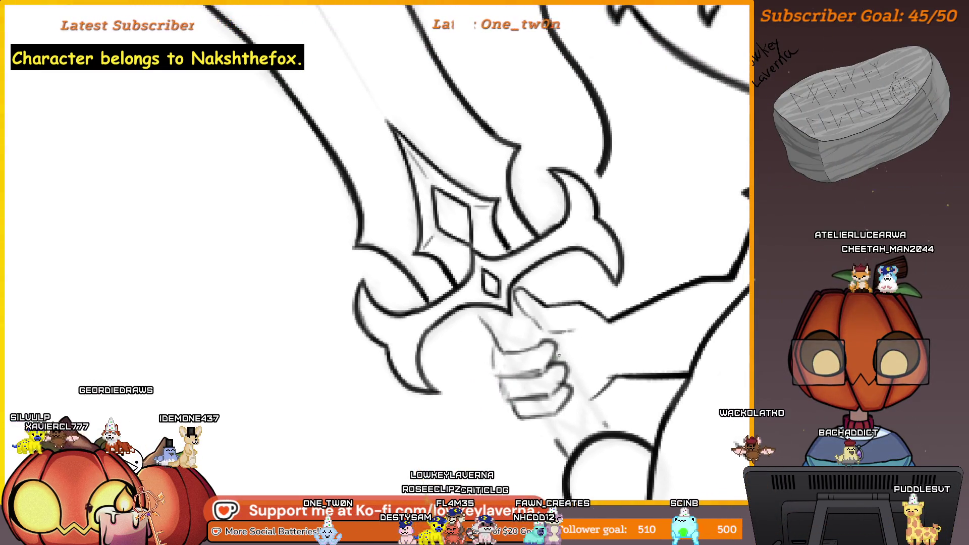
scroll(567, 352, up, 1)
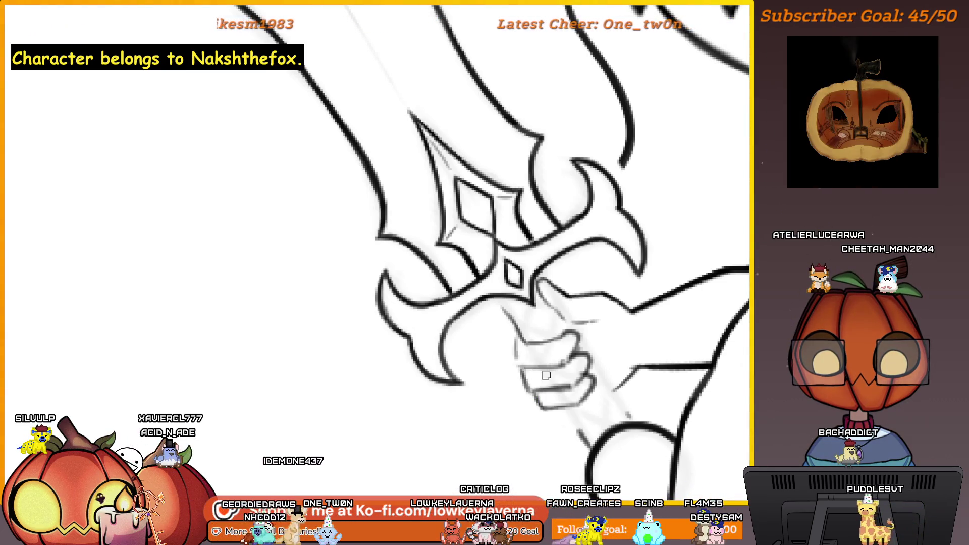
drag(530, 392, 546, 384)
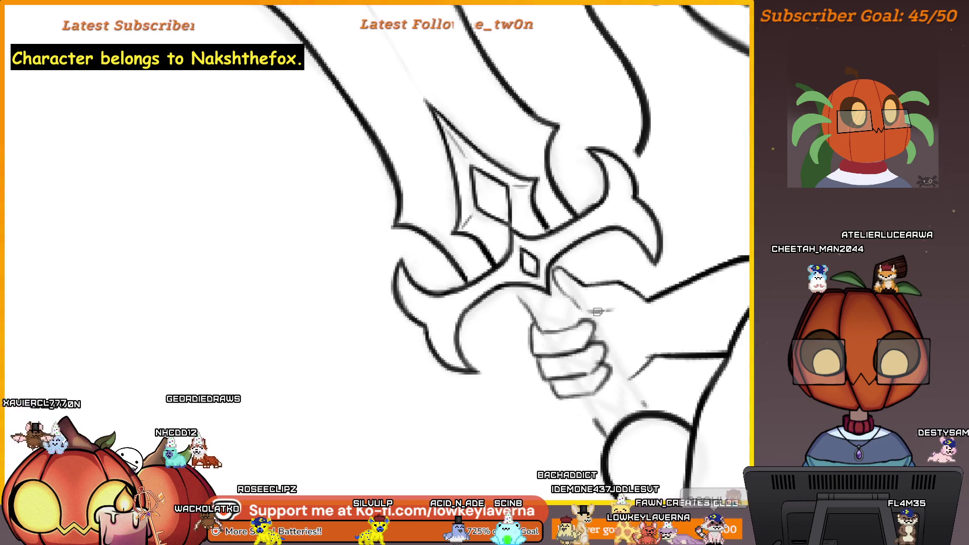
scroll(606, 322, up, 1)
scroll(614, 332, up, 1)
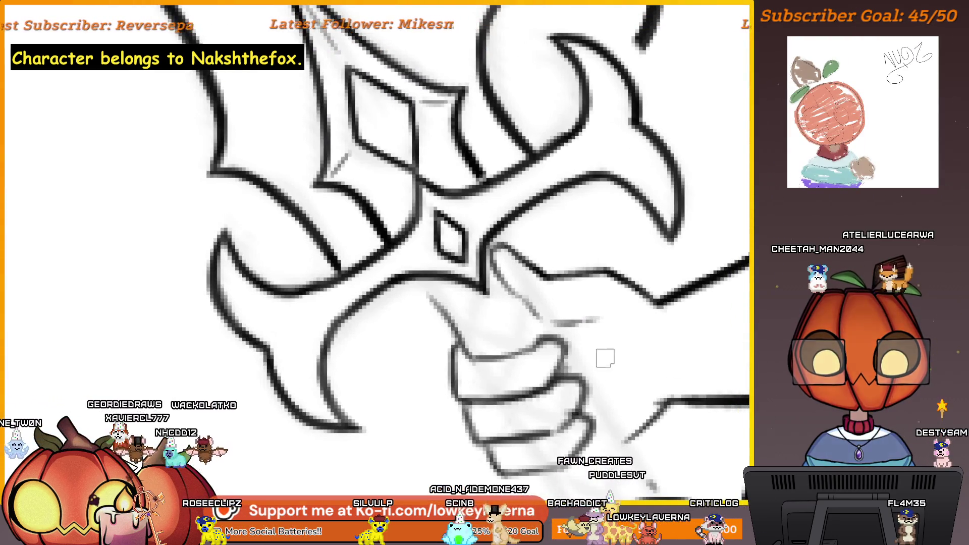
scroll(605, 357, up, 2)
scroll(609, 354, up, 1)
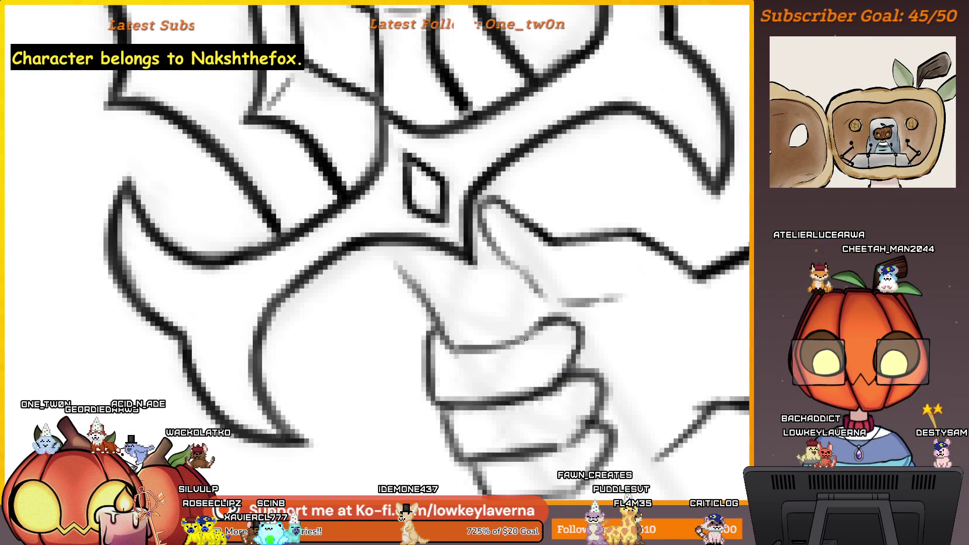
scroll(543, 345, down, 3)
scroll(543, 345, up, 4)
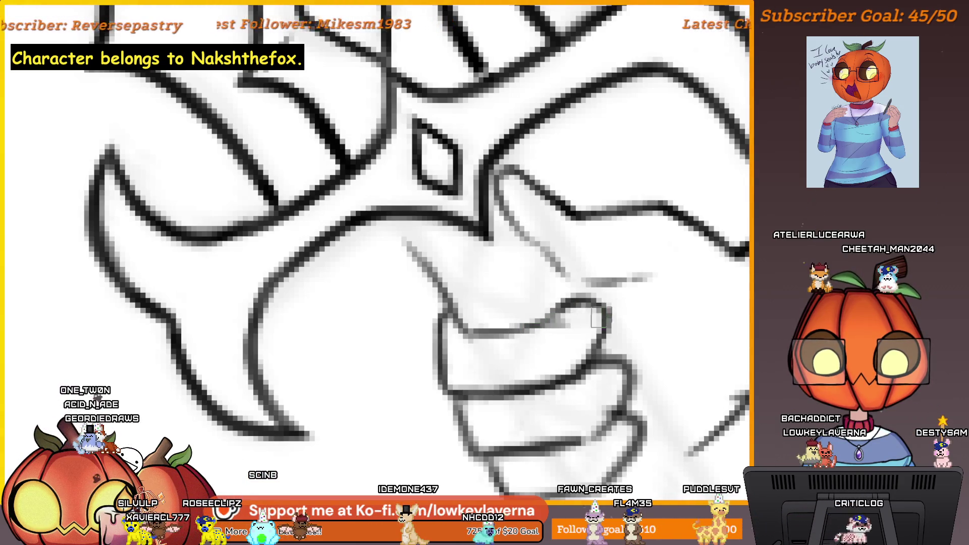
scroll(598, 318, down, 3)
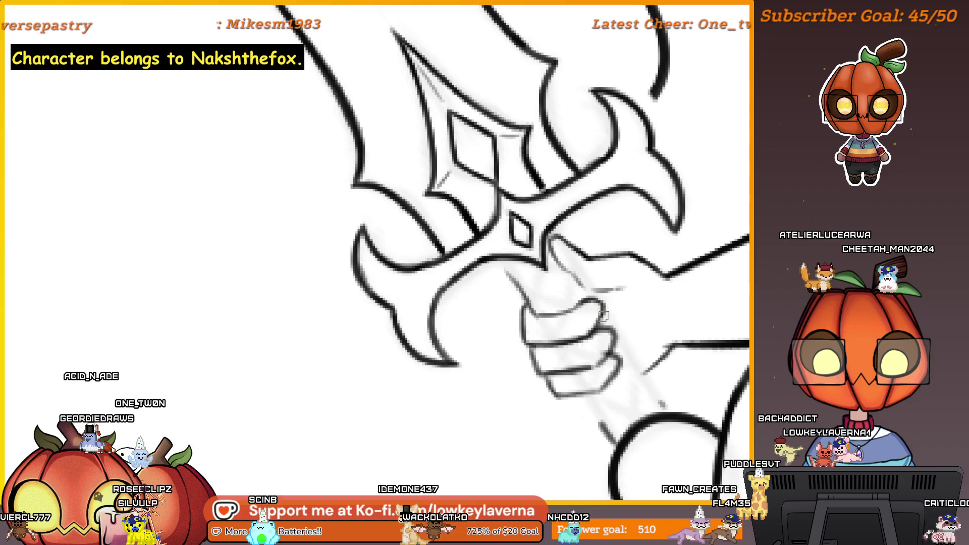
drag(604, 316, 587, 336)
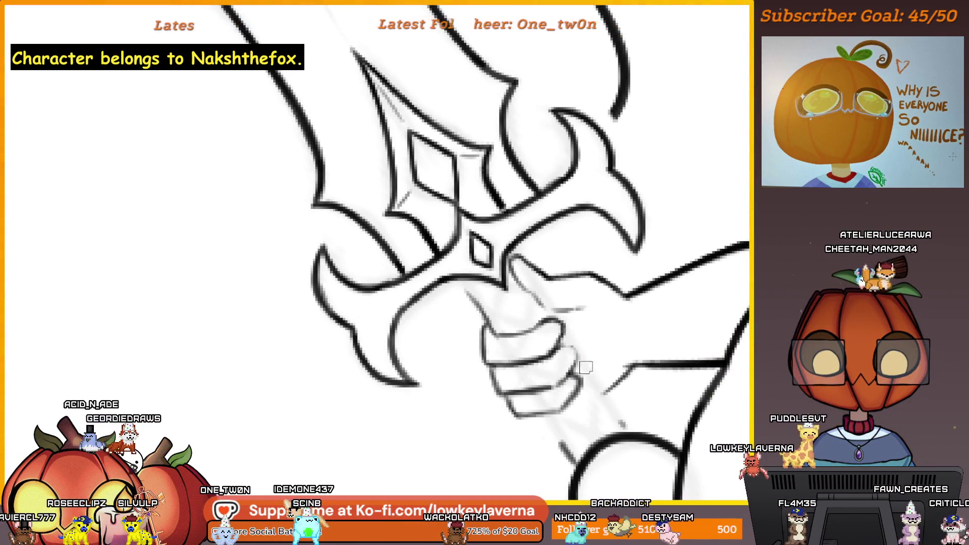
scroll(587, 367, down, 2)
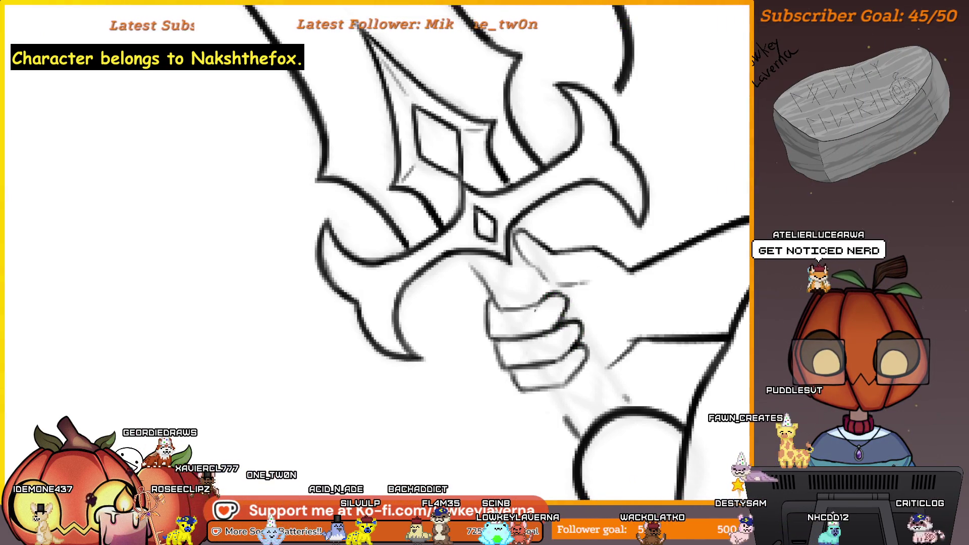
mouse_move(594, 284)
mouse_down()
mouse_move(578, 270)
mouse_move(553, 303)
mouse_up()
scroll(552, 304, down, 2)
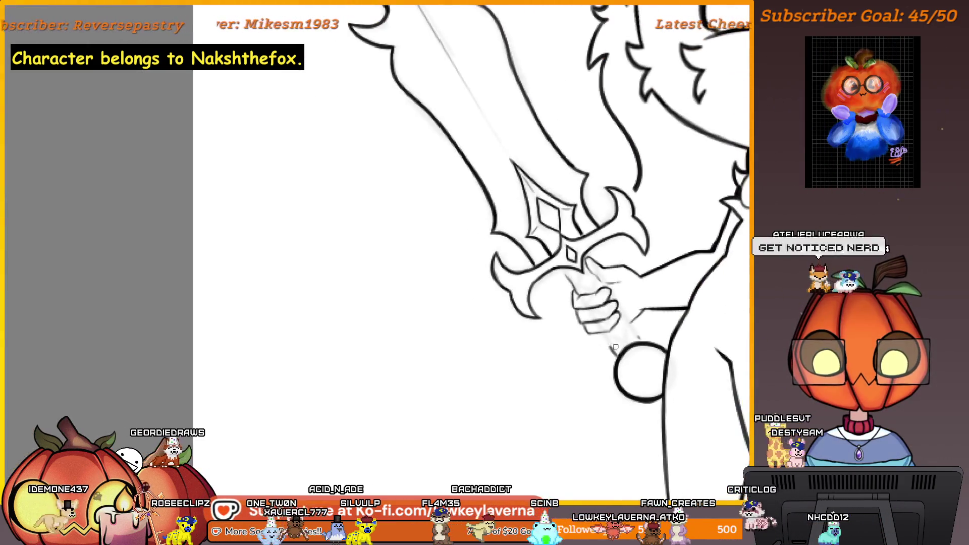
scroll(623, 332, down, 1)
scroll(623, 332, up, 2)
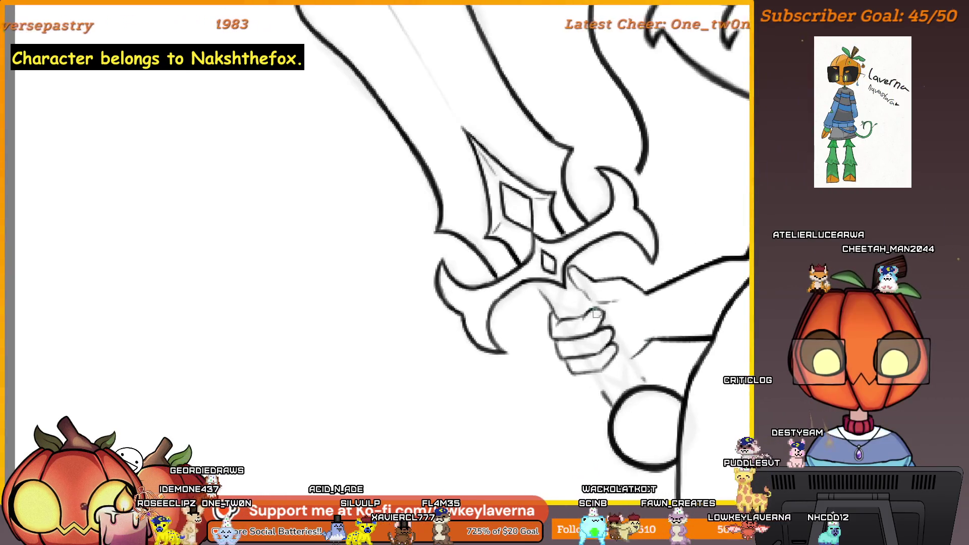
scroll(619, 305, down, 2)
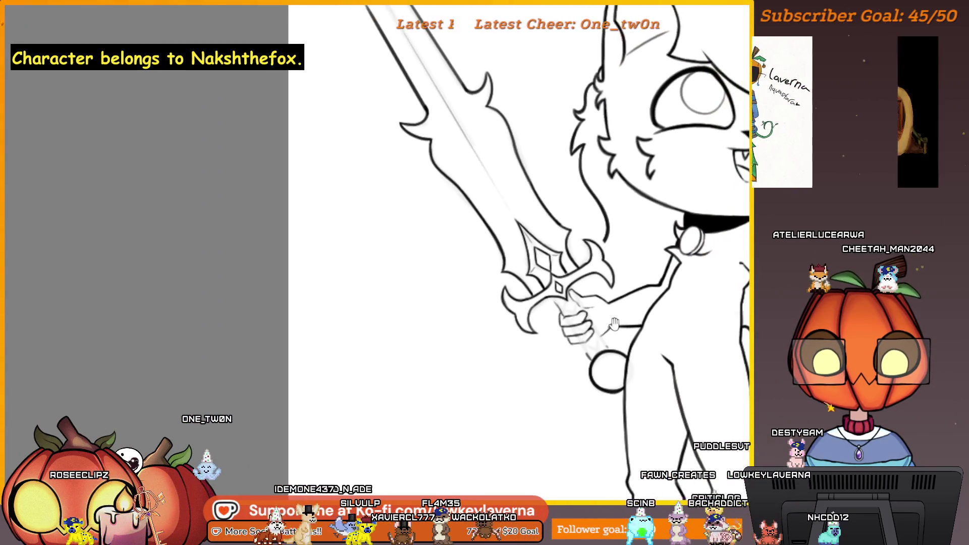
scroll(576, 312, up, 1)
scroll(556, 318, up, 1)
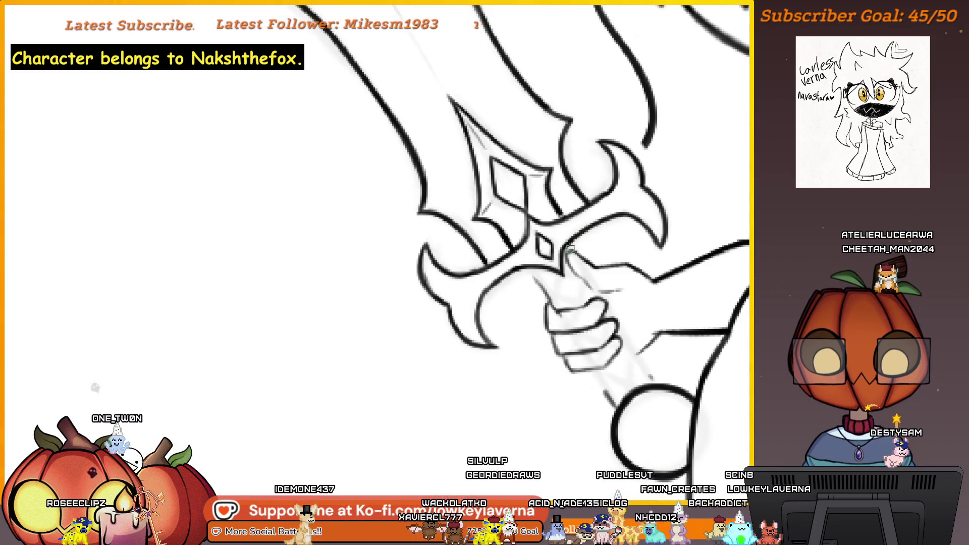
drag(569, 250, 586, 270)
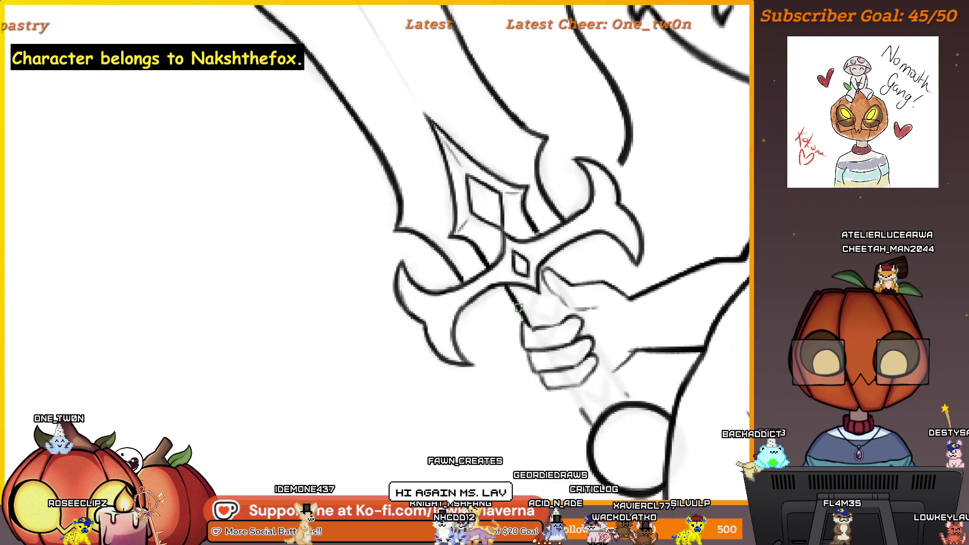
drag(538, 334, 498, 230)
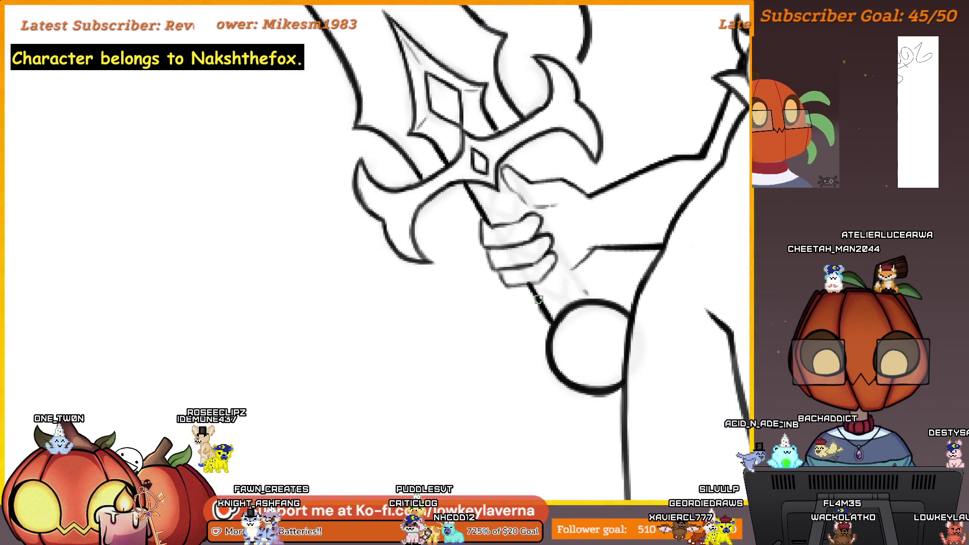
scroll(559, 226, up, 1)
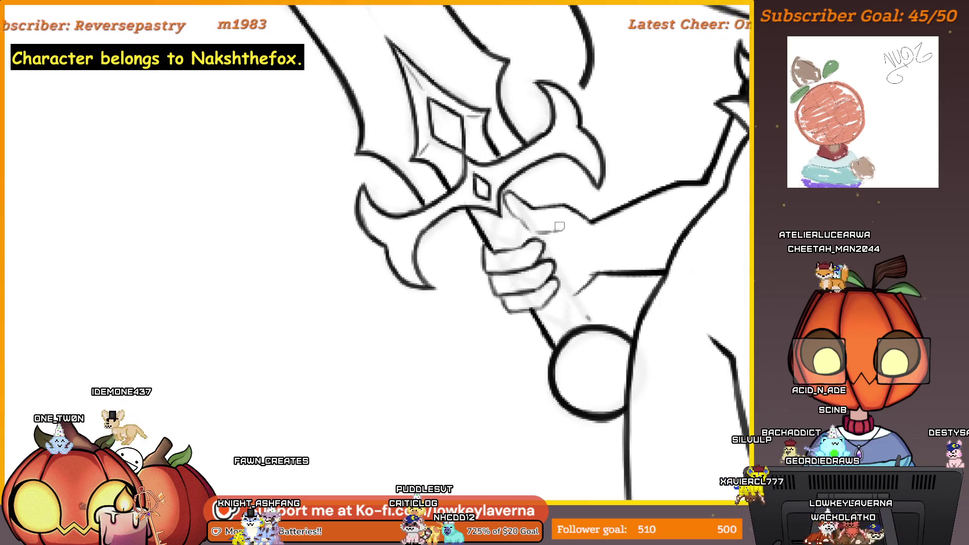
scroll(511, 220, down, 3)
scroll(346, 273, up, 4)
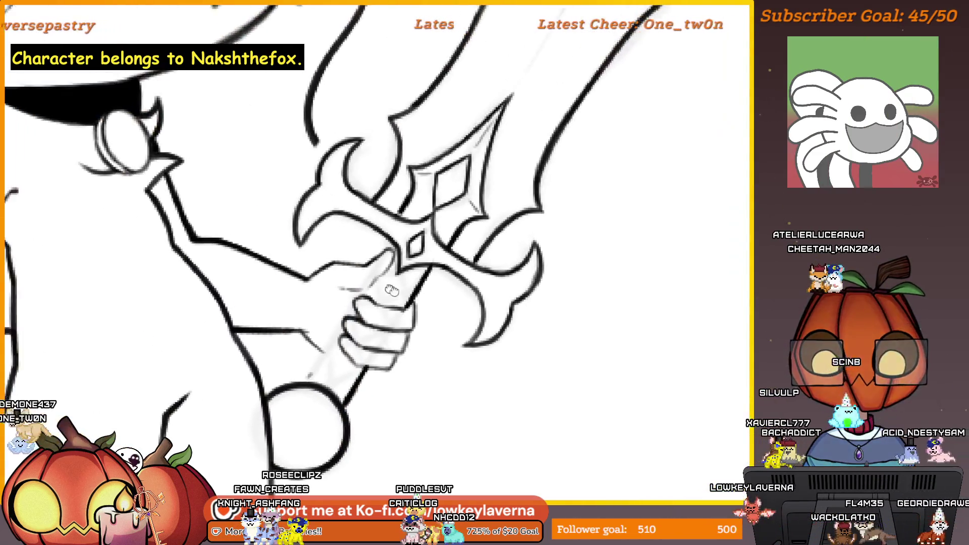
mouse_move(357, 288)
mouse_down()
mouse_move(403, 337)
mouse_move(393, 325)
mouse_up()
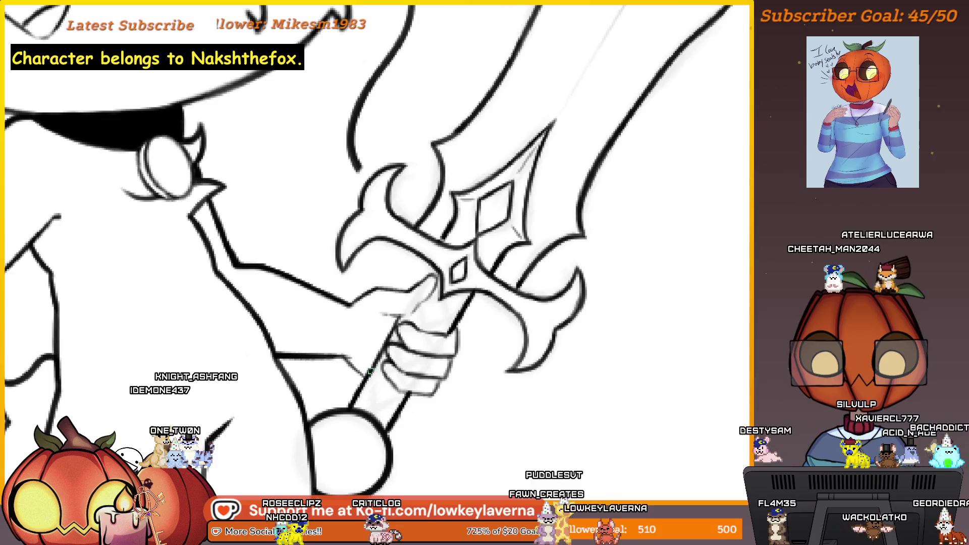
scroll(396, 321, down, 1)
scroll(525, 353, down, 3)
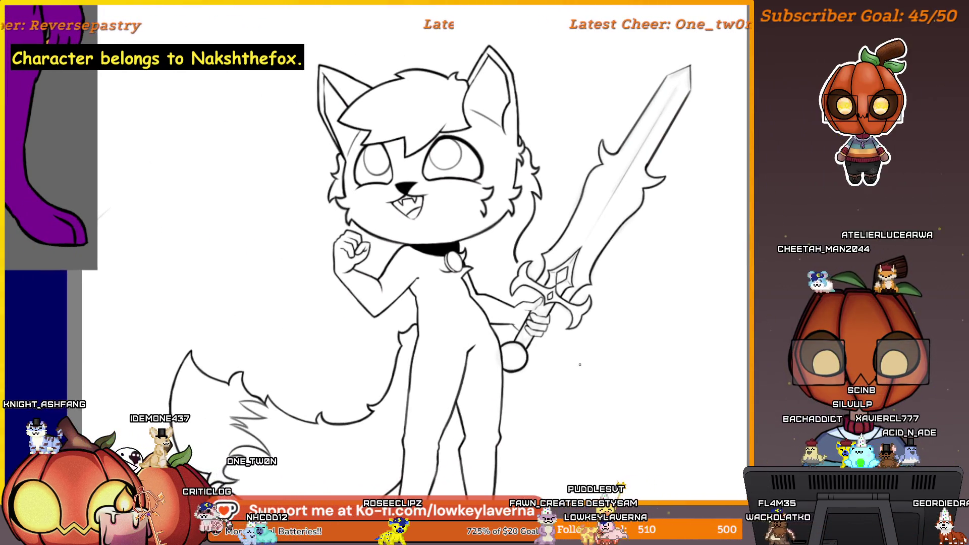
scroll(579, 364, up, 2)
scroll(551, 362, up, 1)
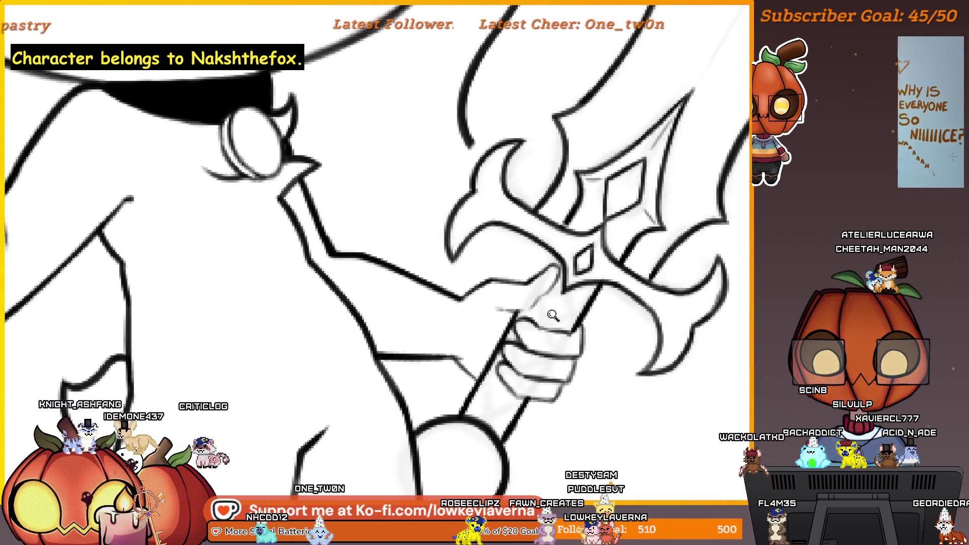
scroll(543, 321, up, 1)
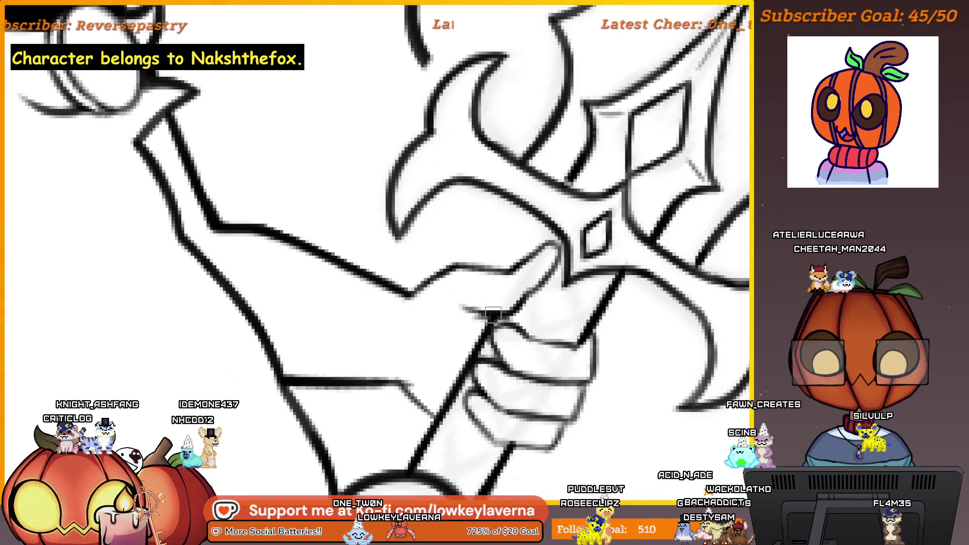
scroll(506, 266, down, 5)
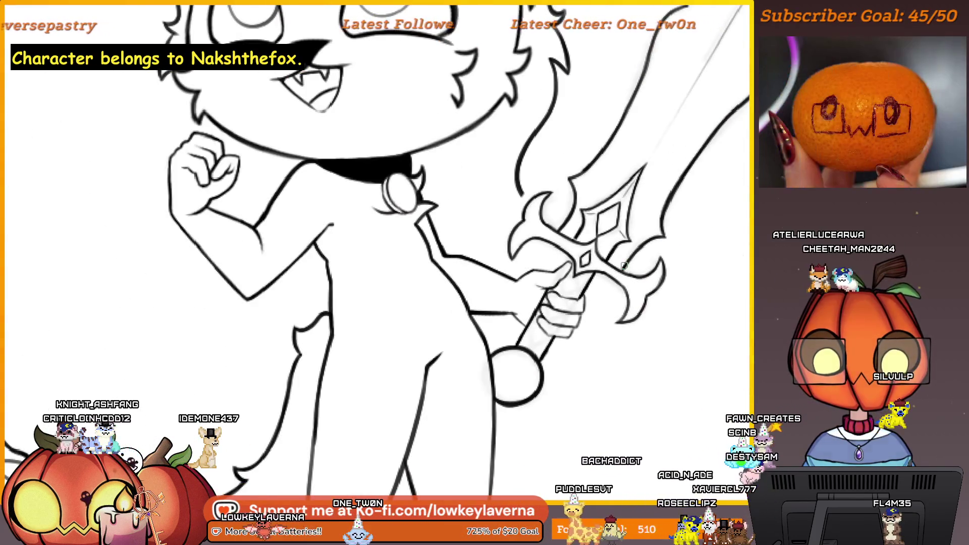
scroll(527, 286, up, 5)
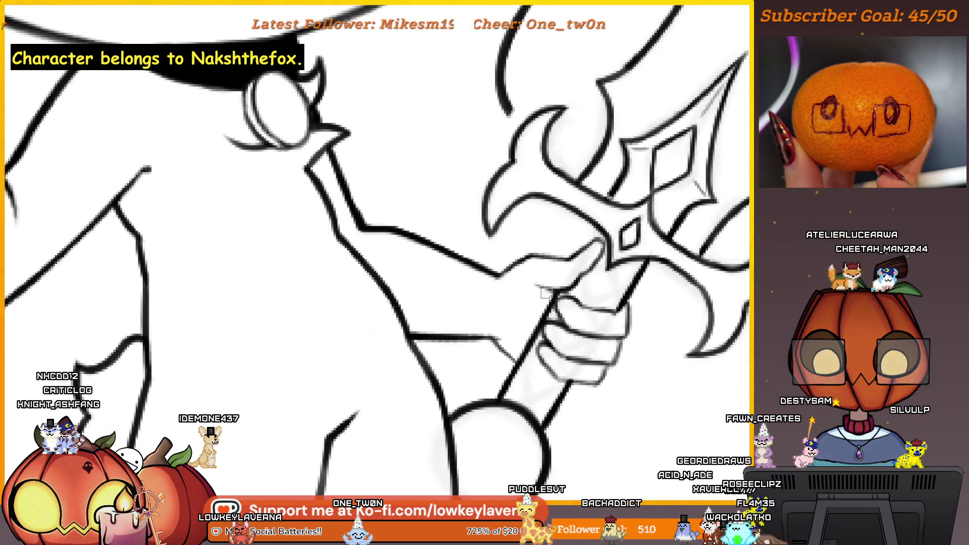
scroll(577, 275, up, 2)
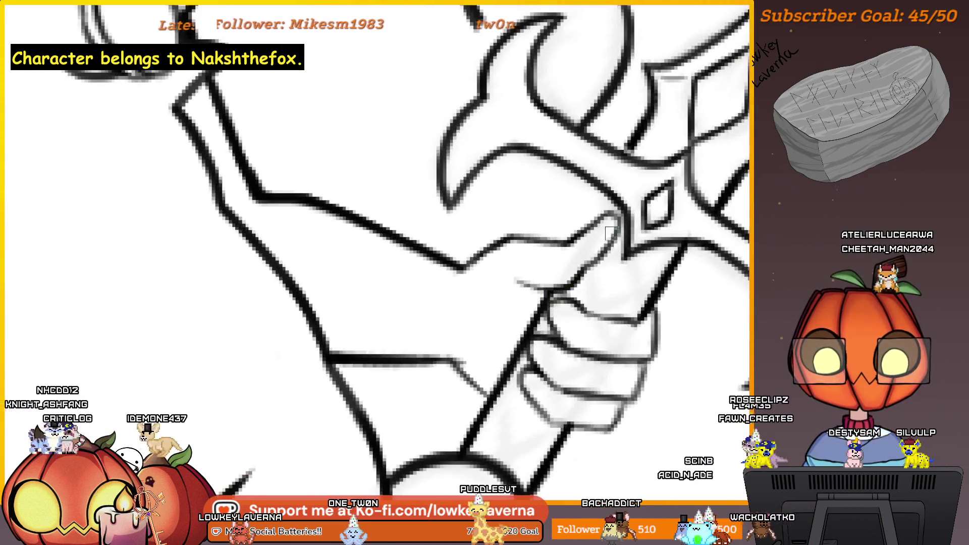
scroll(552, 292, down, 2)
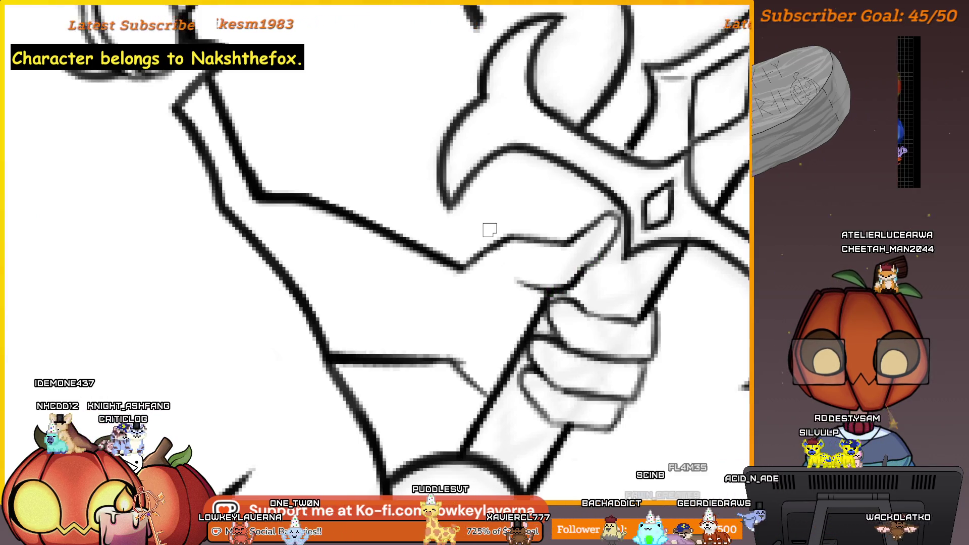
scroll(489, 230, down, 3)
scroll(552, 288, up, 2)
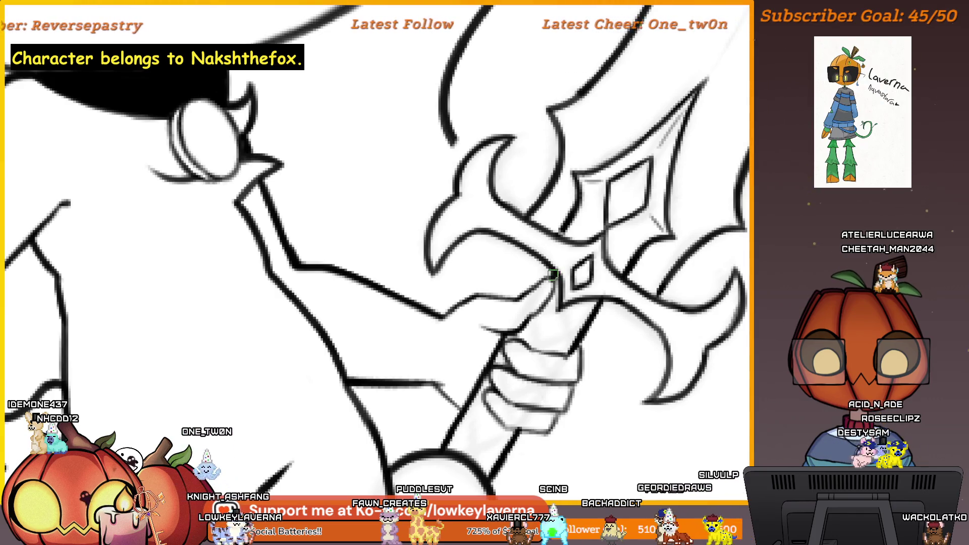
scroll(612, 270, up, 1)
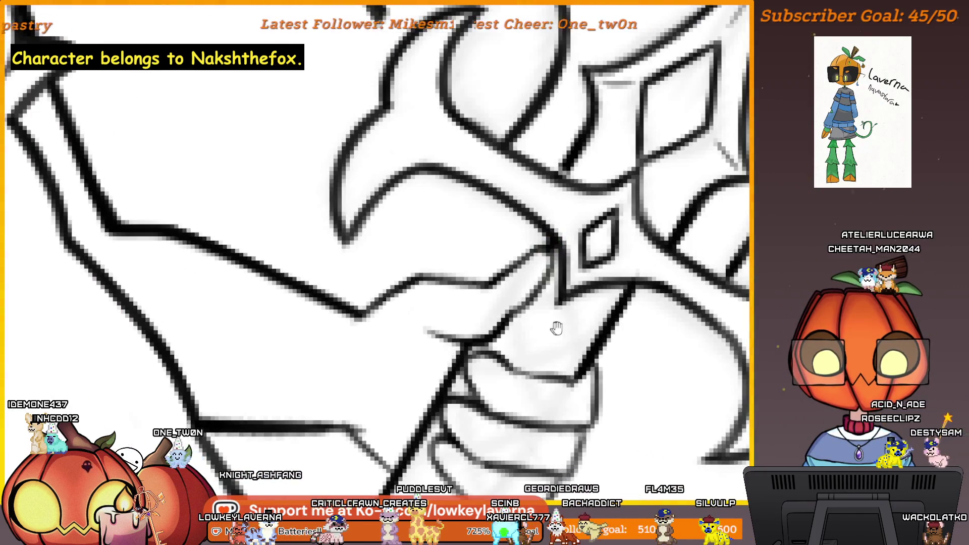
scroll(556, 325, up, 1)
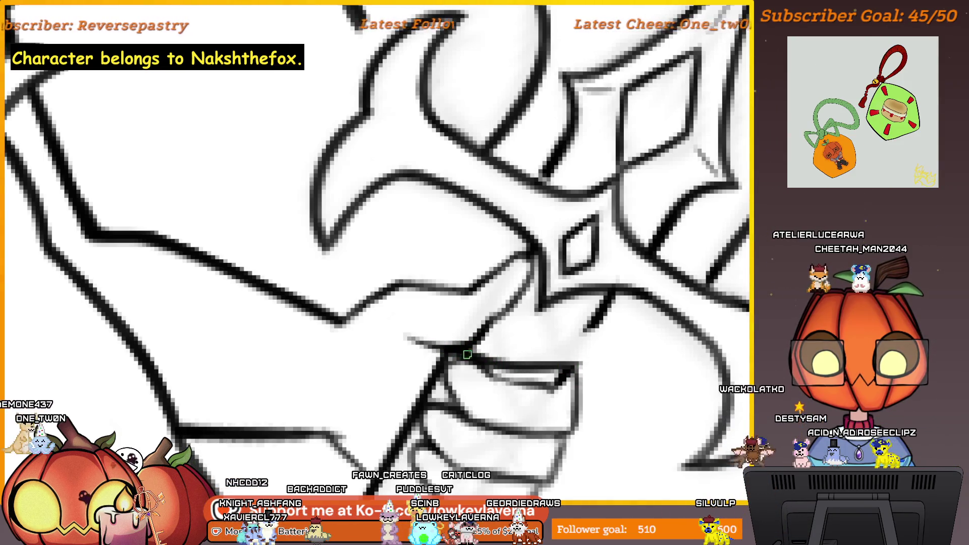
Step: Draw a dark line across the top of the gripping fingers and check it mirrored
drag(468, 353, 552, 362)
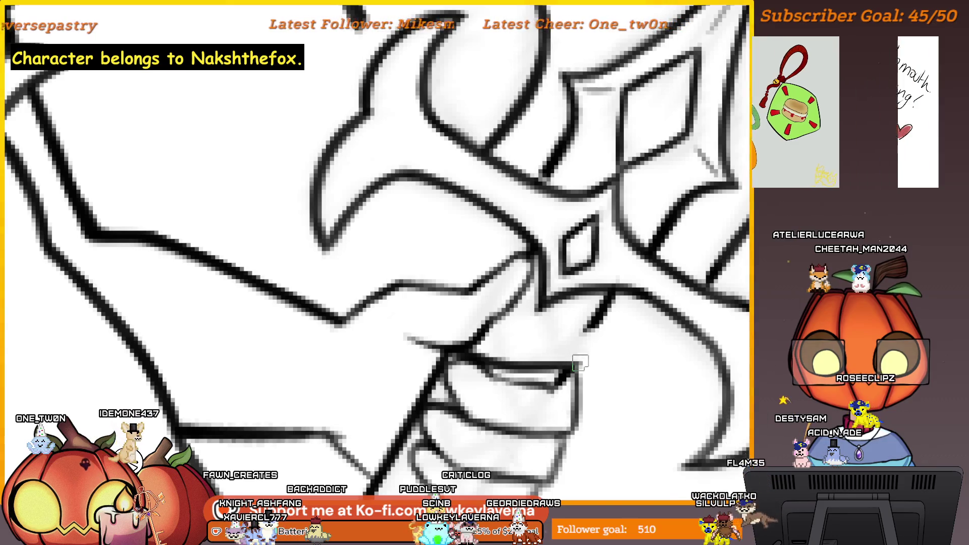
scroll(507, 282, right, 1)
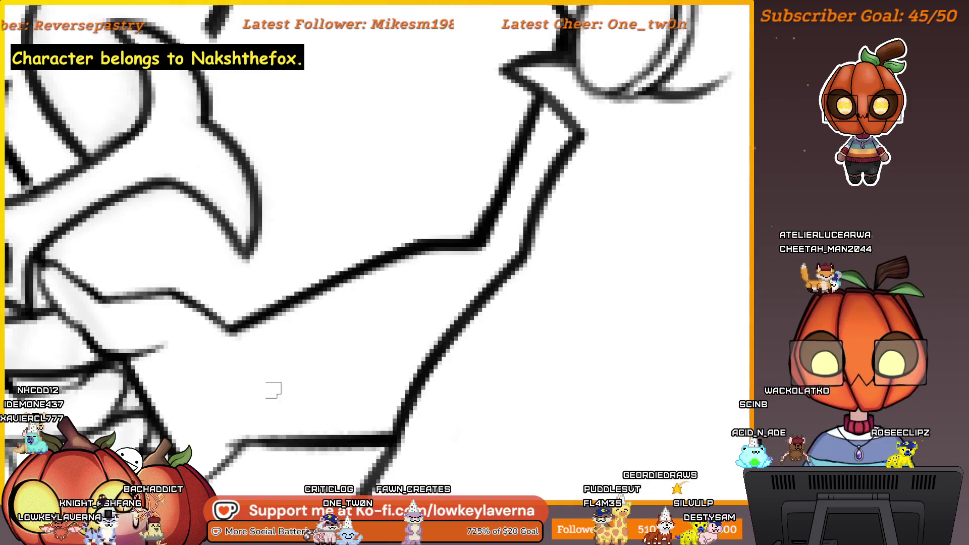
mouse_move(575, 336)
mouse_down()
mouse_move(543, 347)
mouse_move(658, 343)
mouse_up()
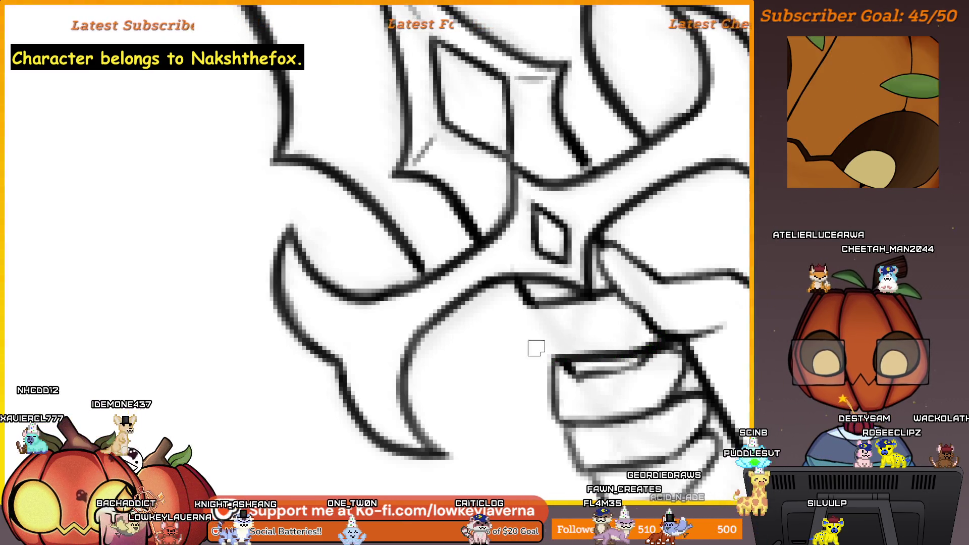
scroll(536, 349, down, 5)
scroll(536, 348, up, 2)
scroll(536, 349, up, 2)
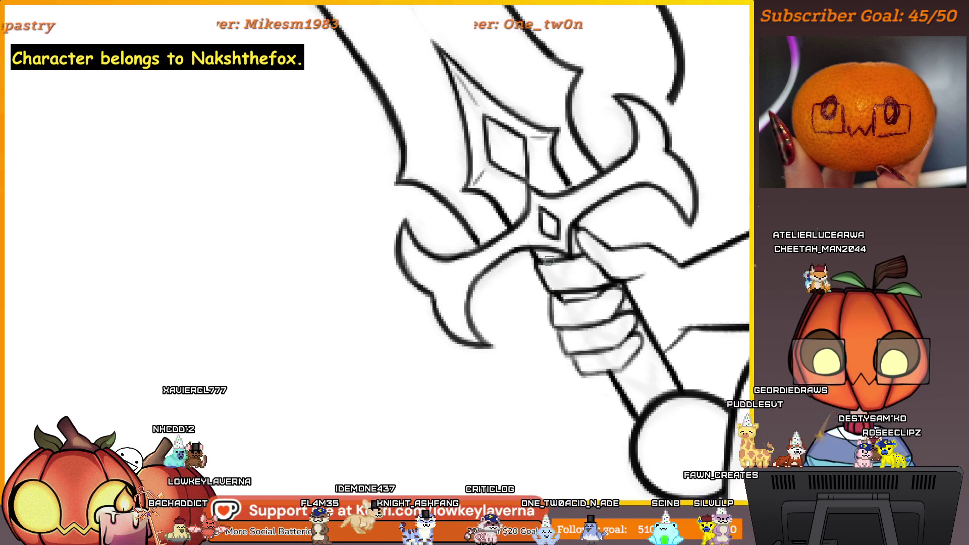
scroll(605, 235, down, 1)
scroll(626, 214, down, 2)
scroll(626, 213, down, 1)
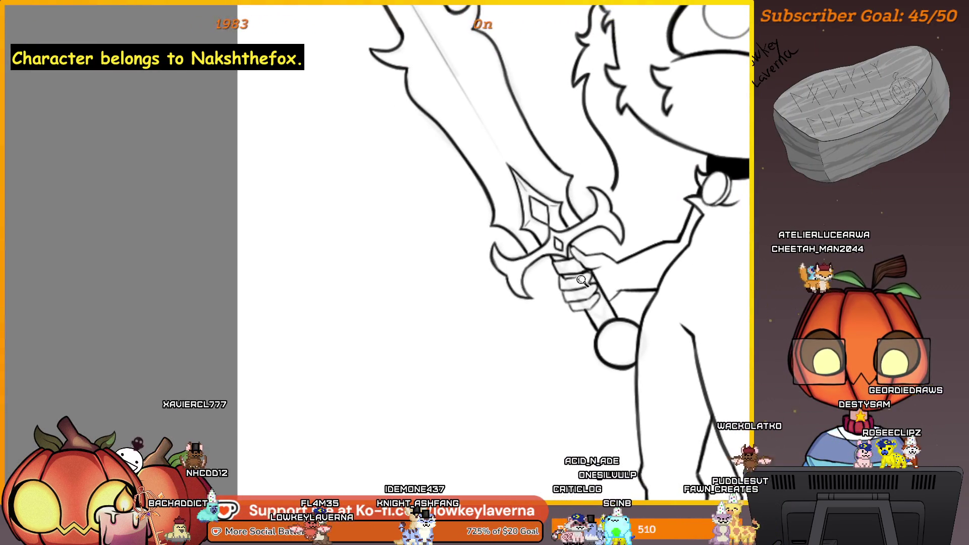
scroll(582, 280, up, 2)
scroll(579, 258, up, 1)
scroll(577, 235, up, 1)
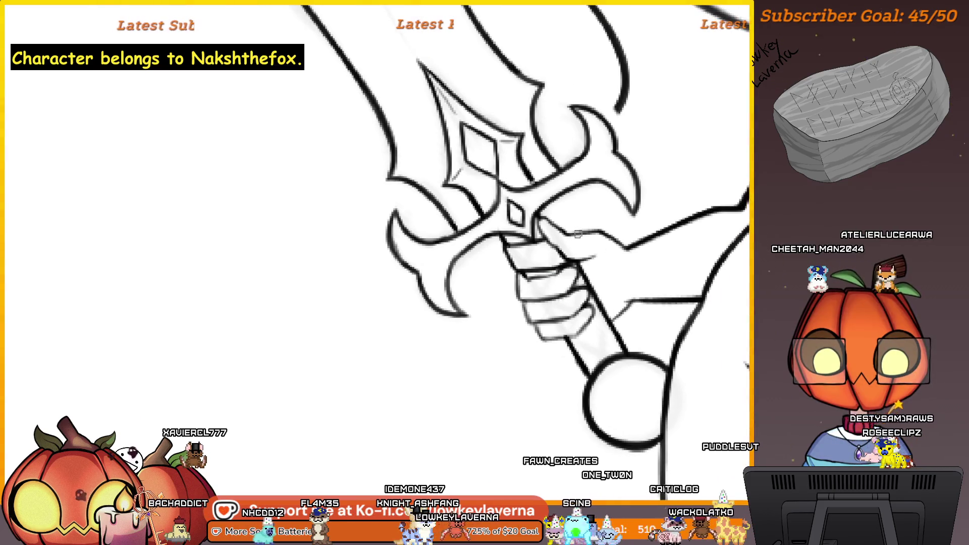
scroll(578, 236, up, 1)
scroll(574, 242, up, 1)
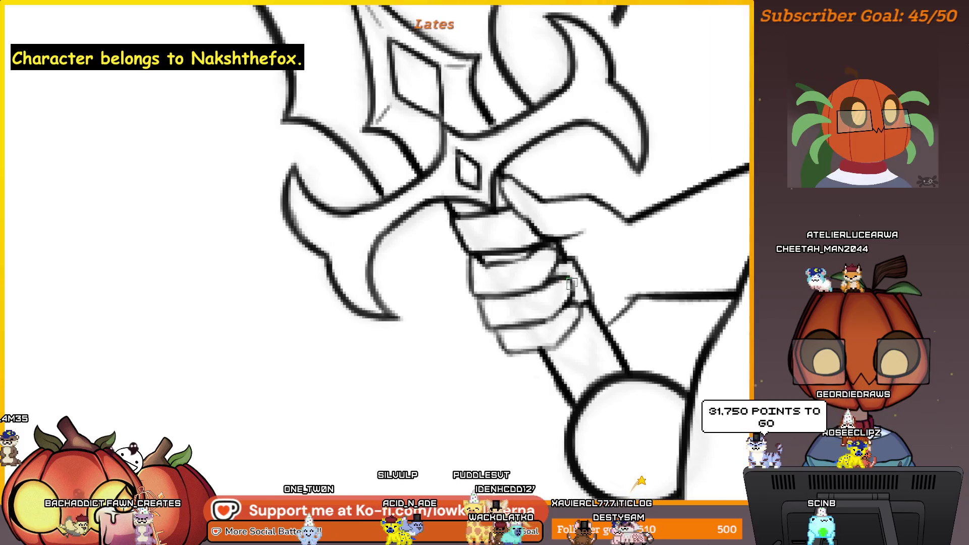
scroll(643, 331, right, 2)
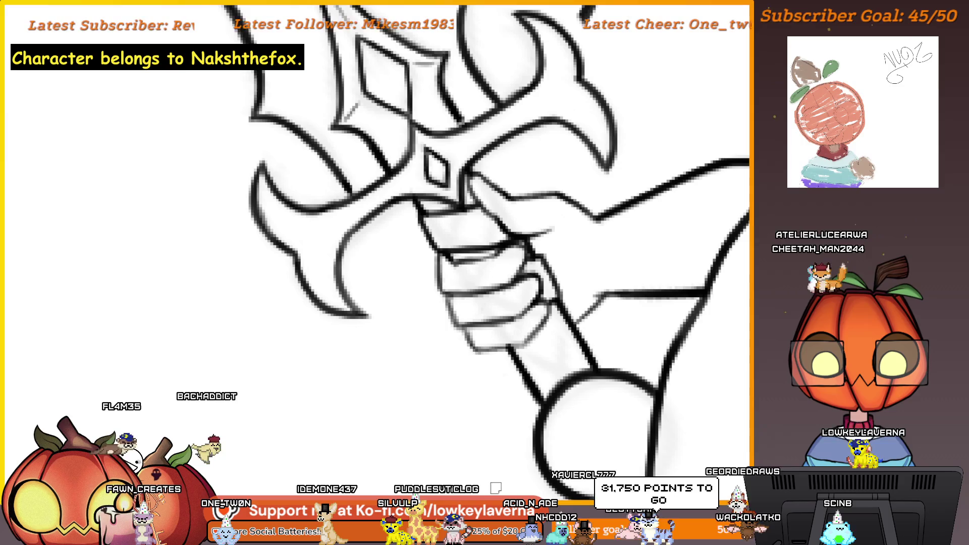
scroll(496, 488, up, 3)
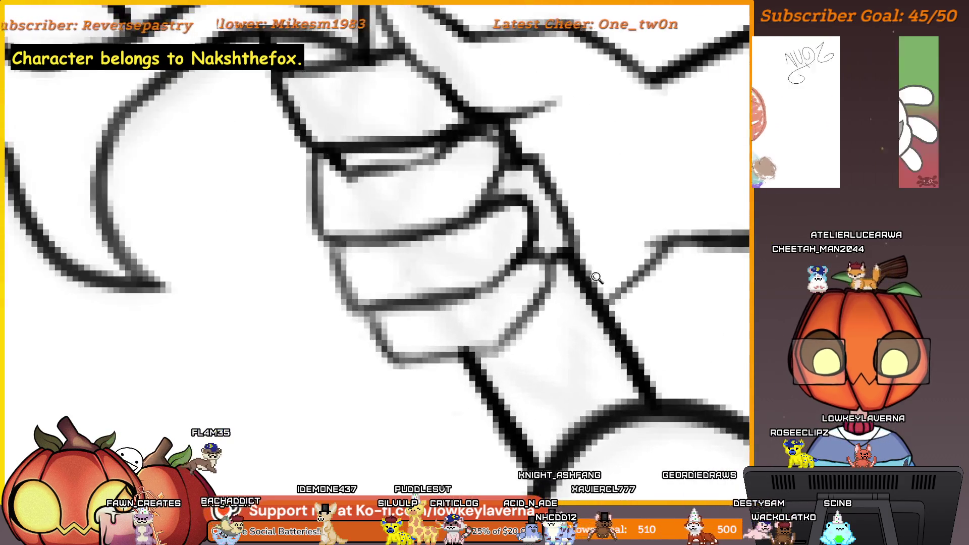
scroll(552, 321, up, 2)
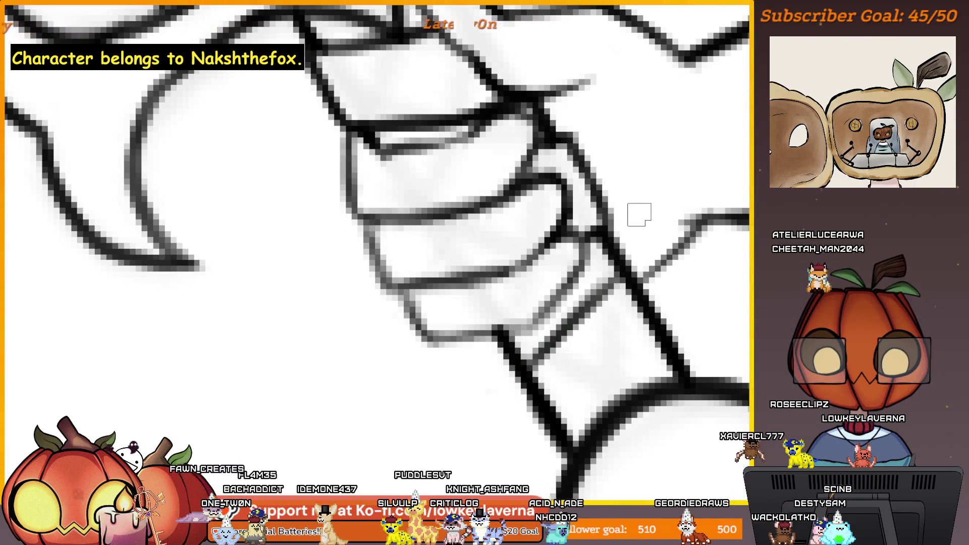
drag(624, 244, 619, 277)
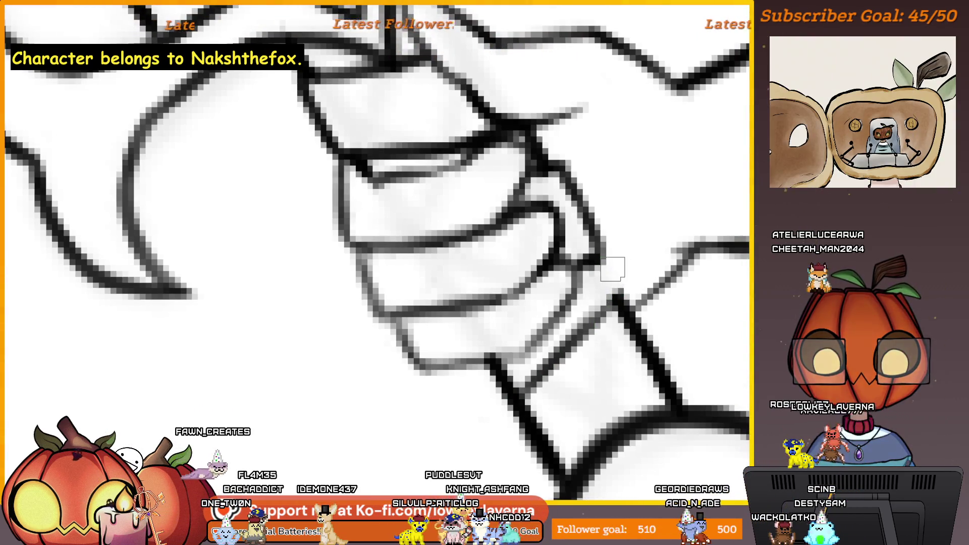
mouse_move(516, 380)
mouse_down()
mouse_move(554, 332)
mouse_move(510, 360)
mouse_up()
key(bracketright)
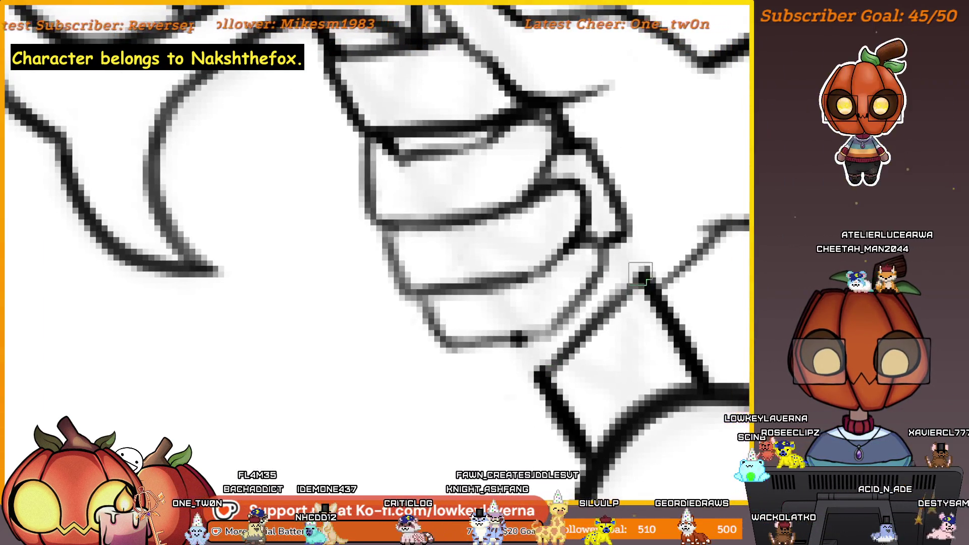
scroll(551, 357, down, 1)
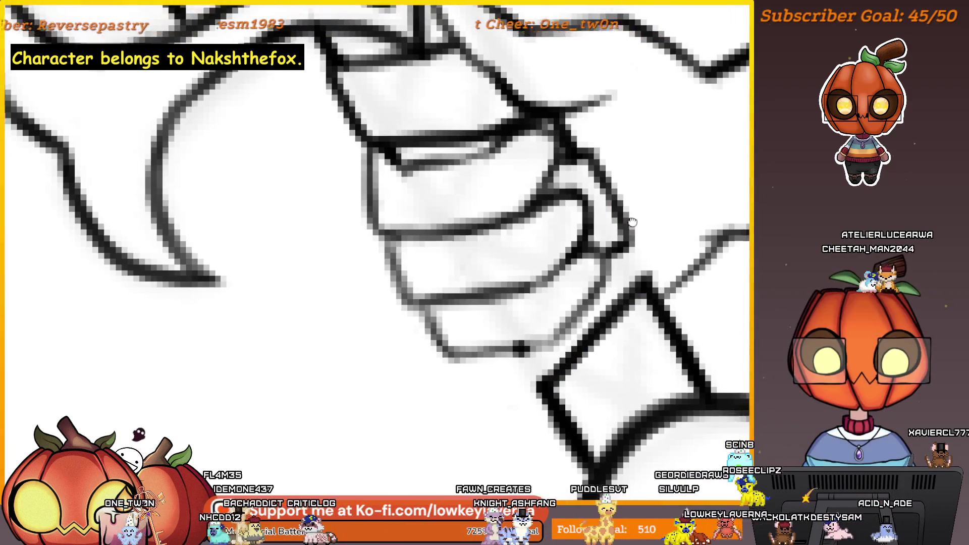
scroll(550, 357, down, 1)
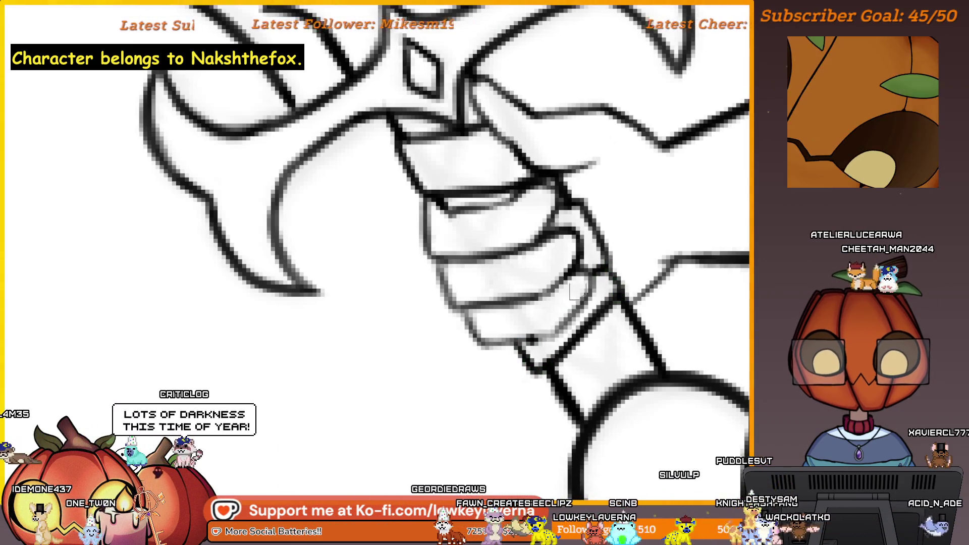
scroll(576, 292, down, 5)
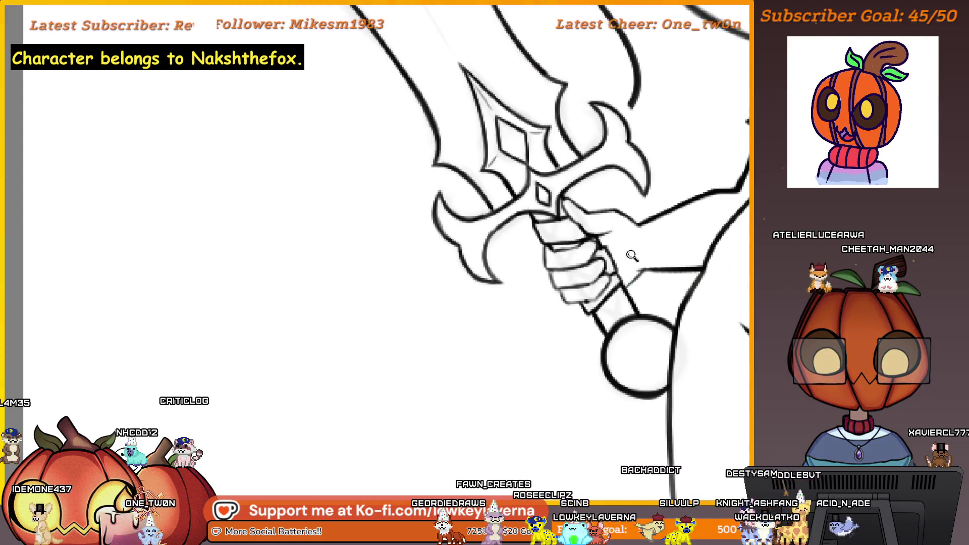
scroll(631, 257, down, 5)
scroll(636, 265, up, 1)
scroll(646, 279, up, 5)
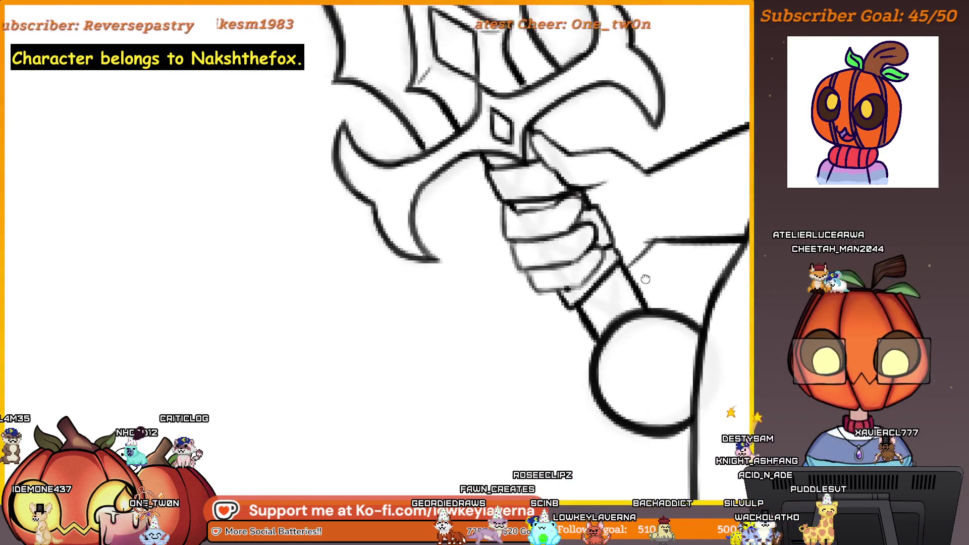
scroll(645, 279, up, 3)
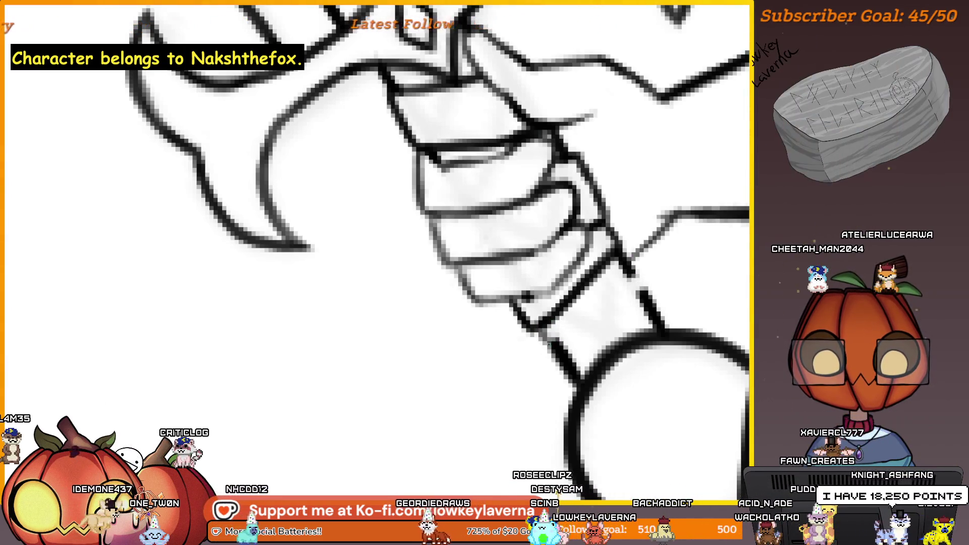
Step: Add a diagonal grip line, redraw the hand's lower edge and clear the line toward the ring
mouse_move(582, 320)
mouse_down()
mouse_move(640, 287)
mouse_move(548, 341)
mouse_up()
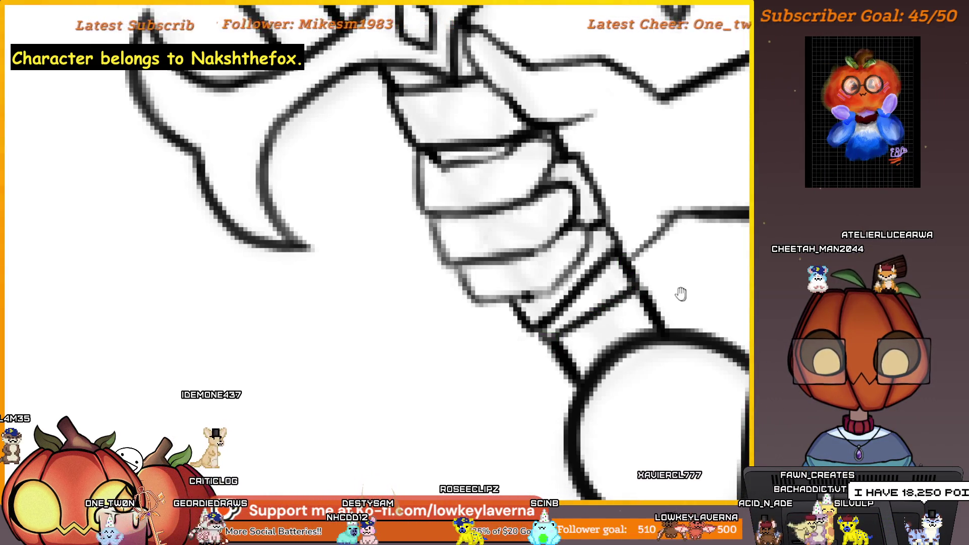
drag(681, 295, 647, 262)
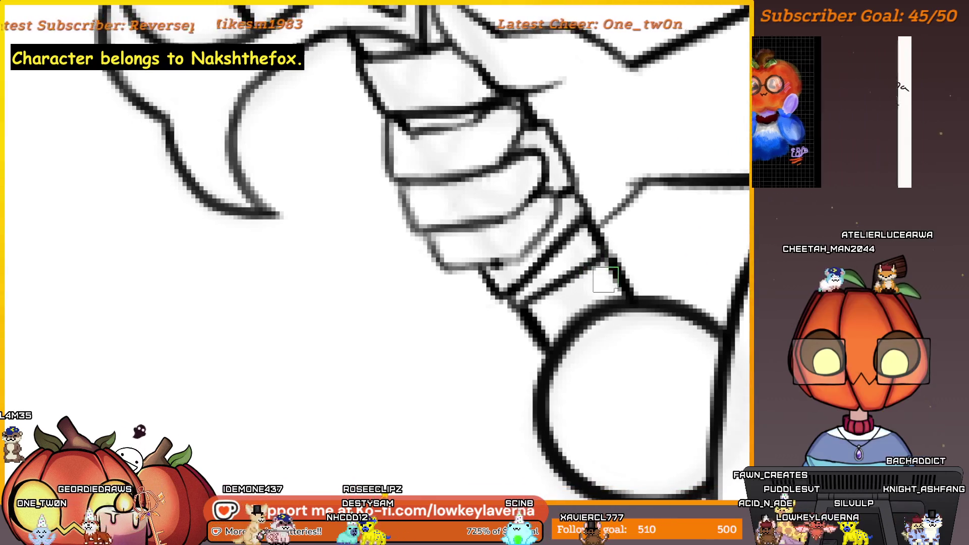
scroll(598, 288, up, 1)
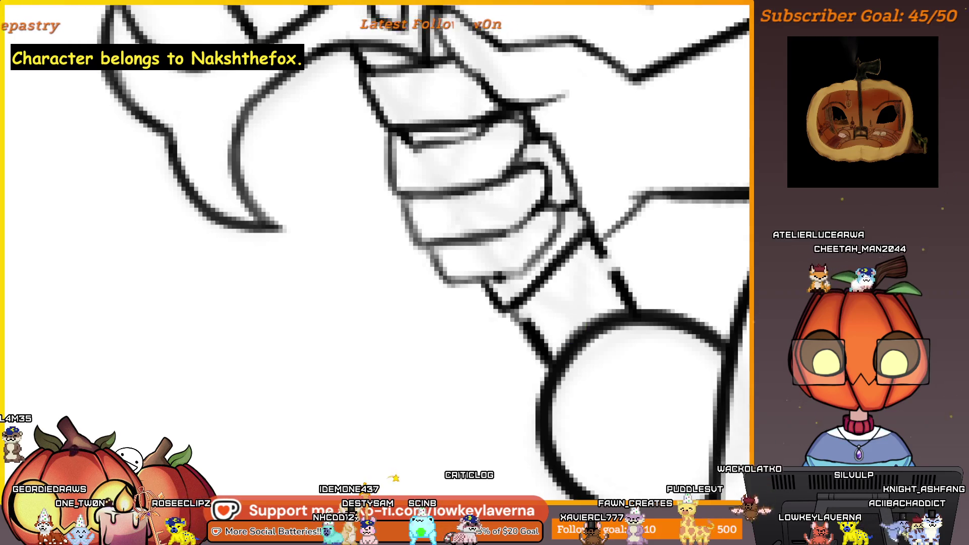
drag(514, 309, 575, 282)
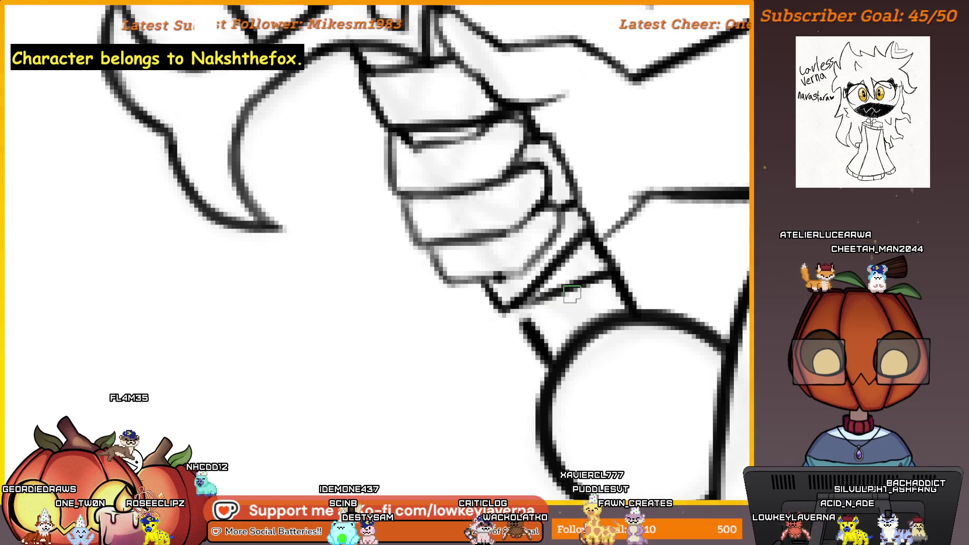
drag(597, 289, 621, 297)
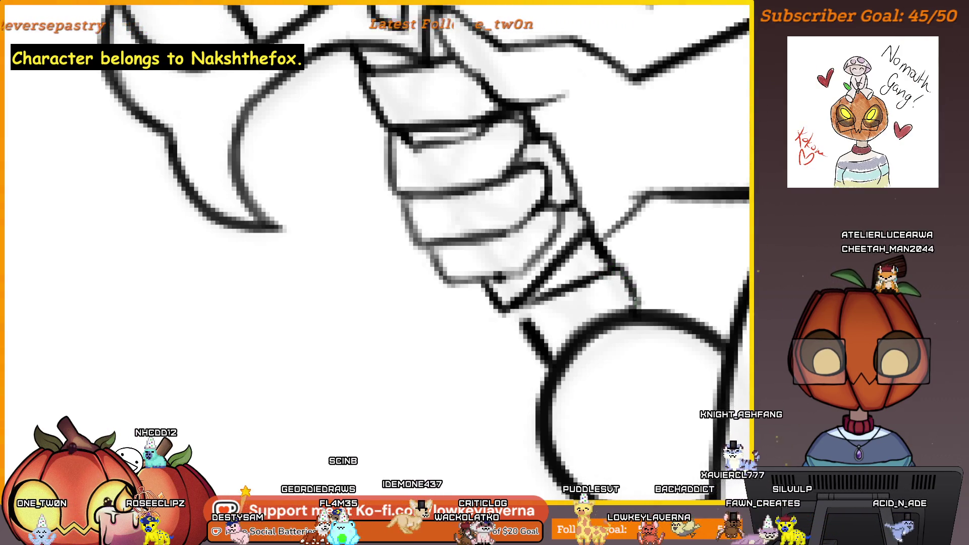
scroll(619, 273, down, 2)
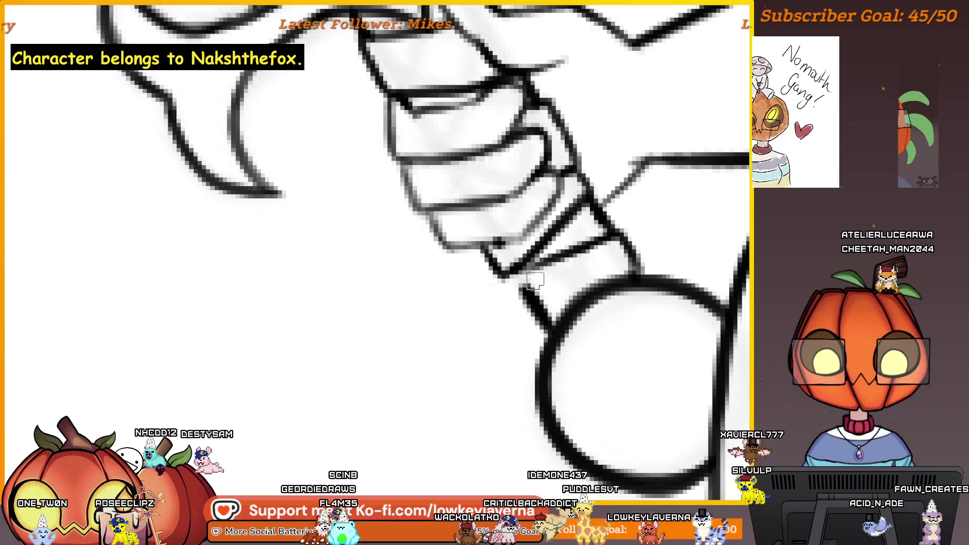
scroll(571, 337, down, 2)
scroll(572, 336, down, 1)
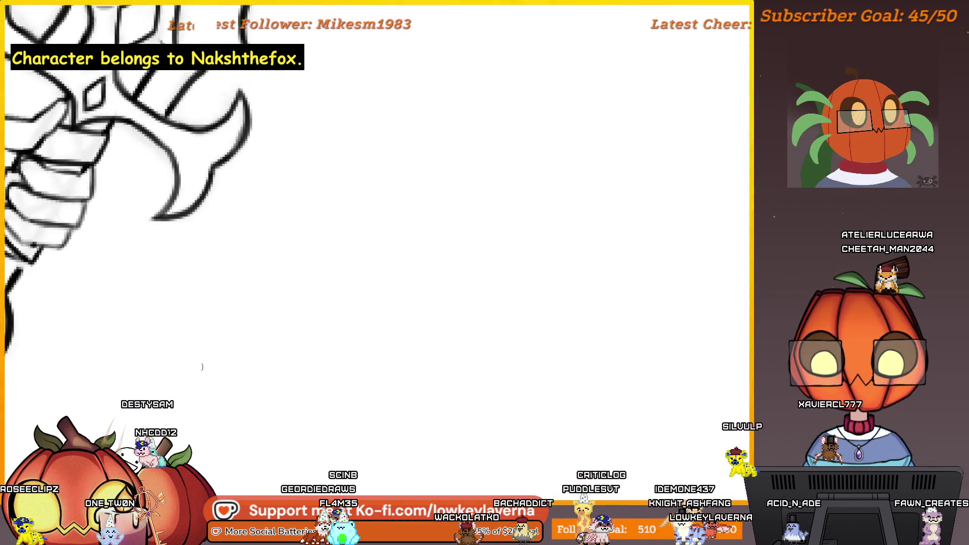
Step: Rotate, zoom out and recentre the view over the sword hand and grip
drag(572, 337, 643, 382)
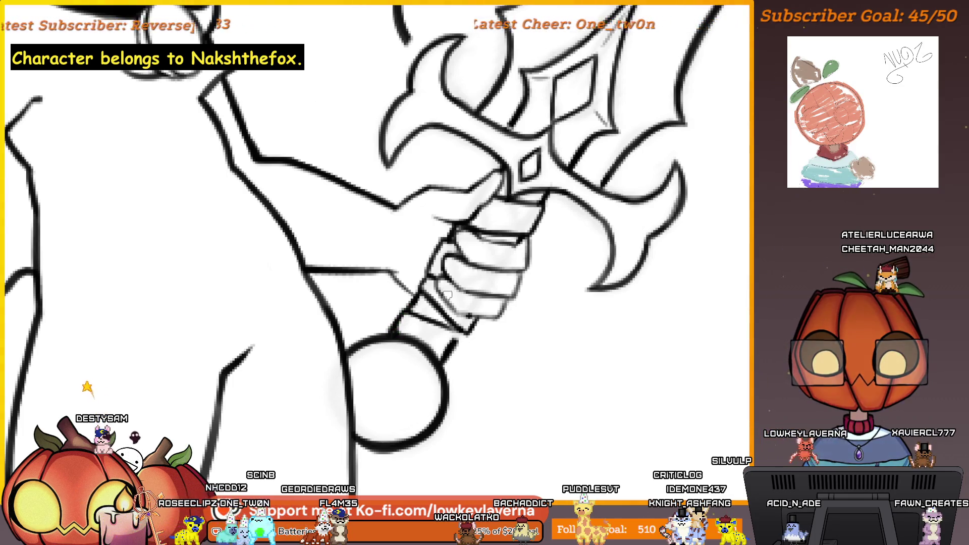
drag(395, 332, 460, 341)
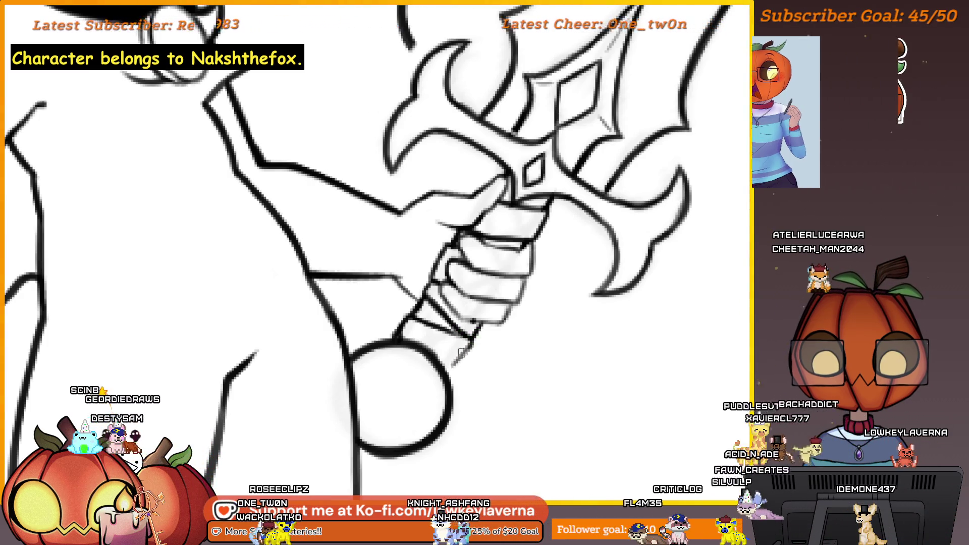
drag(468, 340, 476, 328)
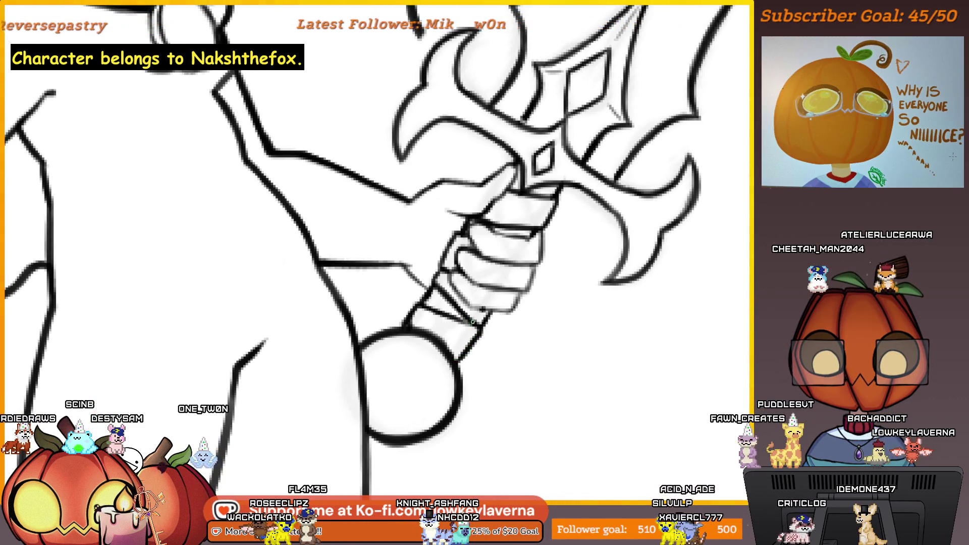
scroll(500, 258, down, 2)
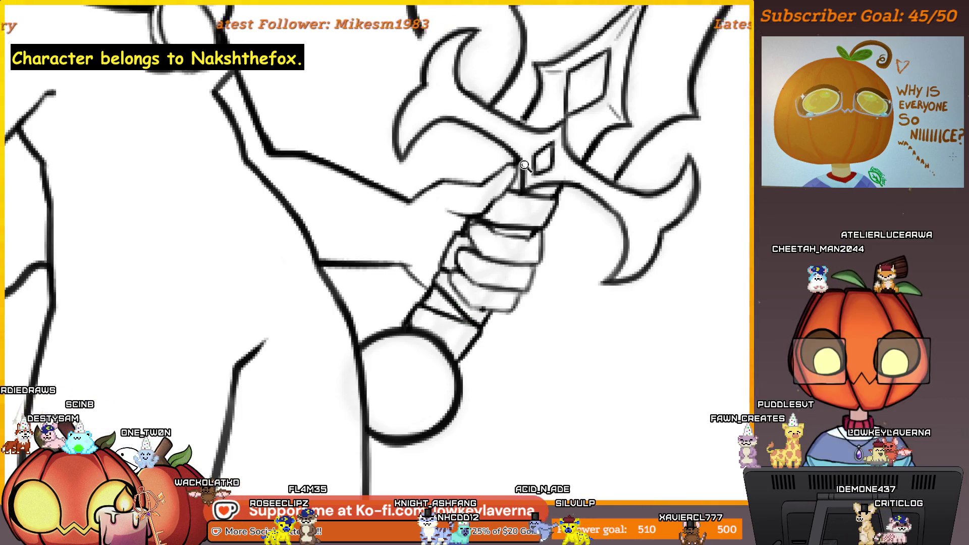
scroll(500, 258, down, 2)
scroll(501, 258, up, 3)
scroll(500, 258, down, 2)
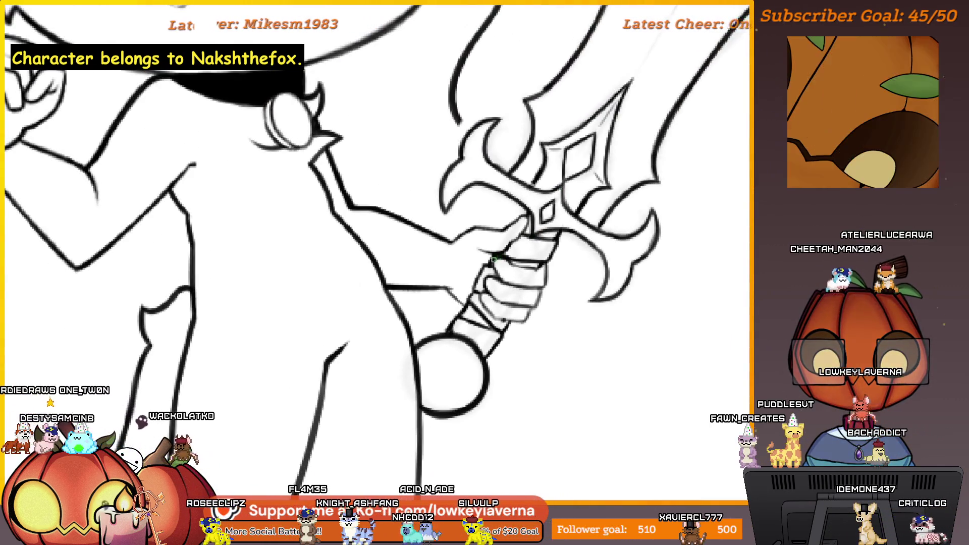
scroll(543, 317, down, 1)
scroll(542, 317, down, 1)
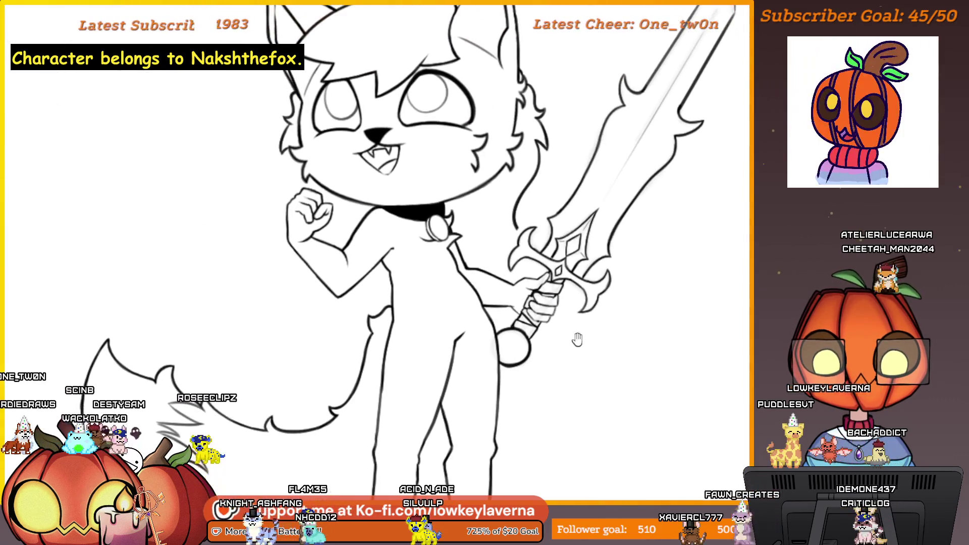
scroll(573, 338, up, 3)
scroll(574, 235, up, 2)
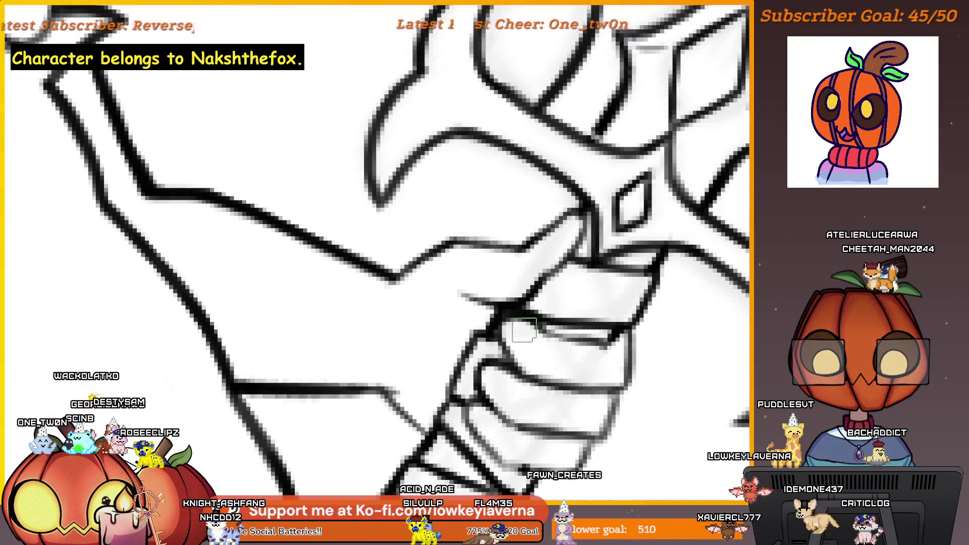
drag(517, 327, 545, 335)
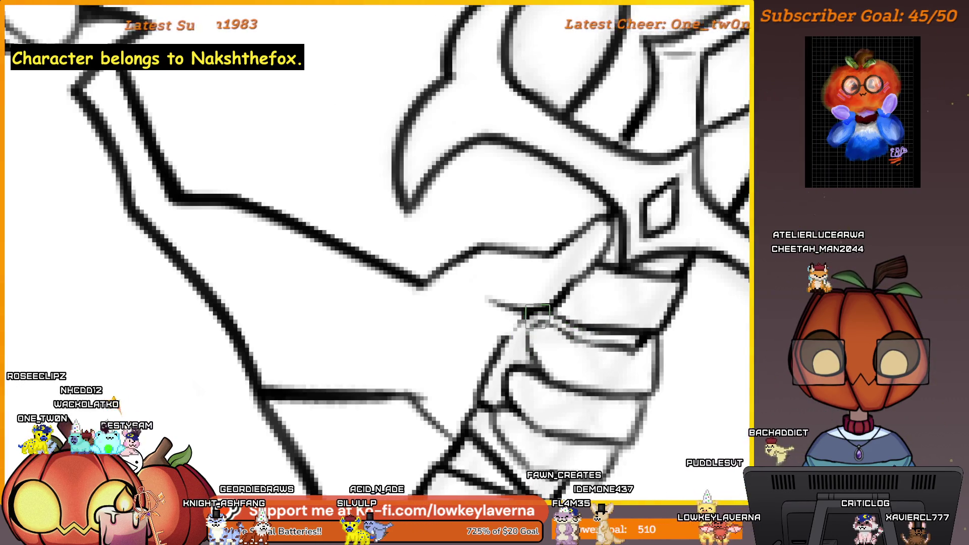
scroll(605, 303, down, 3)
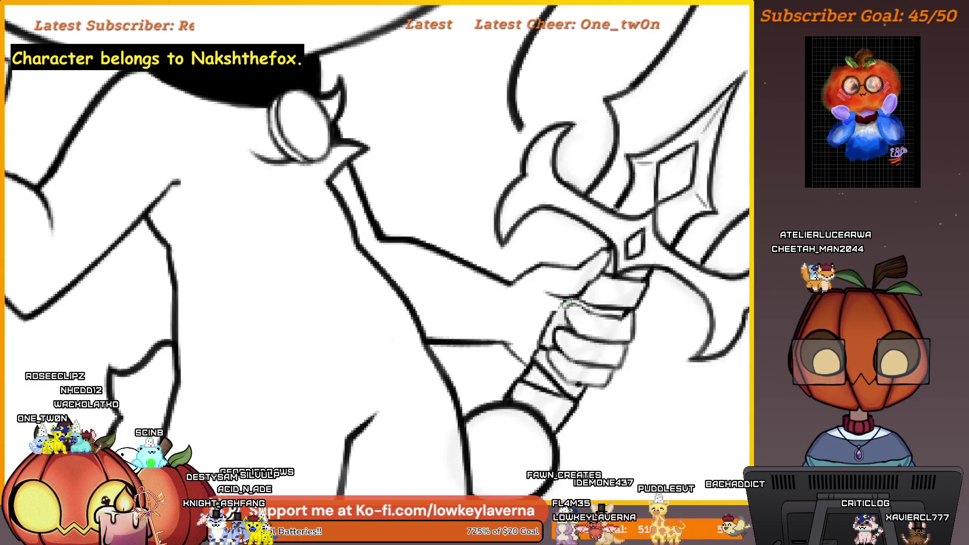
scroll(572, 295, up, 2)
scroll(515, 261, up, 2)
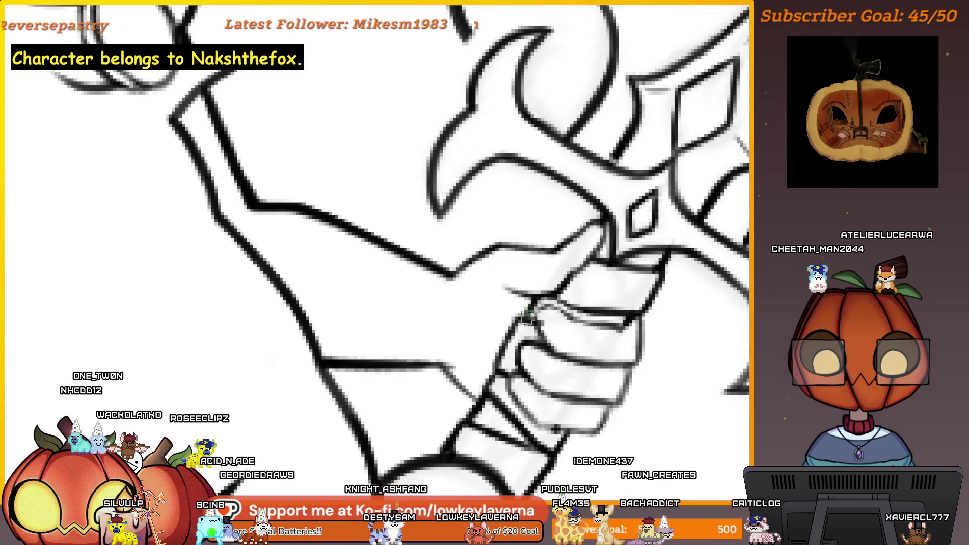
scroll(547, 291, down, 2)
scroll(557, 288, up, 2)
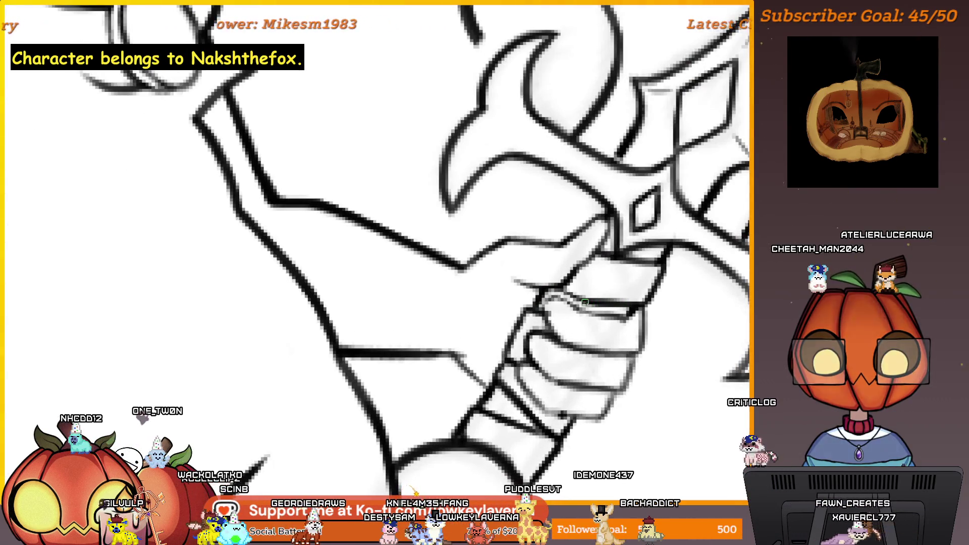
scroll(561, 286, down, 3)
scroll(617, 309, up, 1)
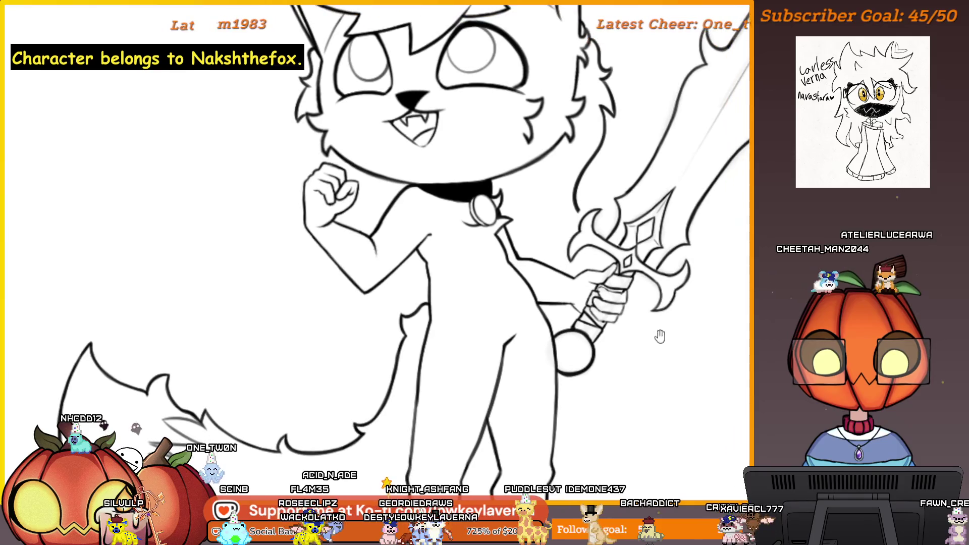
scroll(617, 308, up, 2)
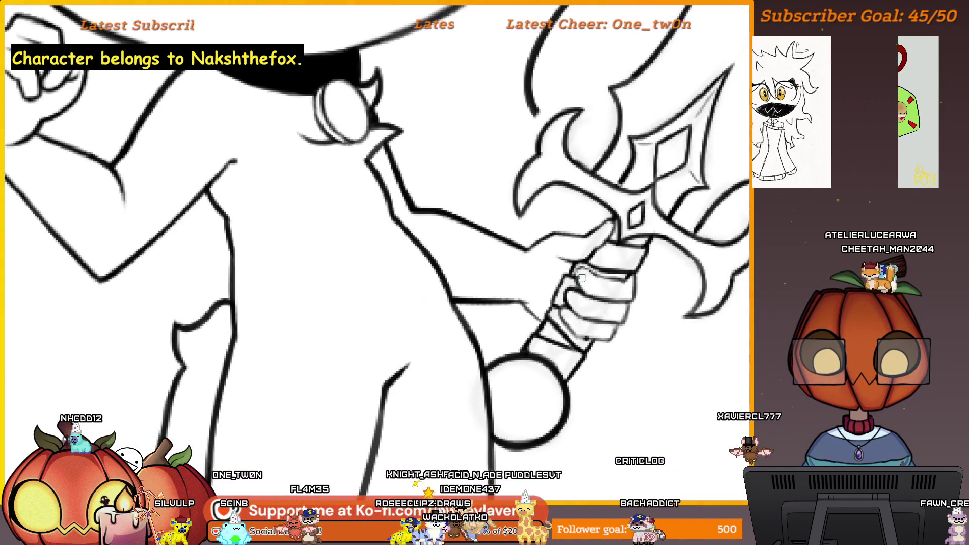
scroll(606, 273, up, 2)
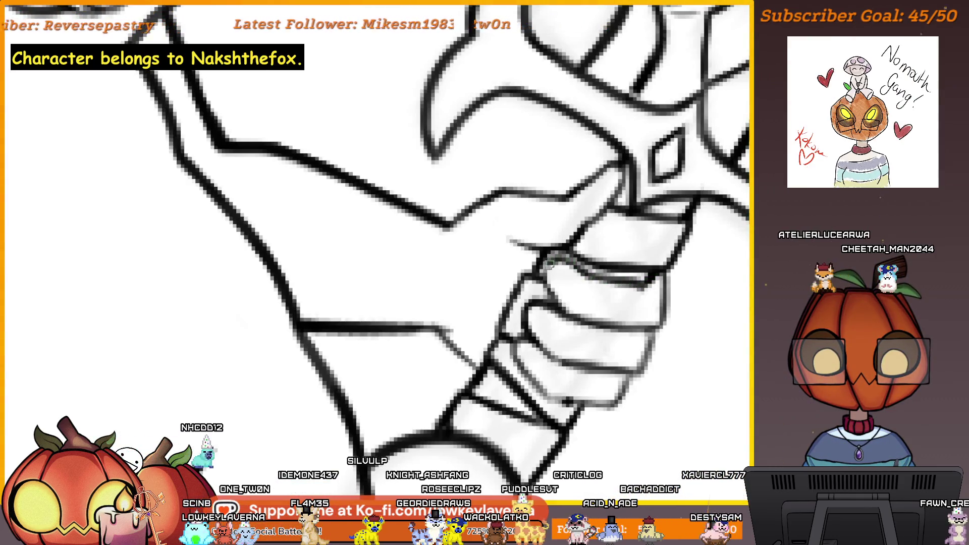
drag(617, 306, 623, 321)
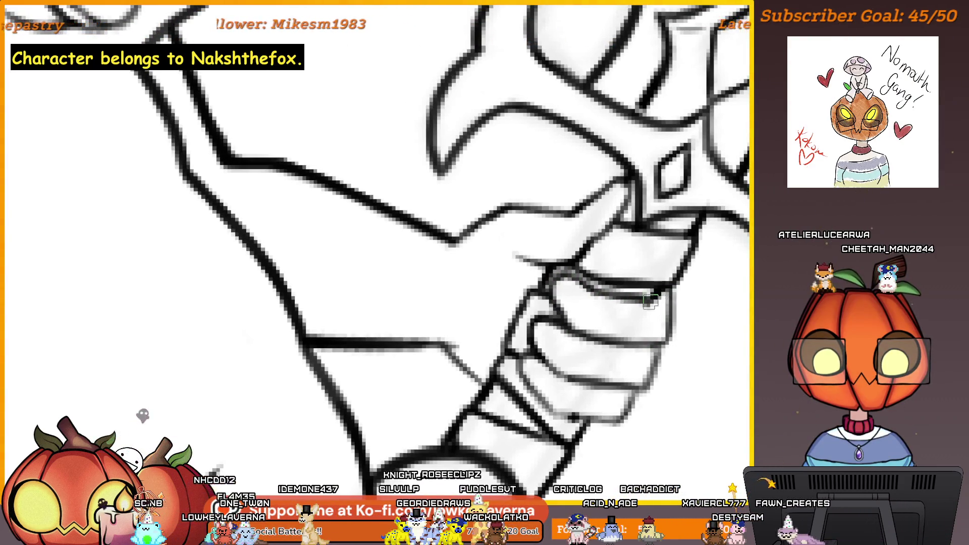
scroll(610, 343, down, 2)
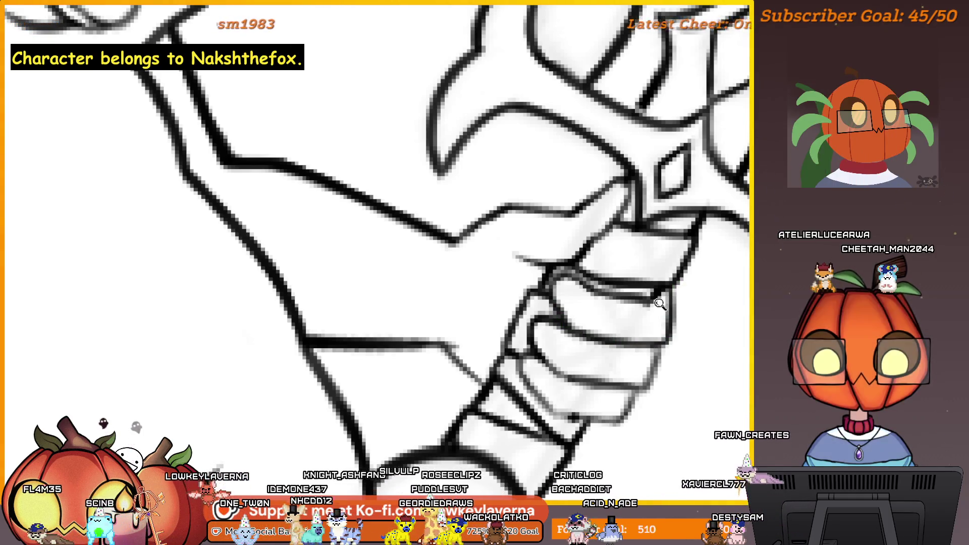
scroll(611, 342, down, 3)
scroll(629, 345, down, 1)
scroll(658, 353, down, 2)
scroll(659, 354, up, 2)
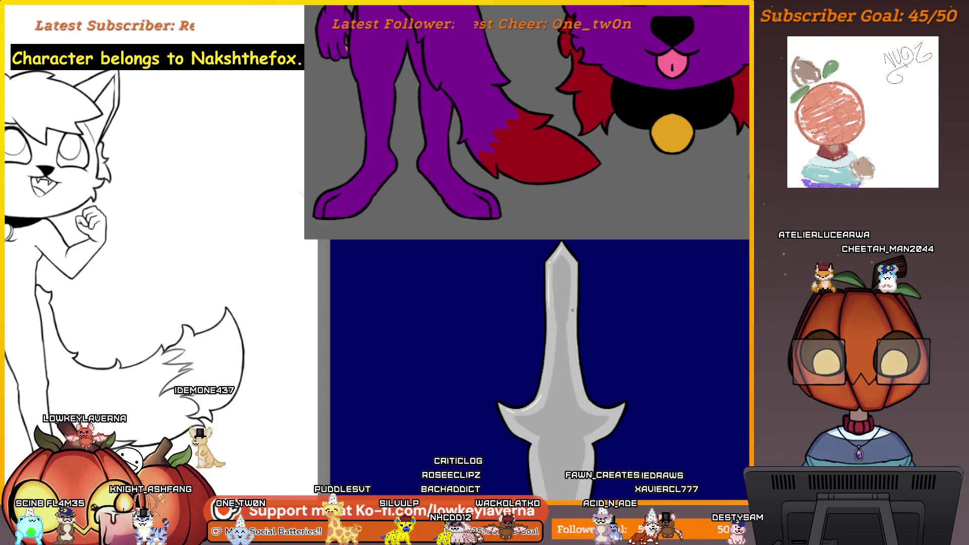
Step: Mirror the canvas and pan over the sword hilt, crossguard and the cat's feet to review the line art
key(m)
mouse_move(545, 372)
mouse_down()
mouse_move(501, 418)
mouse_move(521, 425)
mouse_up()
scroll(521, 426, down, 1)
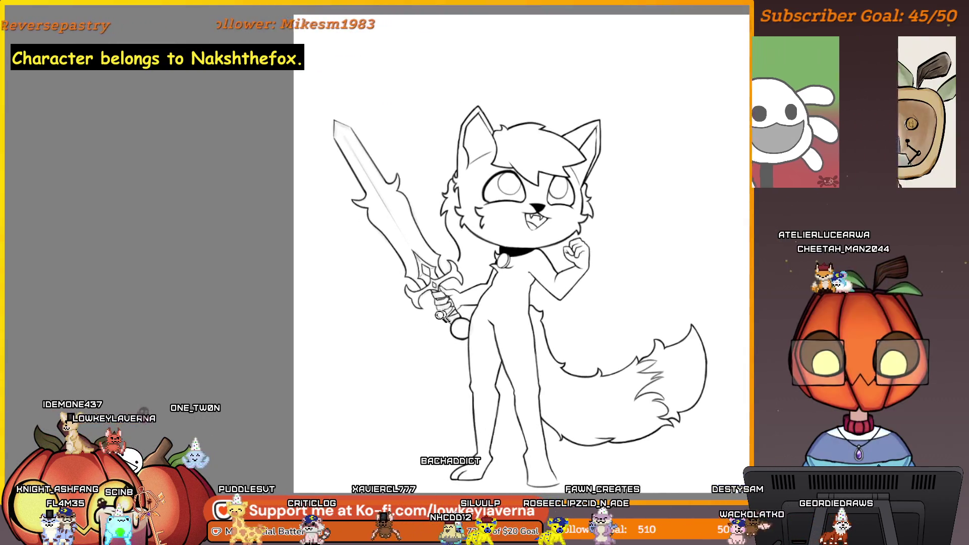
scroll(499, 305, up, 2)
scroll(499, 305, up, 2)
scroll(499, 304, up, 1)
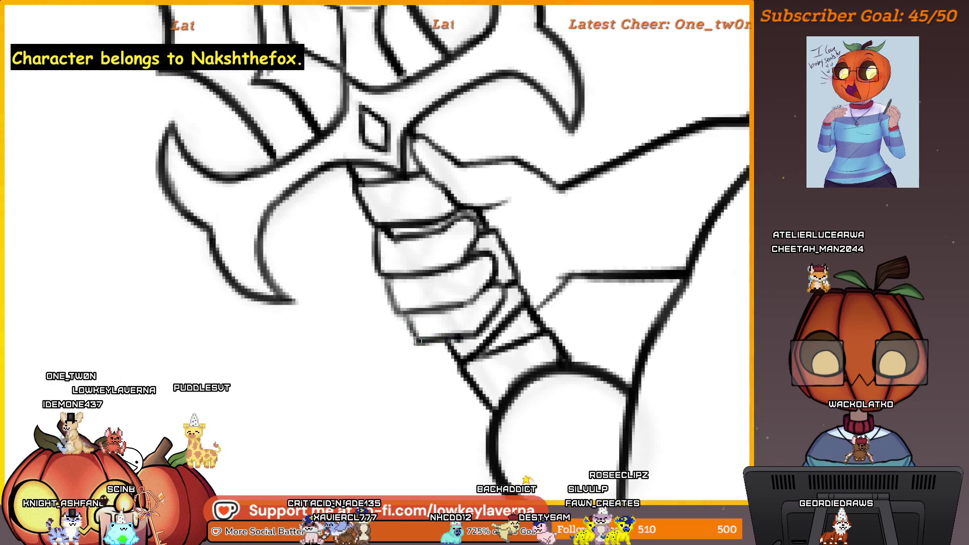
scroll(424, 353, down, 1)
scroll(575, 336, up, 2)
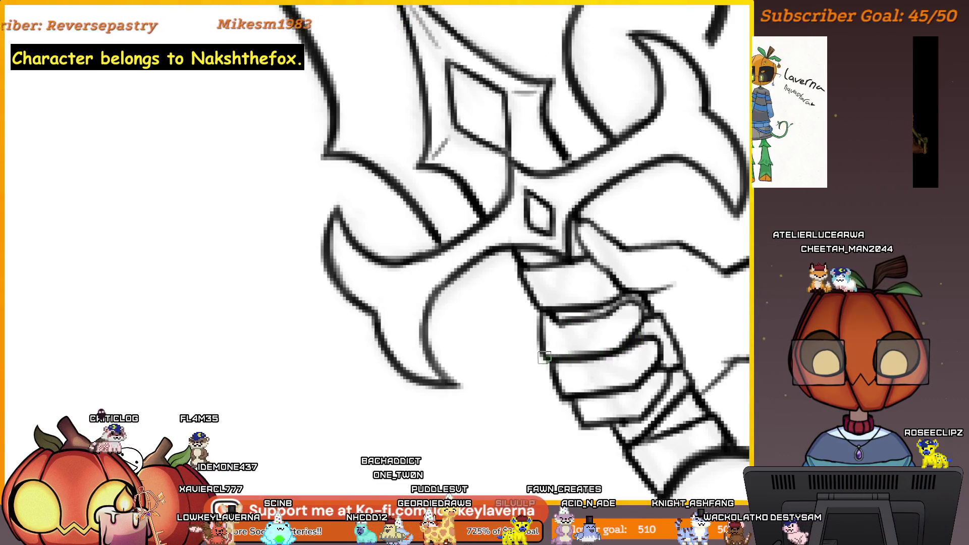
drag(579, 358, 629, 347)
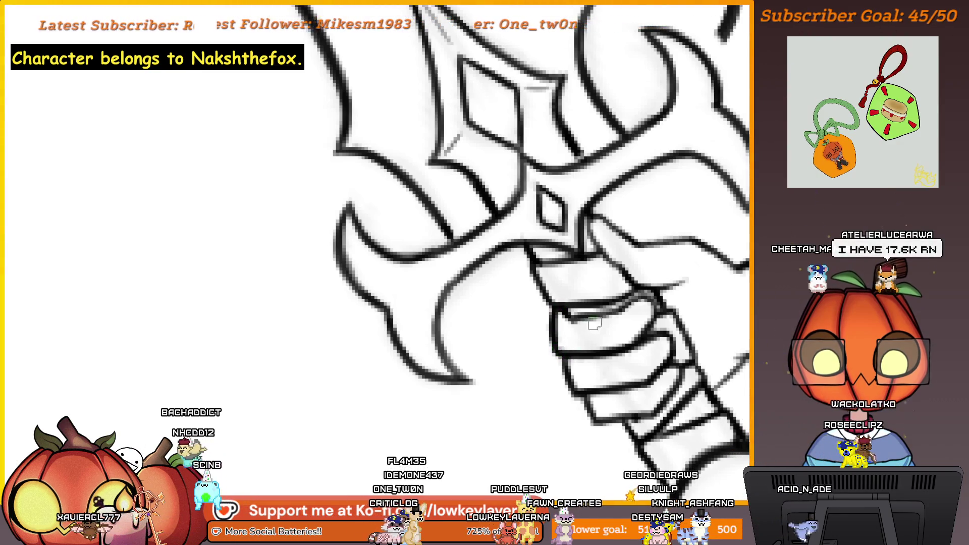
drag(594, 324, 636, 361)
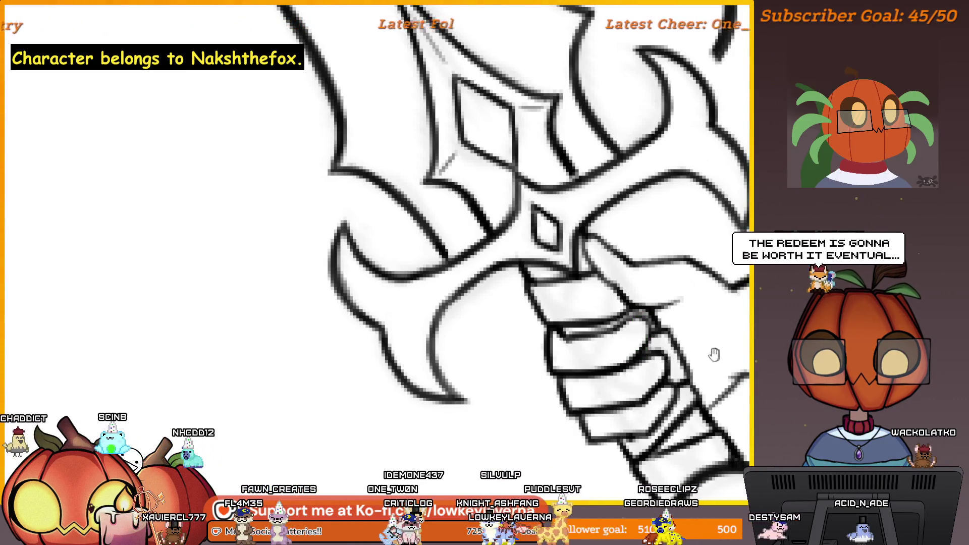
drag(714, 354, 682, 383)
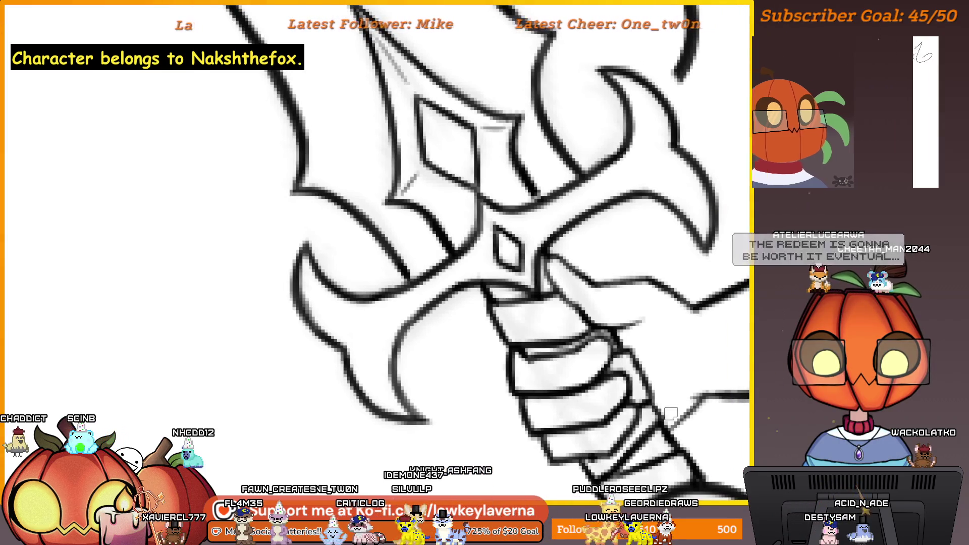
drag(671, 383, 683, 357)
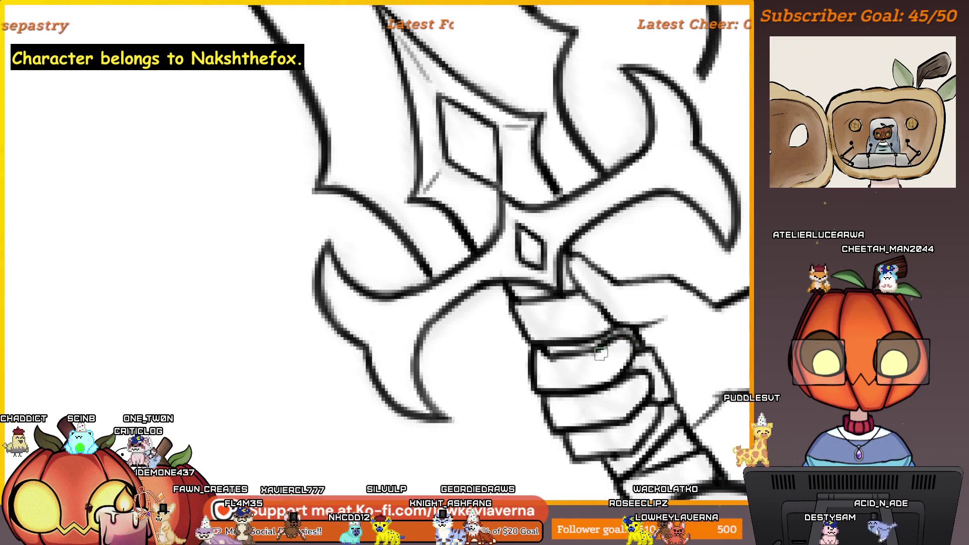
scroll(585, 352, down, 2)
scroll(590, 341, down, 2)
scroll(603, 326, down, 1)
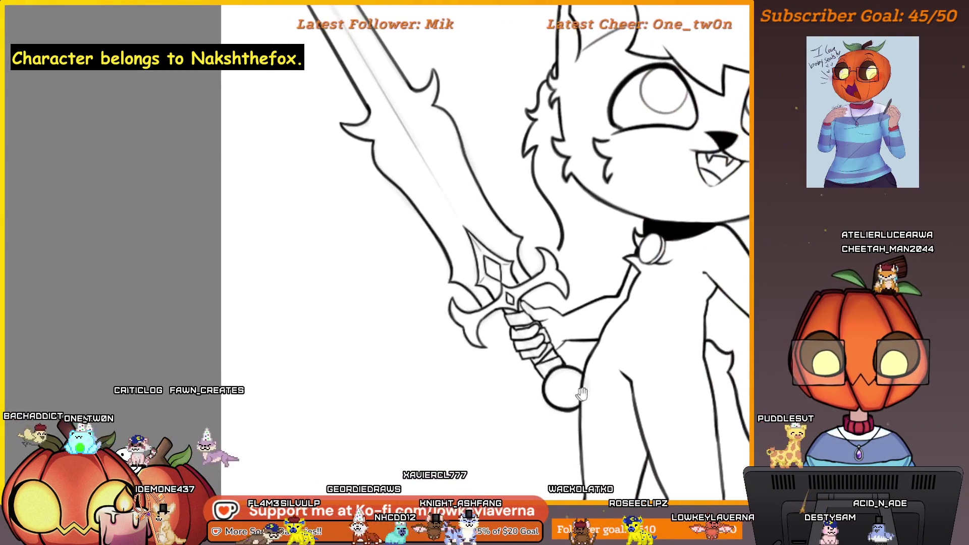
scroll(608, 320, down, 2)
scroll(640, 336, up, 1)
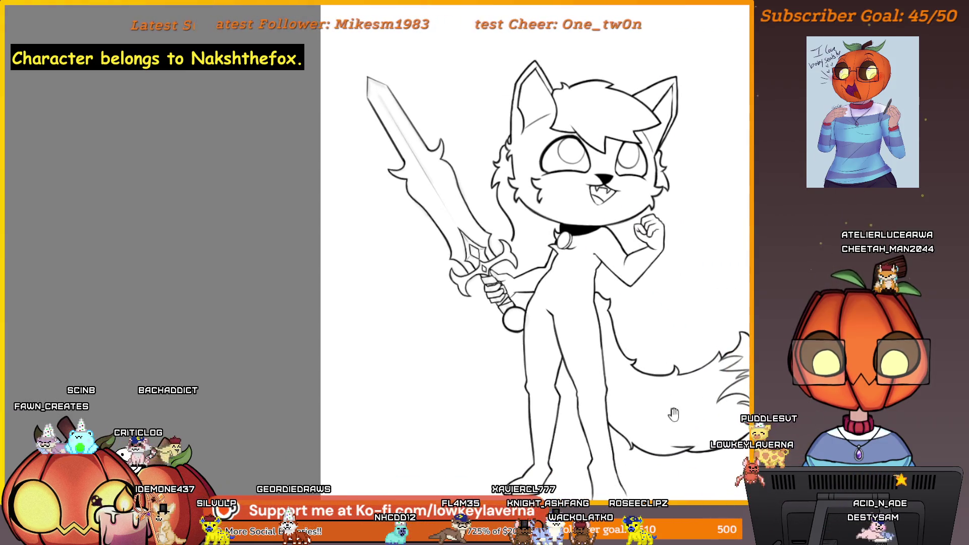
drag(674, 414, 663, 414)
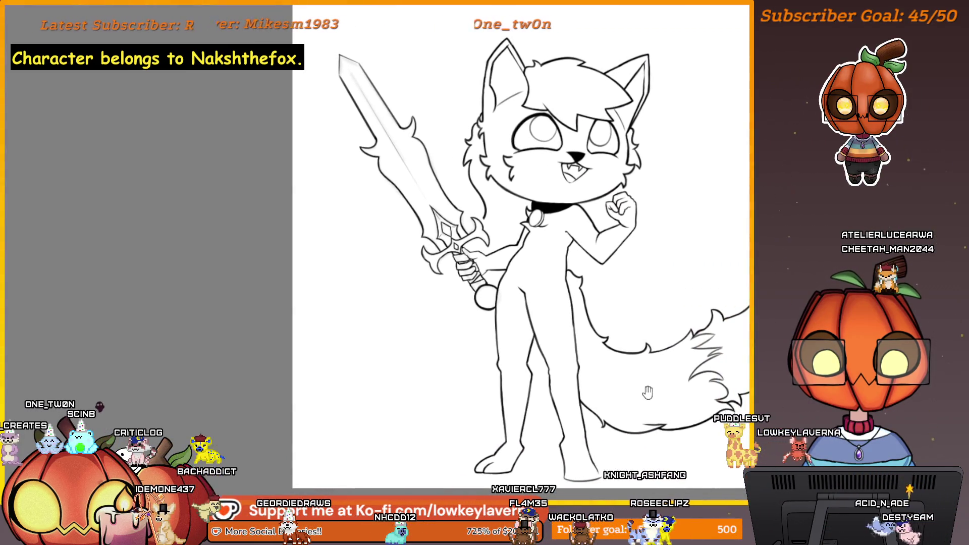
drag(662, 415, 587, 430)
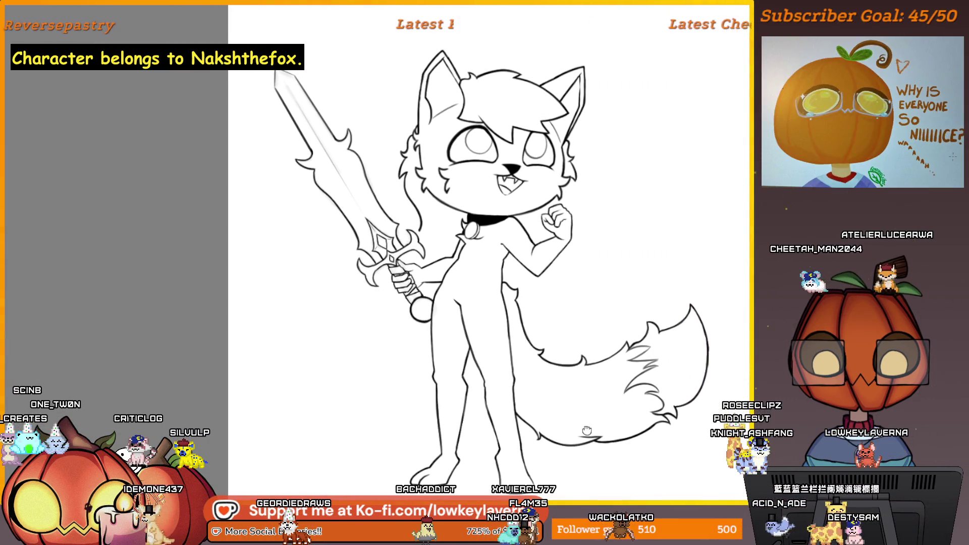
scroll(587, 431, down, 1)
scroll(567, 394, down, 1)
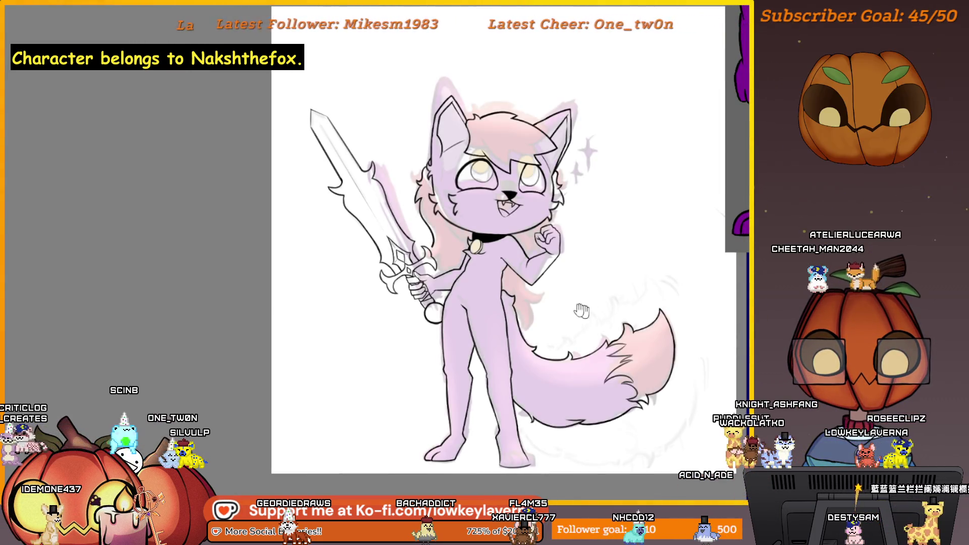
scroll(510, 210, up, 1)
scroll(511, 210, up, 3)
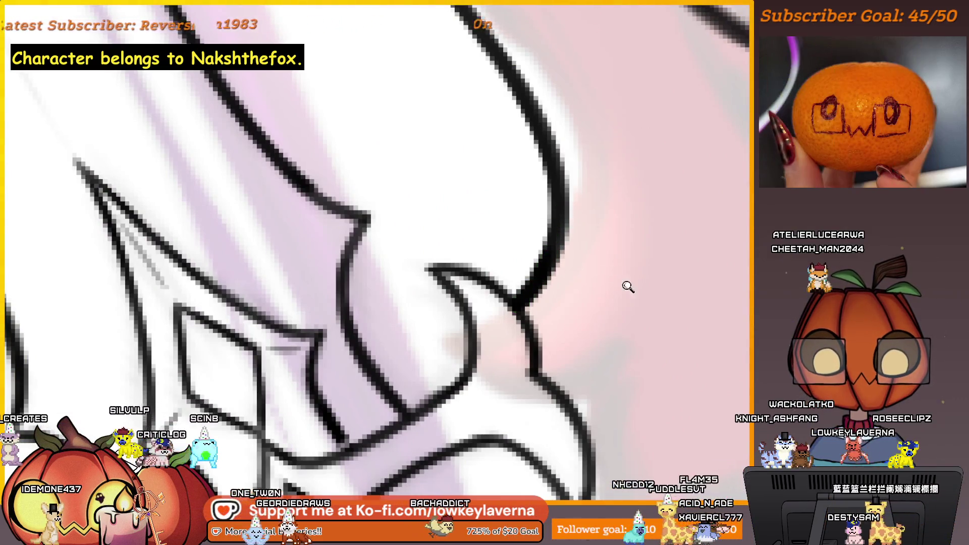
scroll(628, 285, up, 1)
Step: Add a small stroke inside the hilt curve, check it, and mirror the canvas back
drag(503, 322, 490, 333)
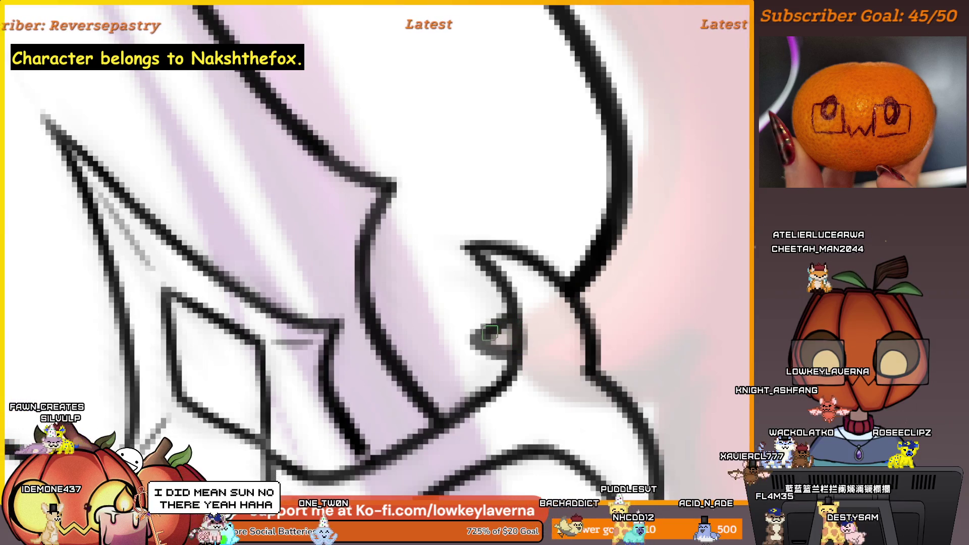
mouse_move(649, 389)
mouse_down()
mouse_move(474, 297)
mouse_move(509, 361)
mouse_up()
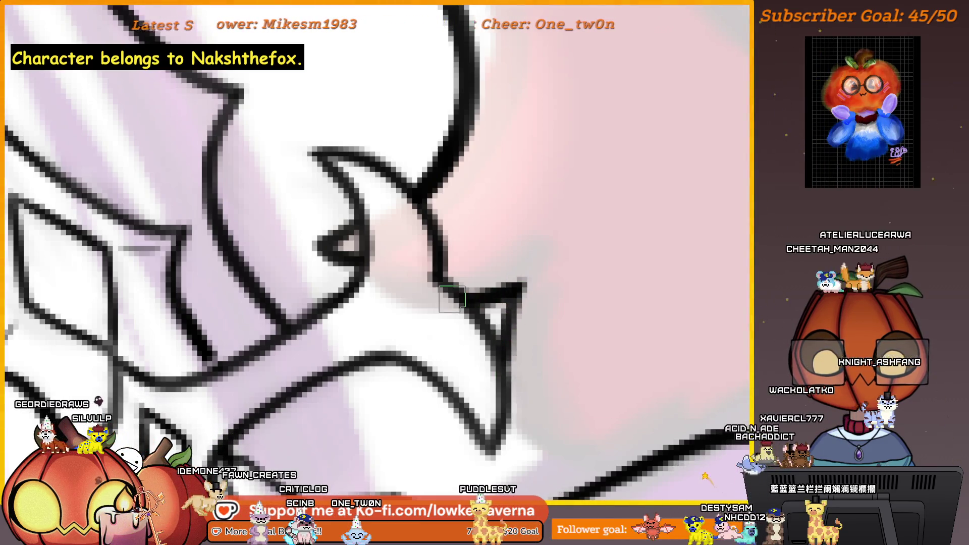
scroll(450, 299, down, 2)
scroll(541, 346, down, 2)
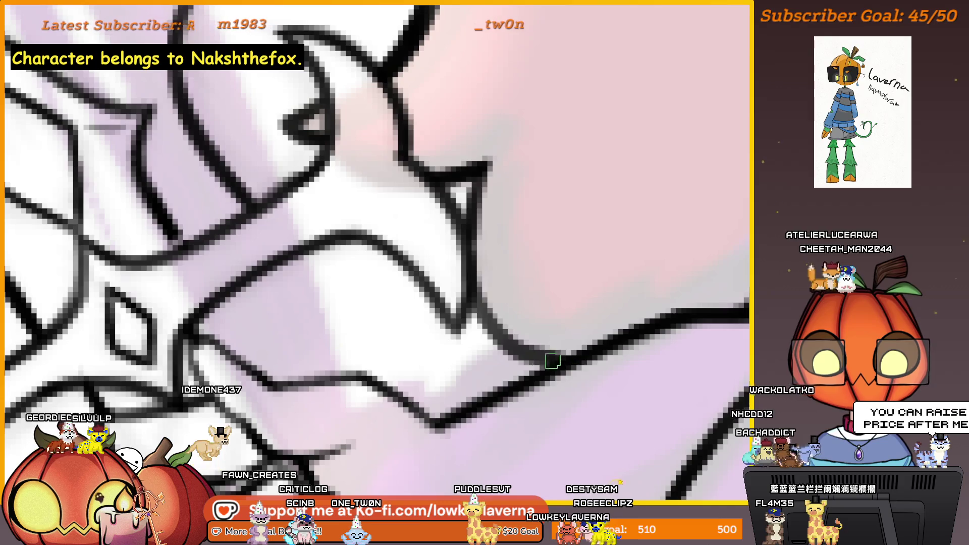
scroll(593, 233, down, 3)
scroll(592, 234, down, 2)
scroll(593, 234, down, 2)
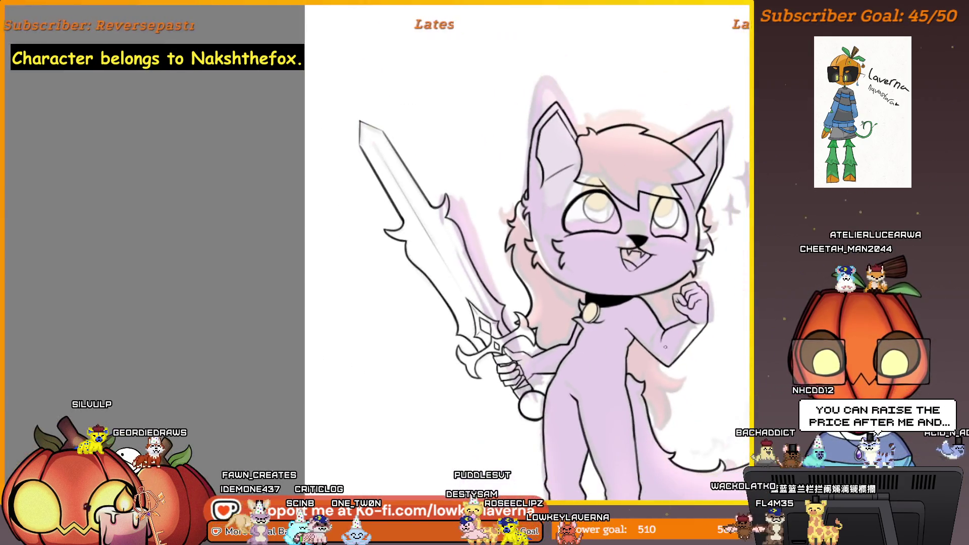
scroll(593, 235, down, 1)
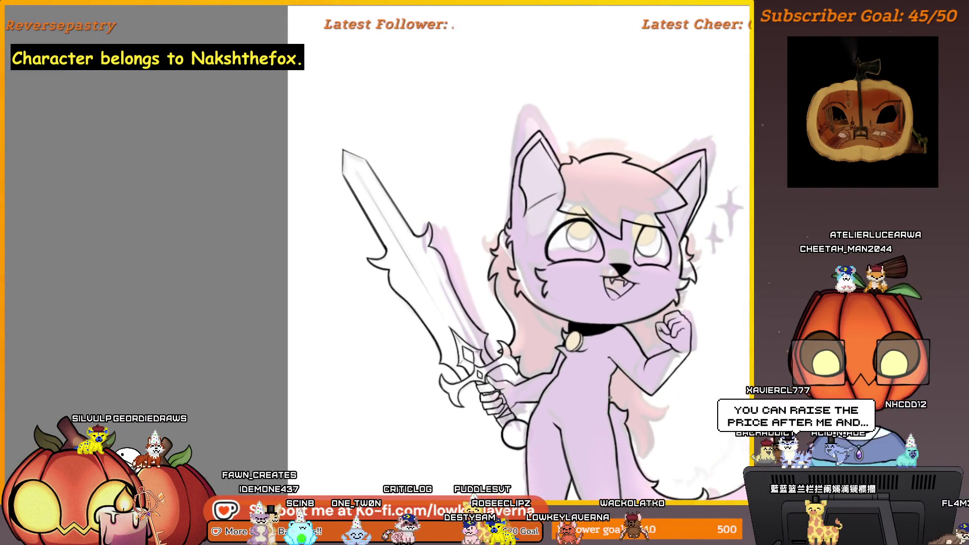
key(m)
Step: Re-ink the raised fist's top line, the line running down from it and the curve below it
drag(135, 396, 554, 422)
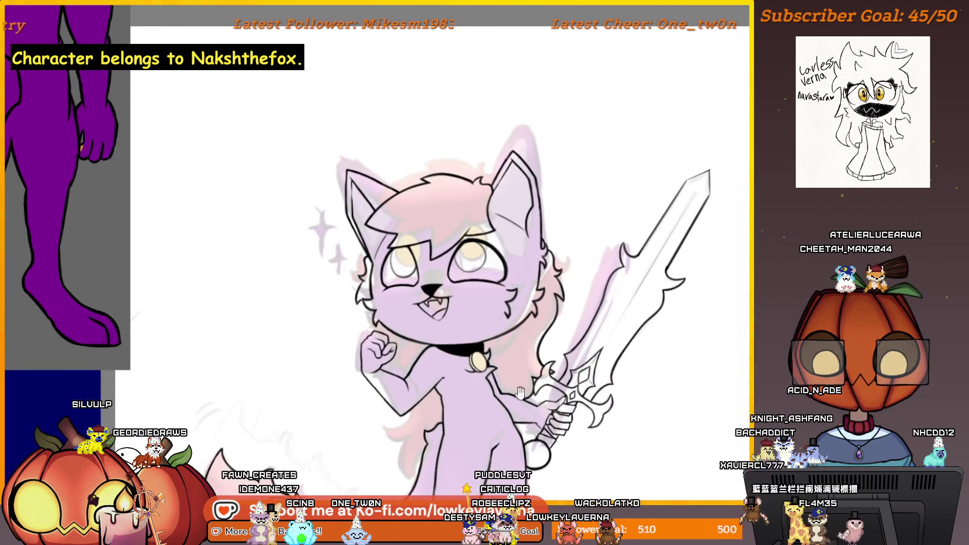
scroll(450, 238, up, 3)
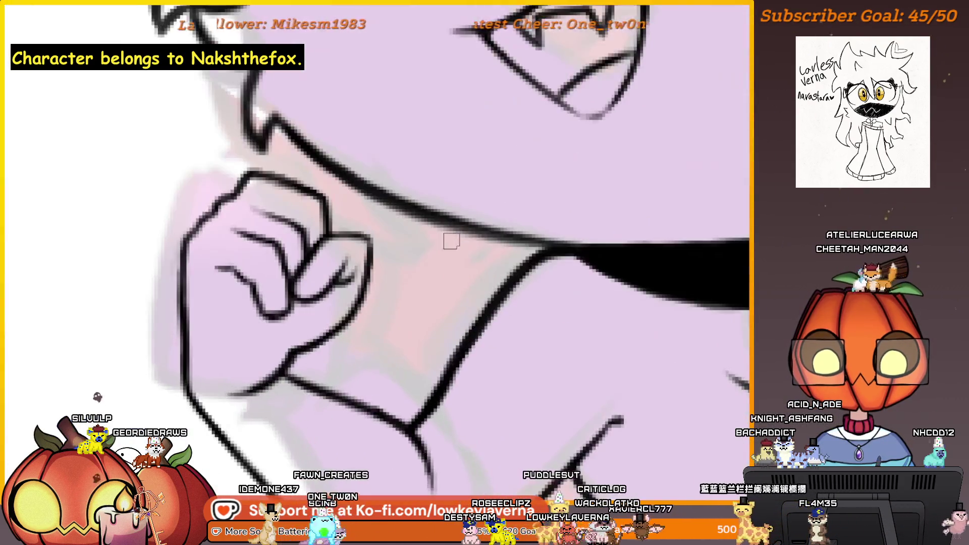
scroll(336, 223, up, 1)
scroll(295, 212, up, 1)
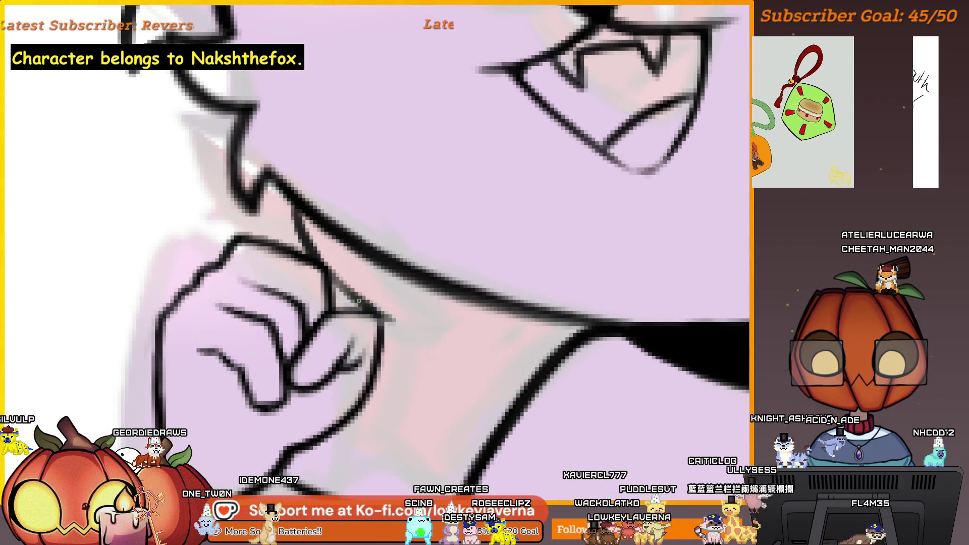
drag(350, 295, 423, 330)
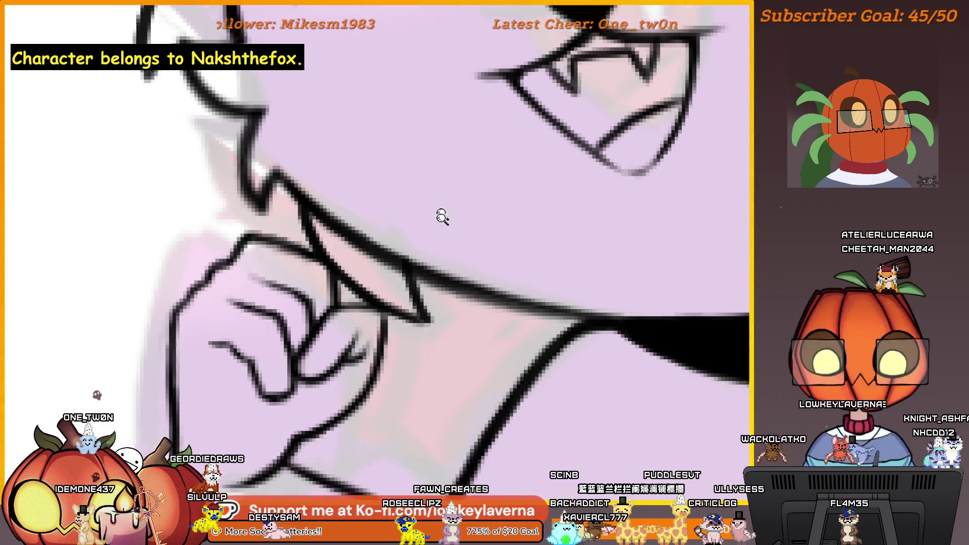
scroll(439, 217, down, 5)
scroll(576, 318, up, 5)
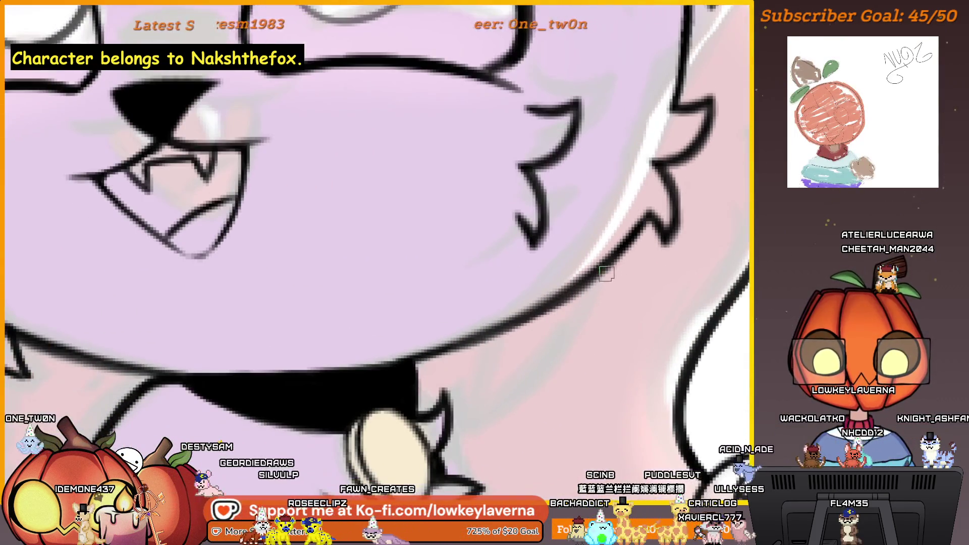
scroll(560, 333, up, 2)
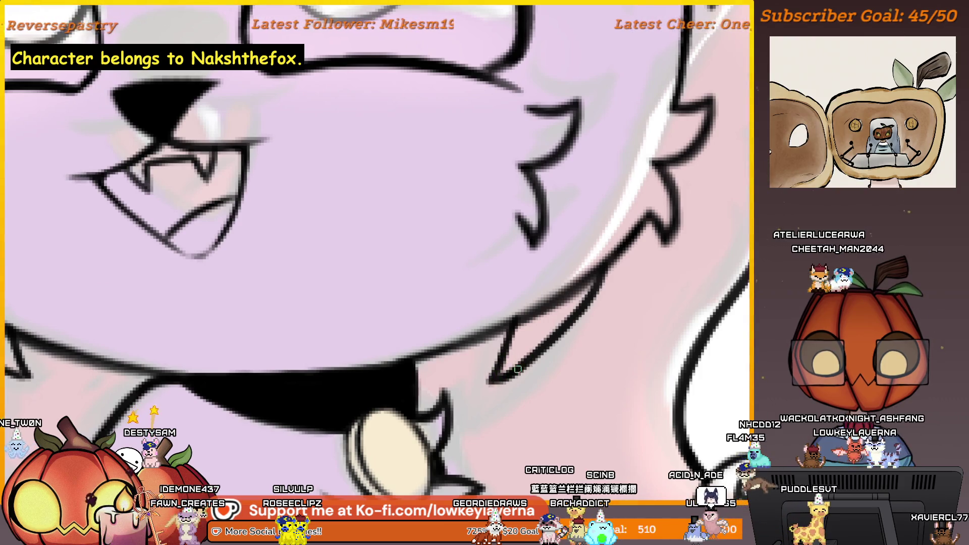
scroll(490, 377, down, 5)
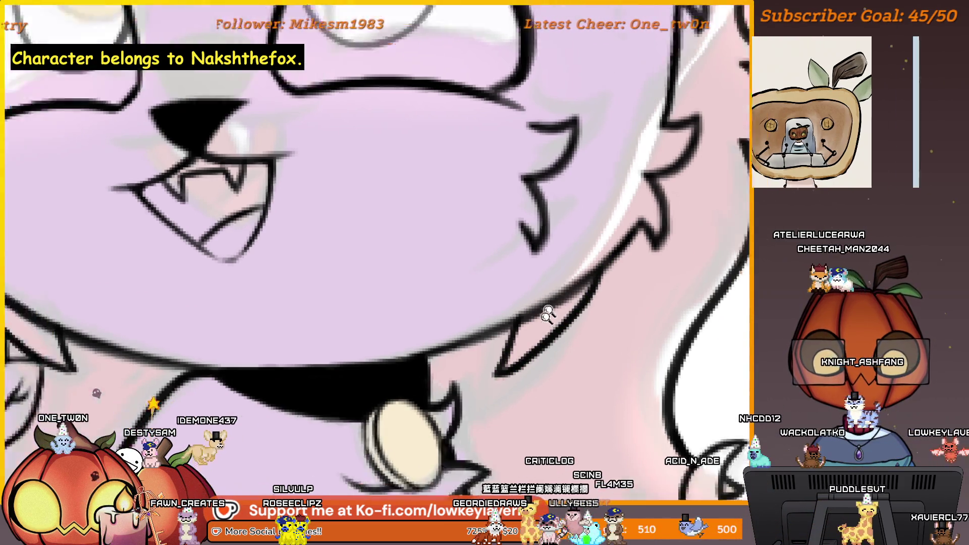
scroll(547, 314, down, 5)
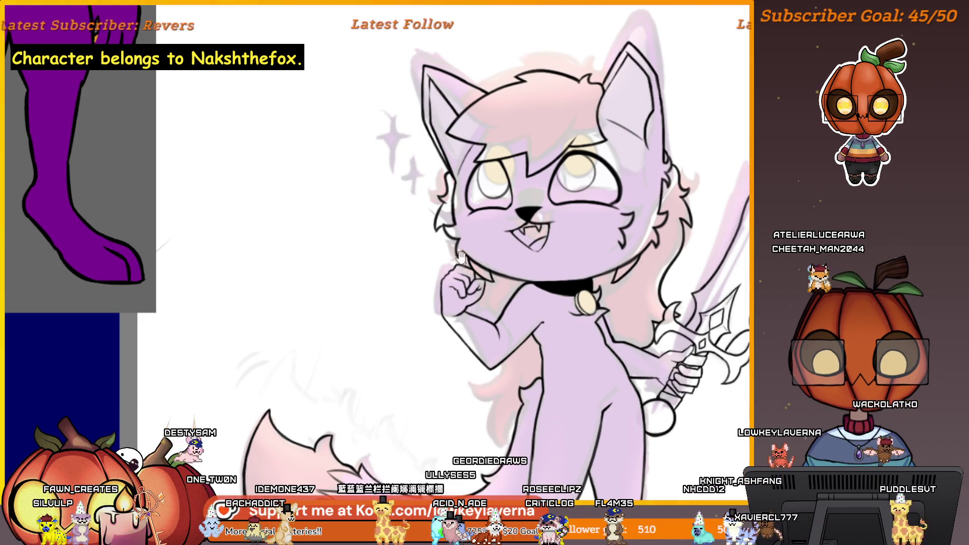
scroll(459, 256, up, 3)
scroll(465, 241, up, 1)
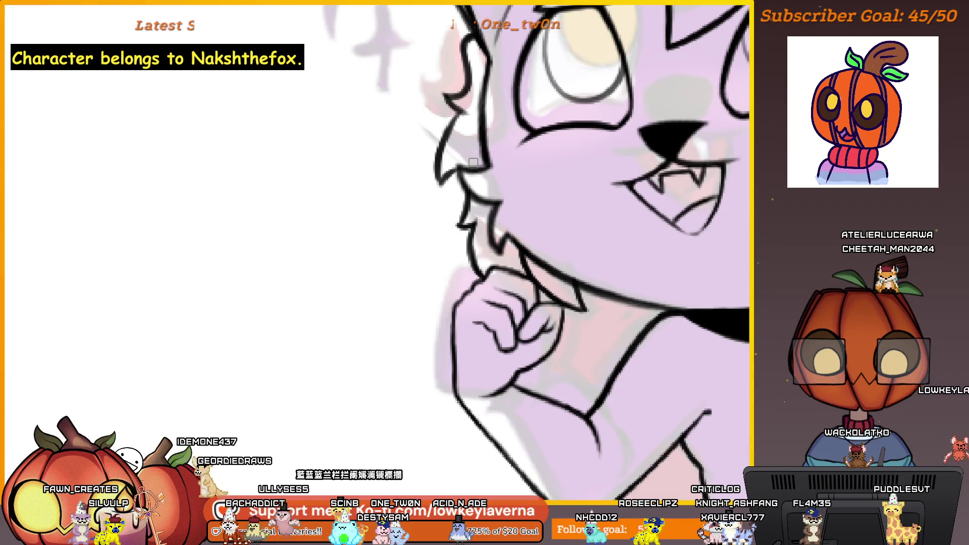
scroll(507, 197, down, 5)
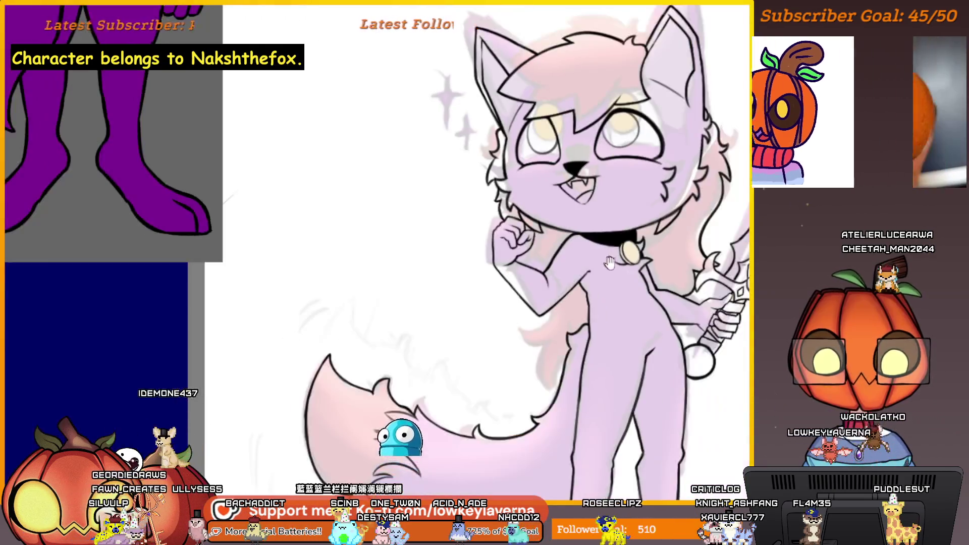
scroll(481, 277, up, 5)
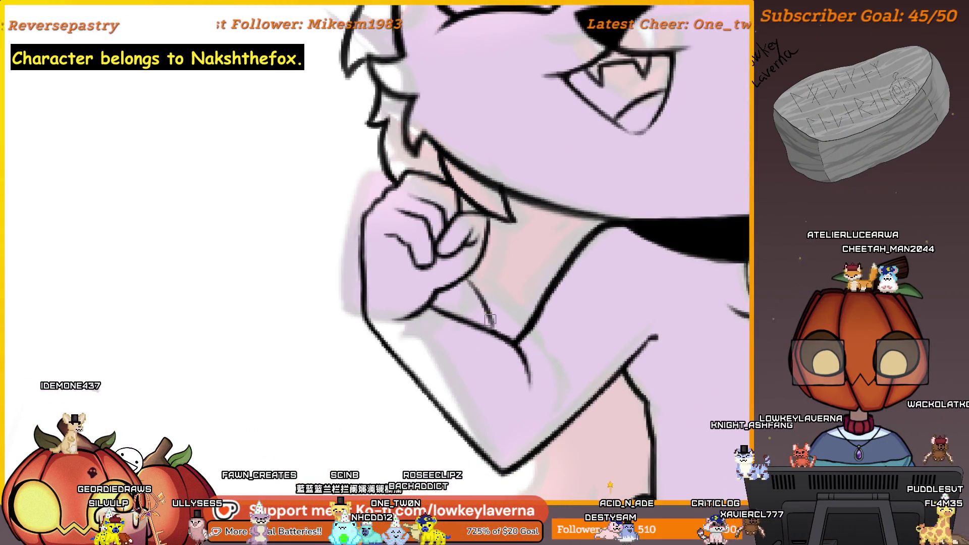
drag(472, 286, 490, 329)
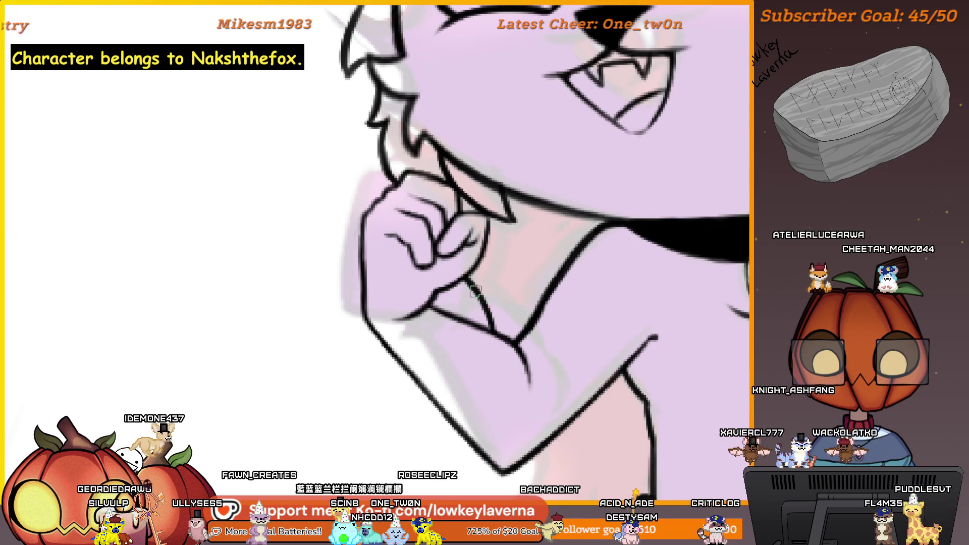
scroll(495, 295, down, 3)
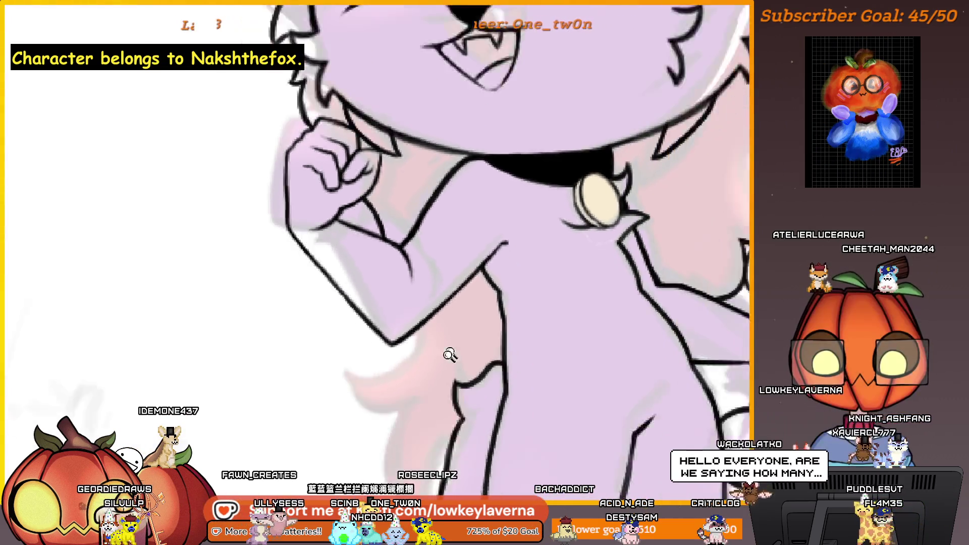
scroll(449, 355, down, 5)
scroll(474, 303, up, 8)
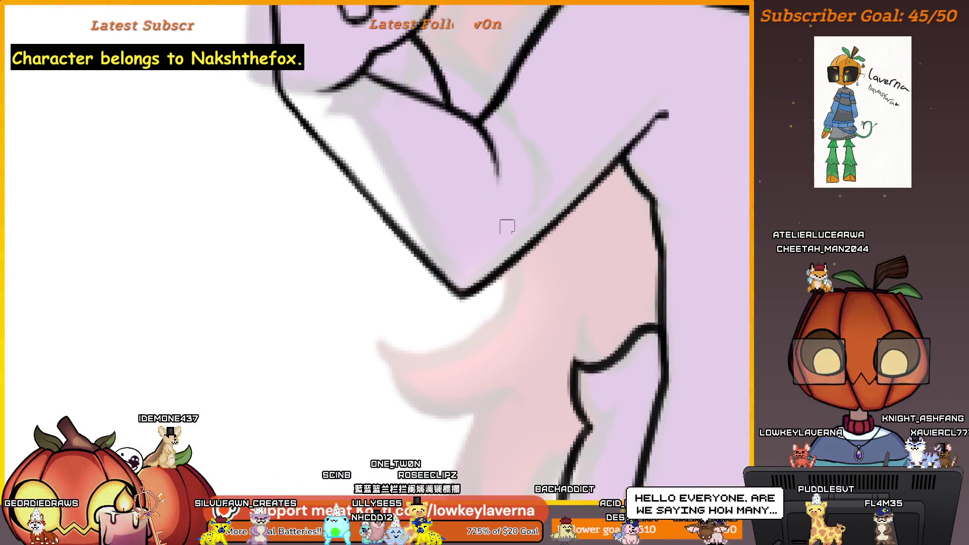
drag(511, 260, 402, 359)
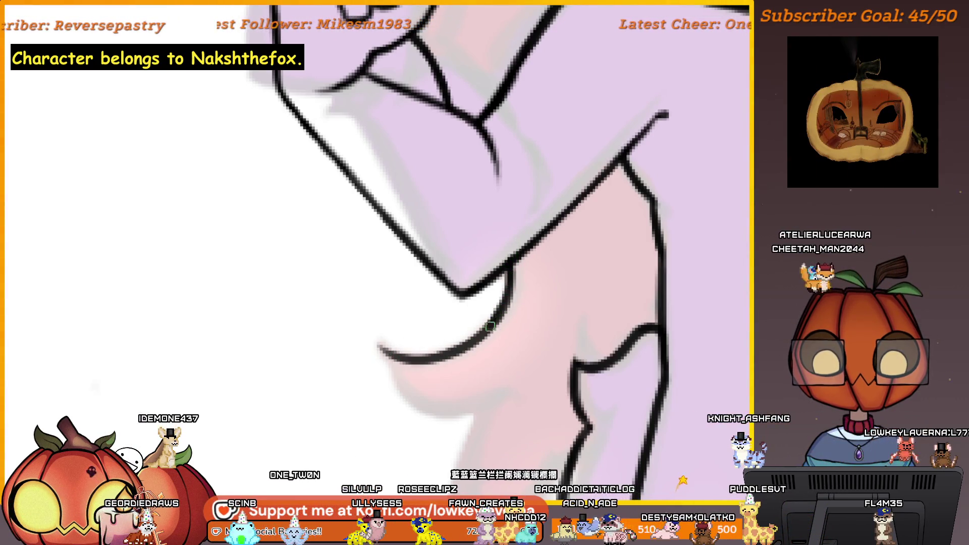
scroll(521, 259, down, 5)
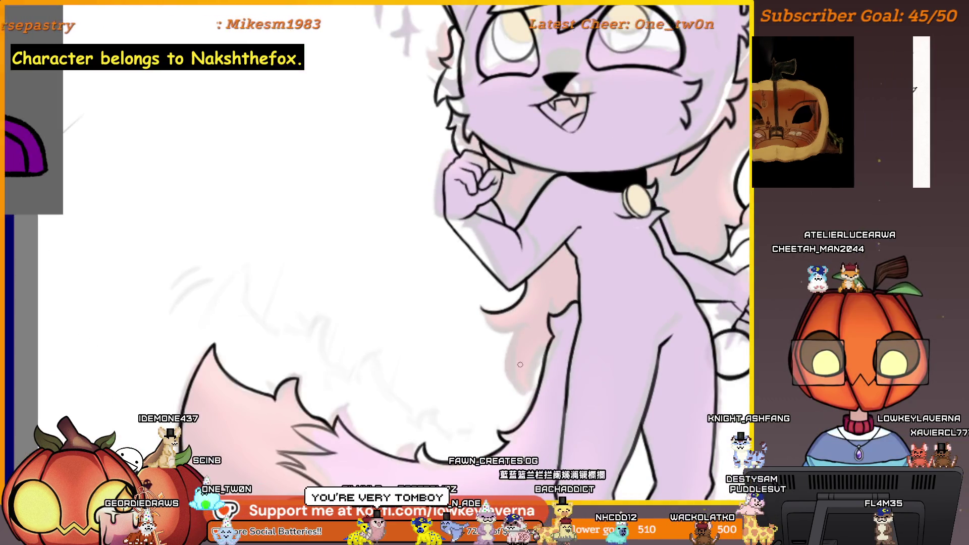
scroll(193, 278, up, 3)
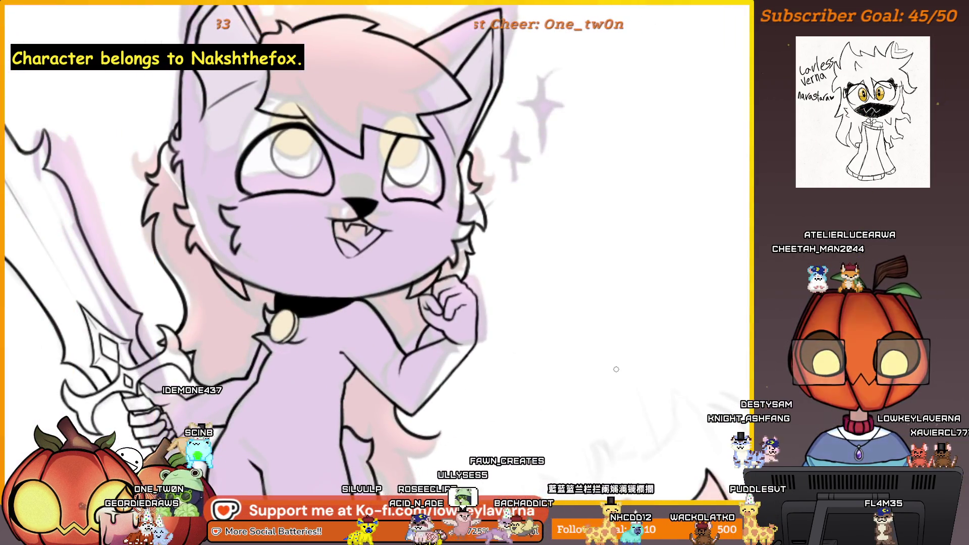
scroll(446, 297, up, 3)
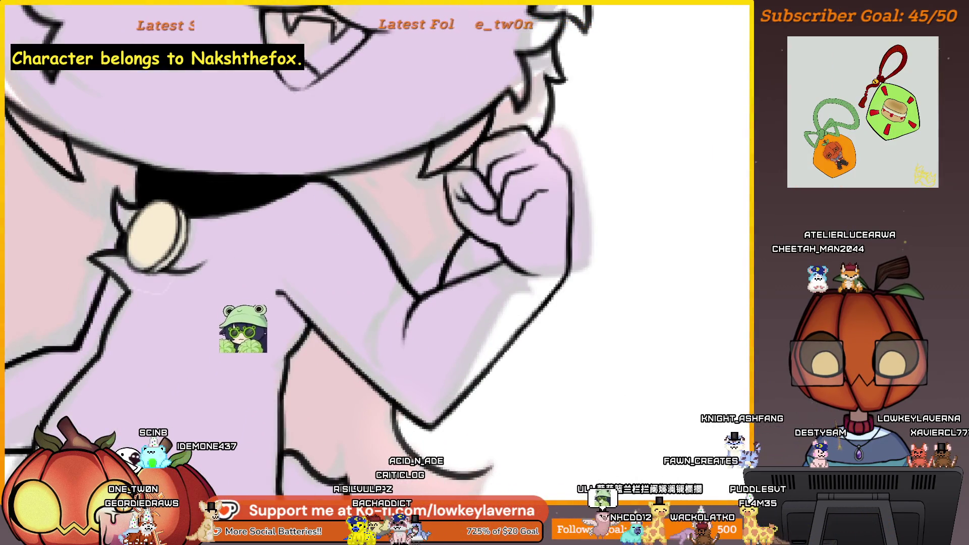
scroll(450, 303, up, 2)
scroll(451, 303, up, 3)
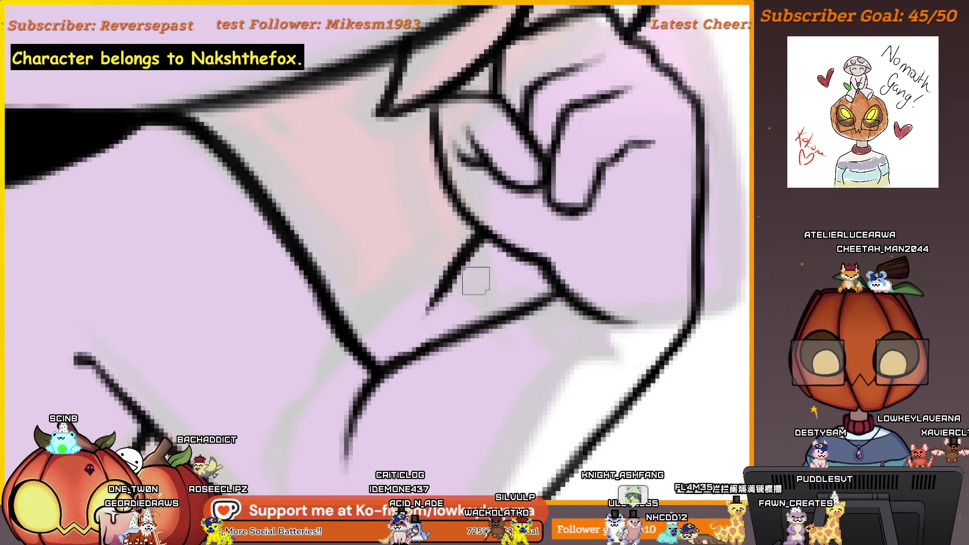
scroll(459, 339, down, 3)
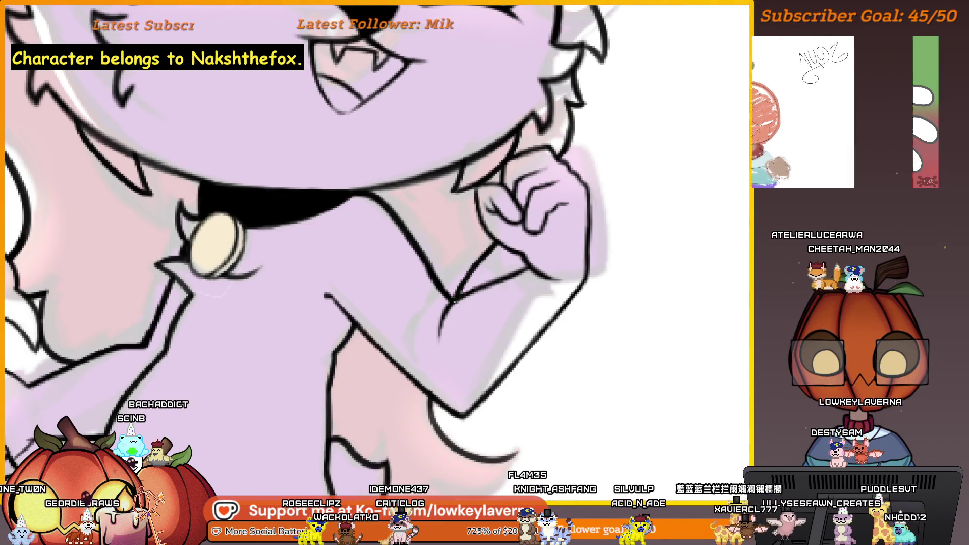
scroll(464, 298, down, 3)
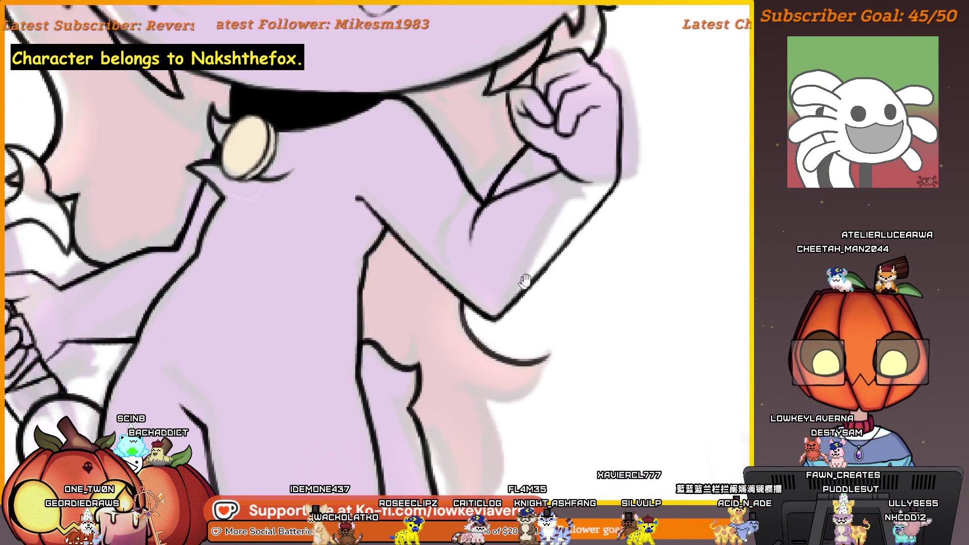
scroll(559, 388, down, 3)
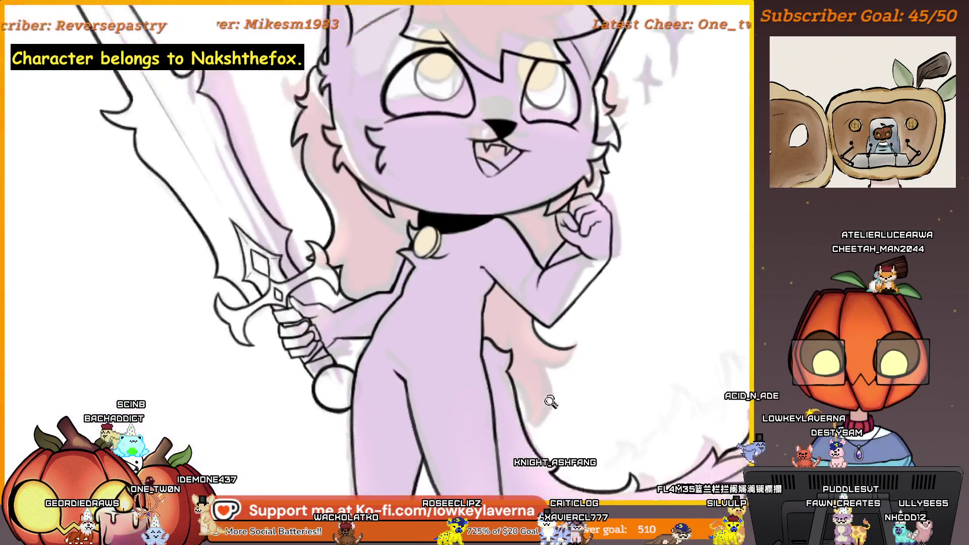
scroll(642, 226, up, 5)
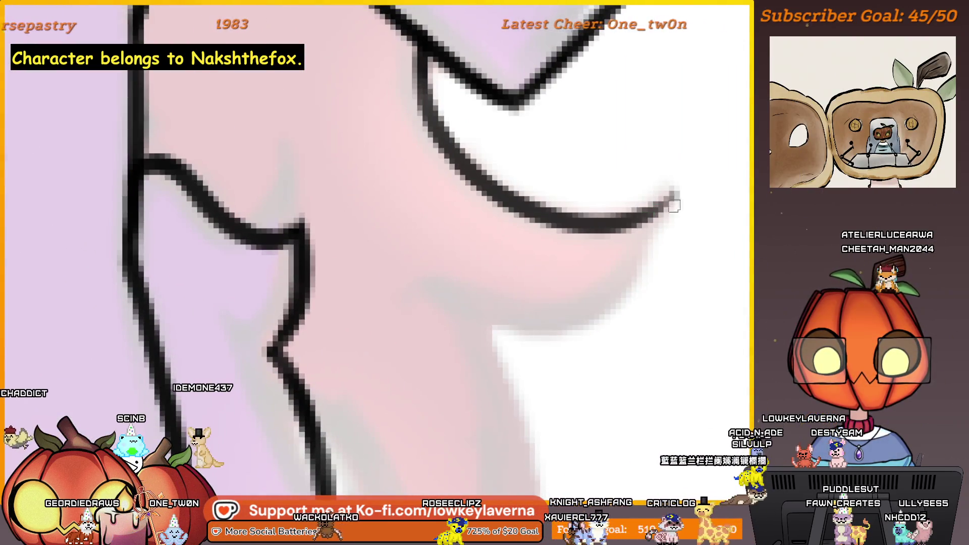
Step: Draw and darken the fur tuft's curved edge, then add a curved outline along the leg
drag(674, 205, 471, 325)
drag(546, 337, 670, 231)
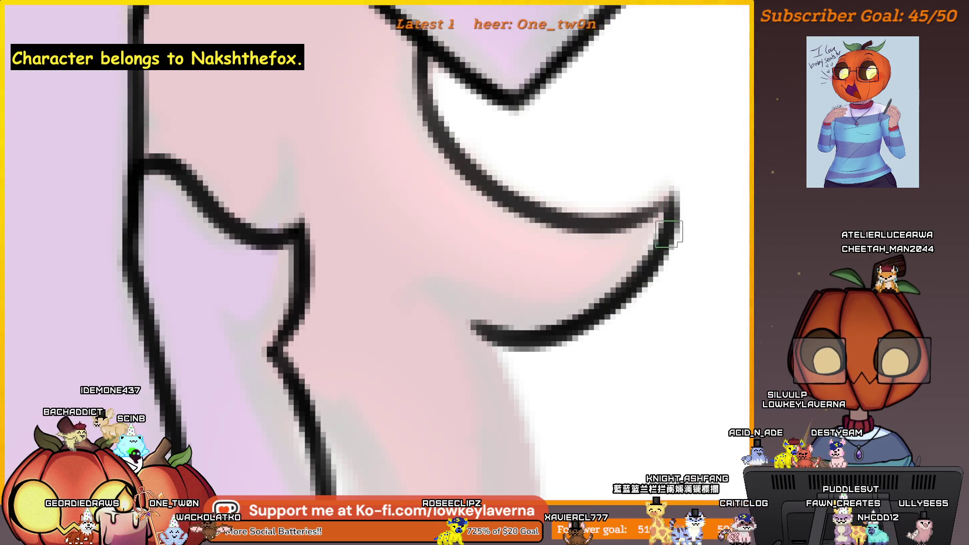
drag(610, 227, 562, 309)
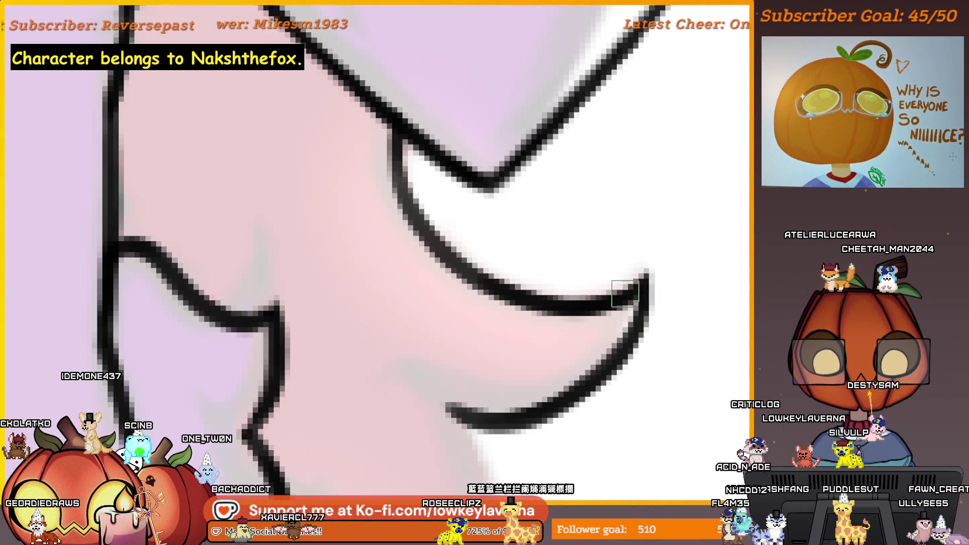
scroll(635, 315, down, 2)
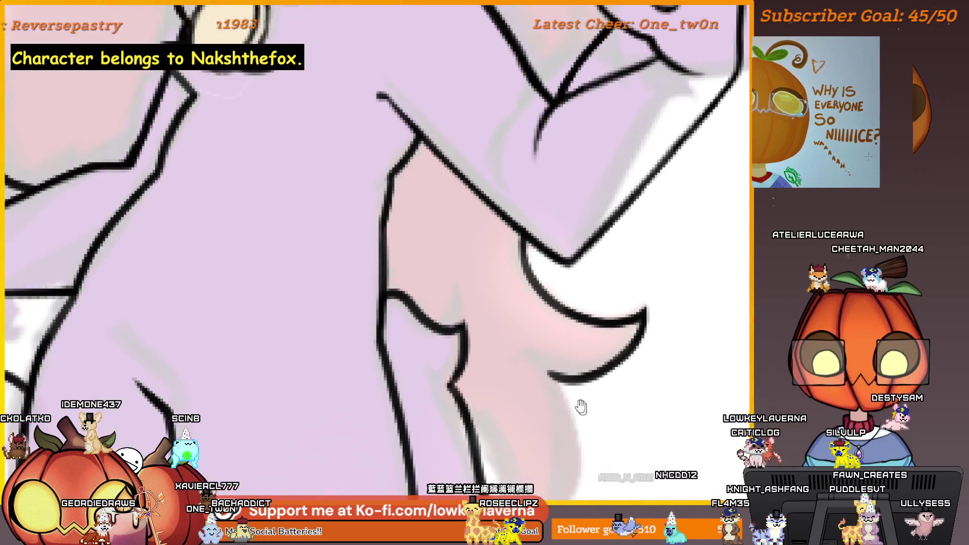
scroll(597, 288, up, 1)
scroll(569, 177, up, 1)
mouse_move(539, 112)
mouse_down()
mouse_move(480, 410)
mouse_move(446, 216)
mouse_up()
Step: Undo the last leg stroke and redraw it as an inner curve beside the fur tuft
key(ctrl+z)
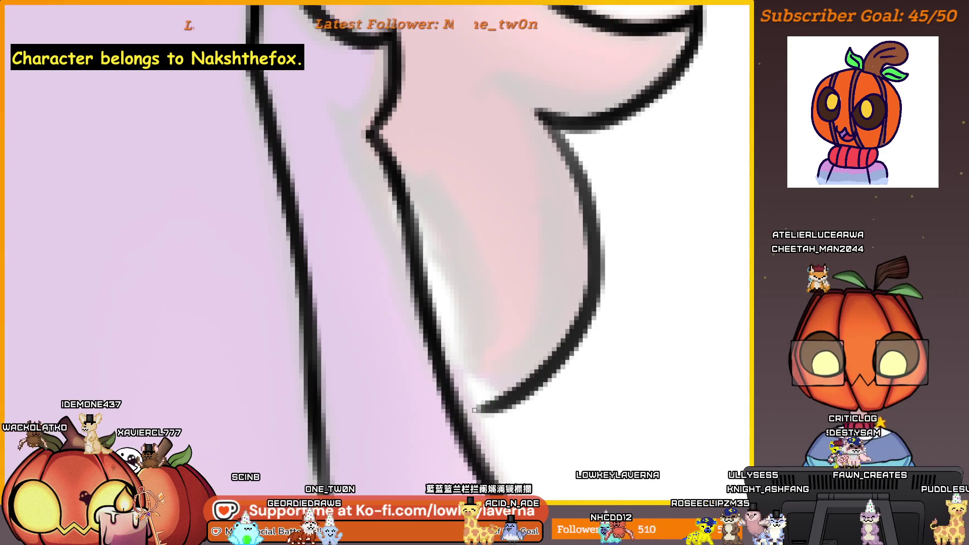
mouse_move(480, 410)
mouse_down()
mouse_move(367, 188)
mouse_move(466, 407)
mouse_up()
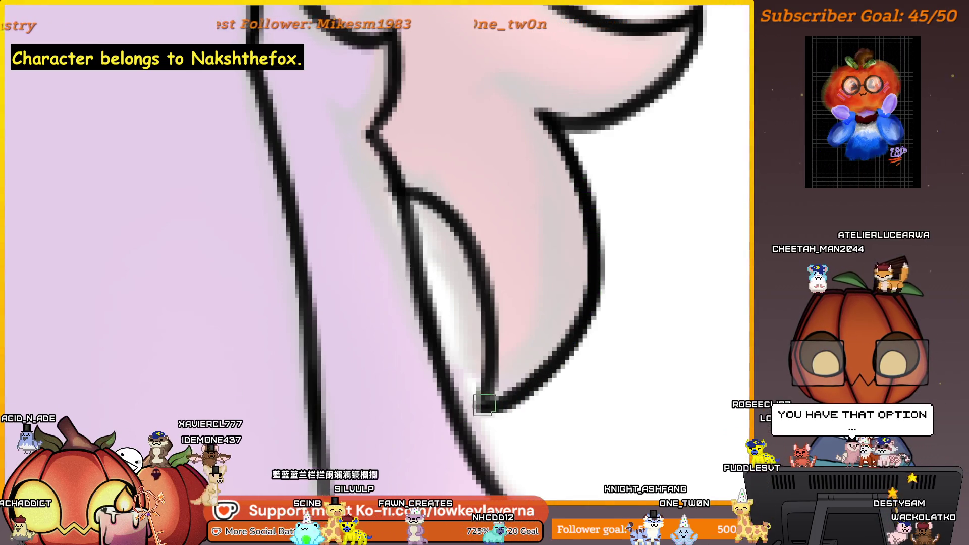
scroll(485, 406, up, 2)
scroll(530, 341, up, 3)
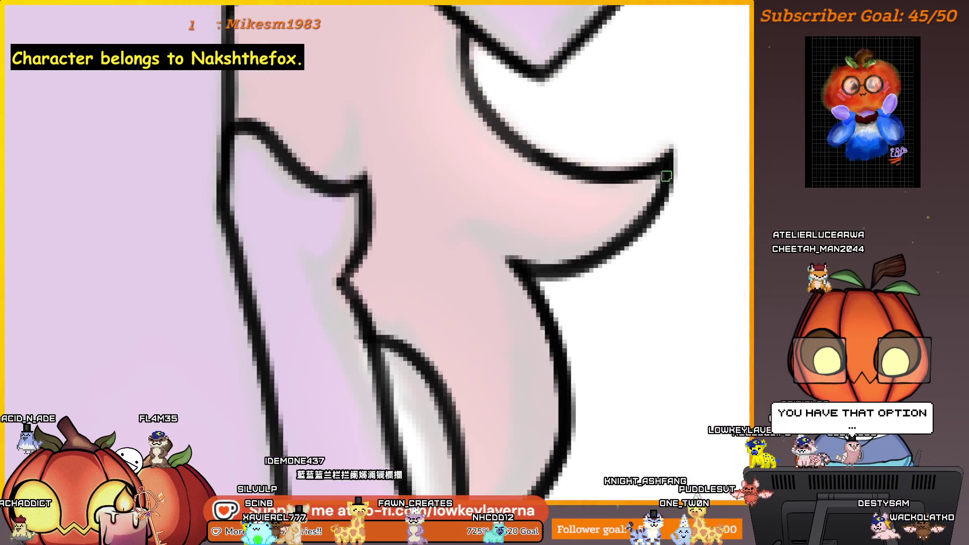
scroll(531, 261, down, 2)
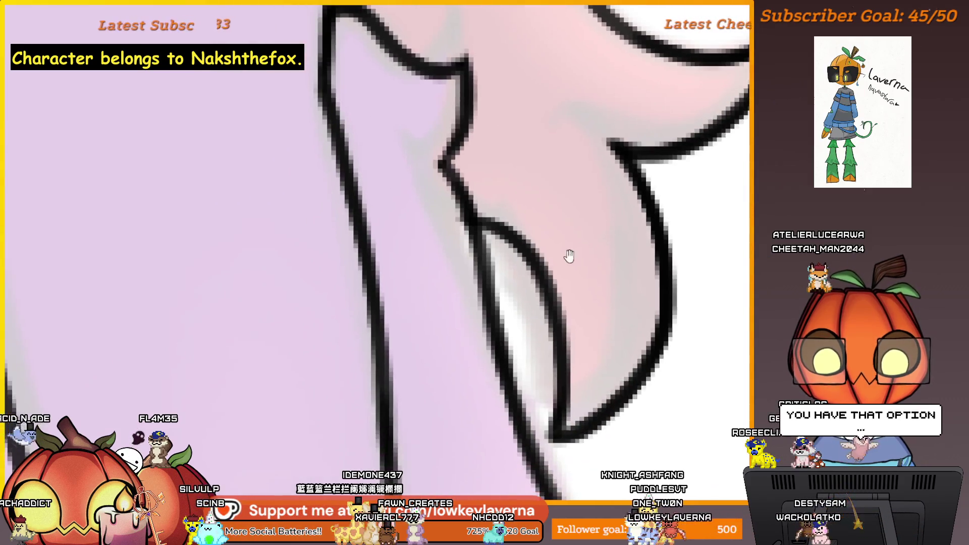
scroll(576, 341, left, 4)
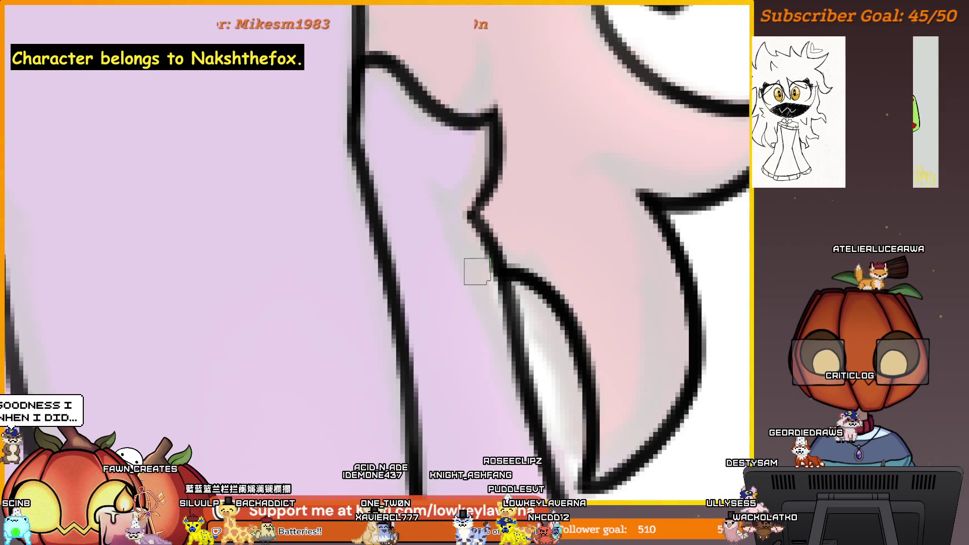
scroll(530, 310, down, 3)
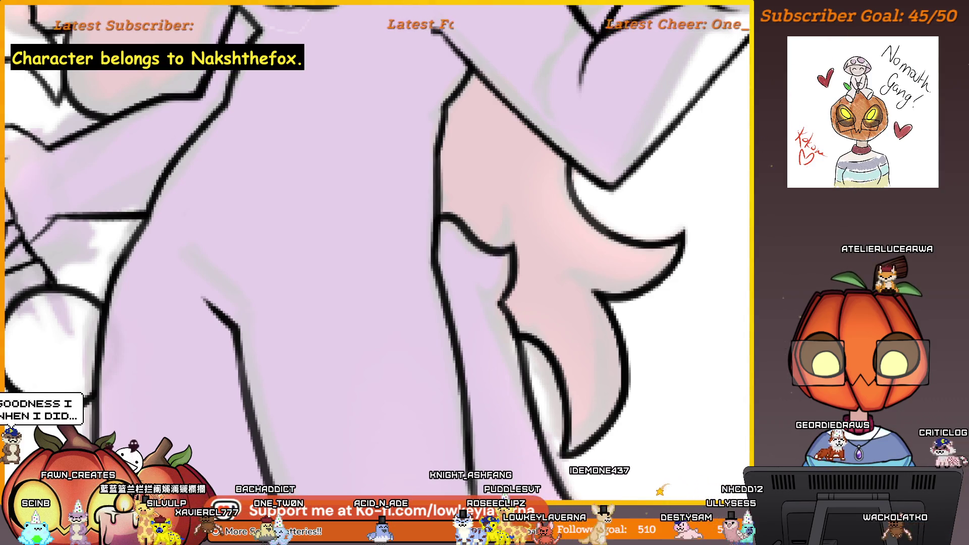
scroll(574, 446, up, 3)
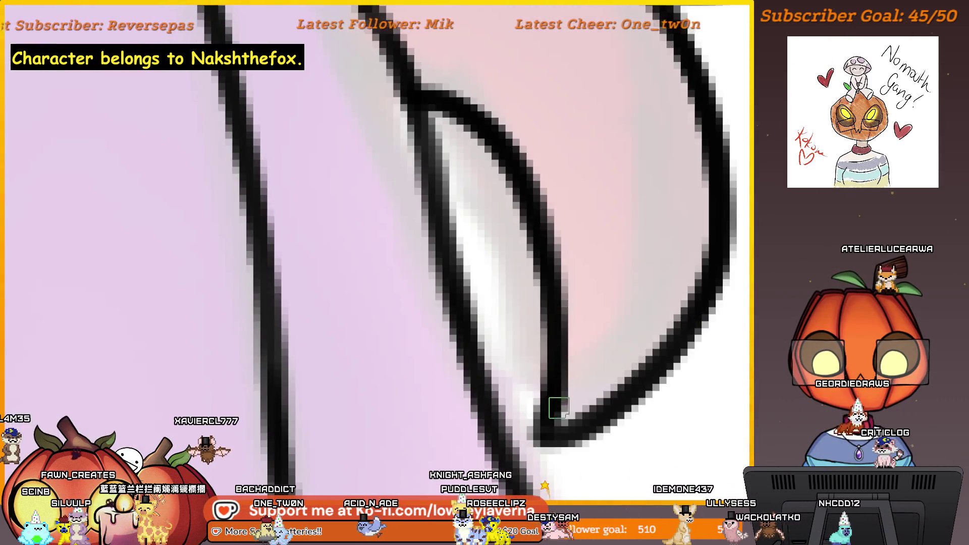
scroll(560, 424, down, 2)
scroll(688, 344, down, 2)
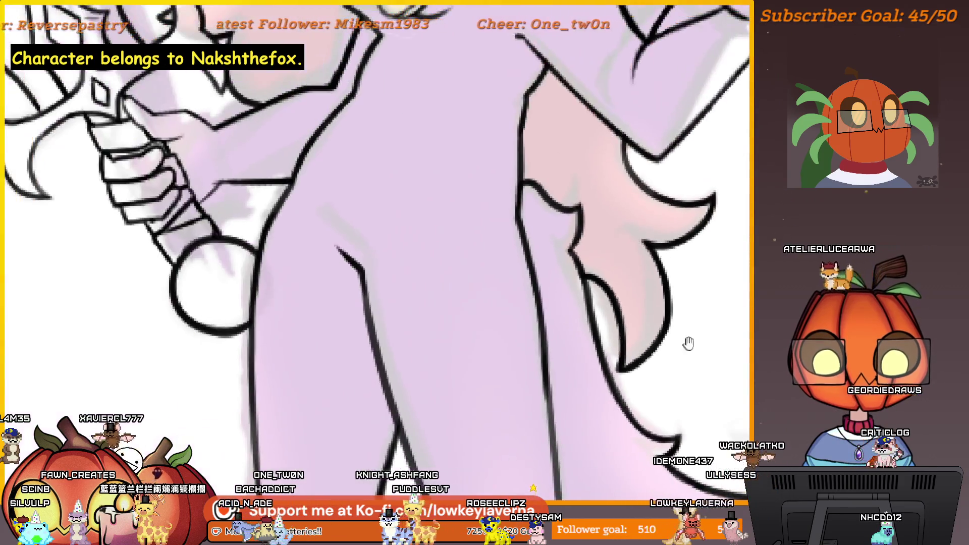
drag(688, 344, 649, 394)
scroll(590, 390, up, 1)
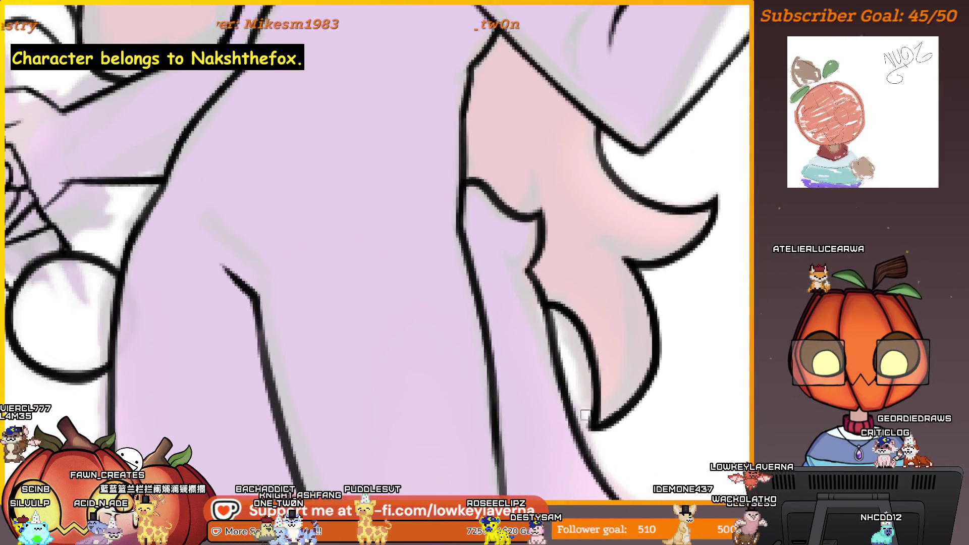
scroll(606, 393, down, 2)
scroll(641, 368, down, 2)
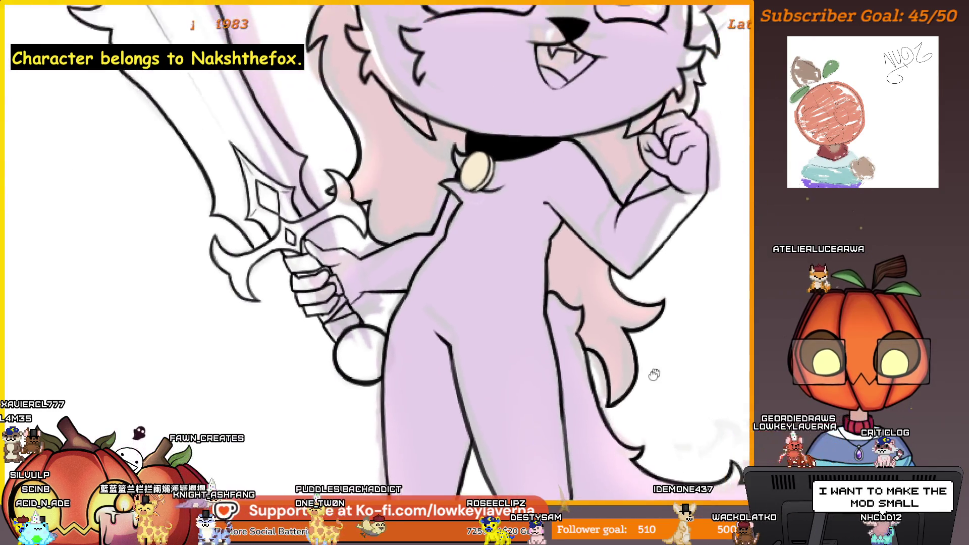
scroll(636, 369, down, 1)
scroll(634, 369, up, 1)
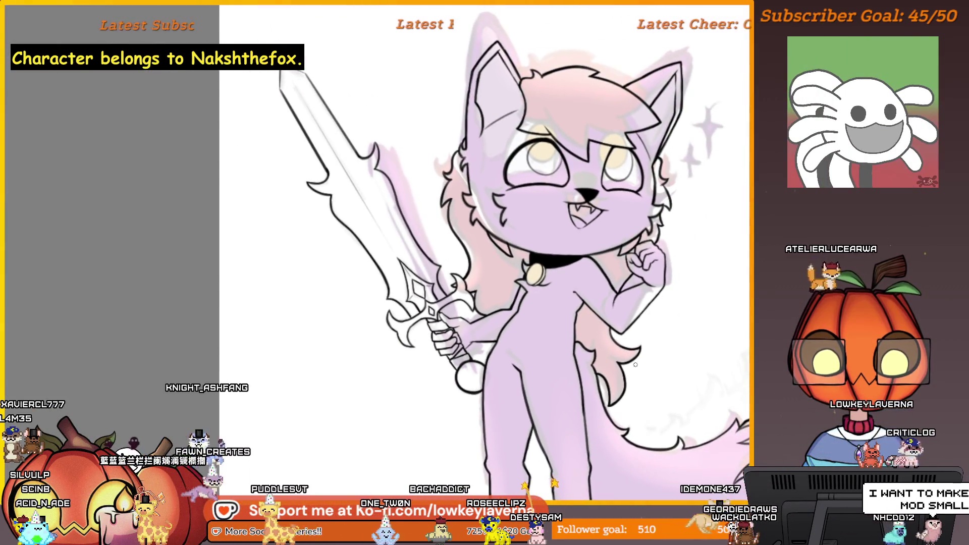
scroll(640, 372, up, 2)
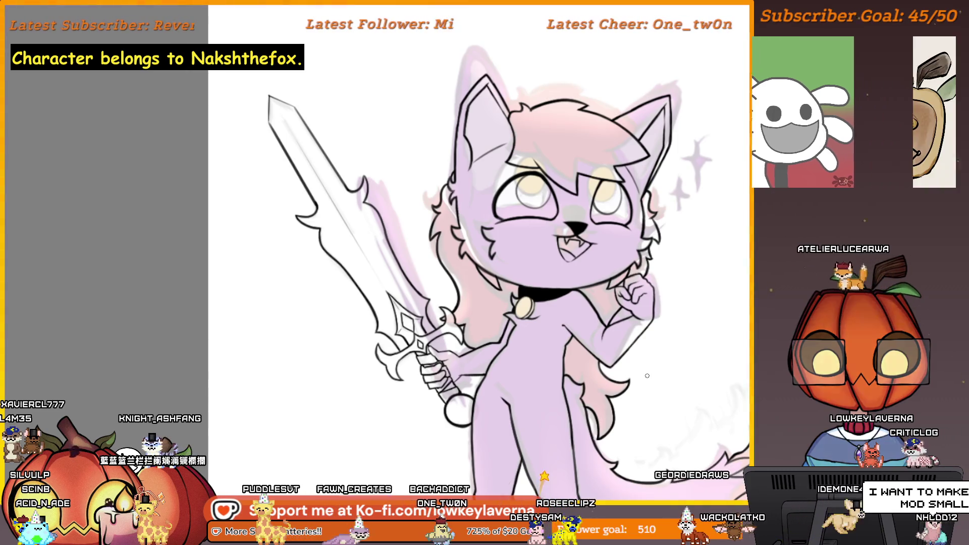
scroll(666, 346, down, 1)
scroll(590, 371, down, 1)
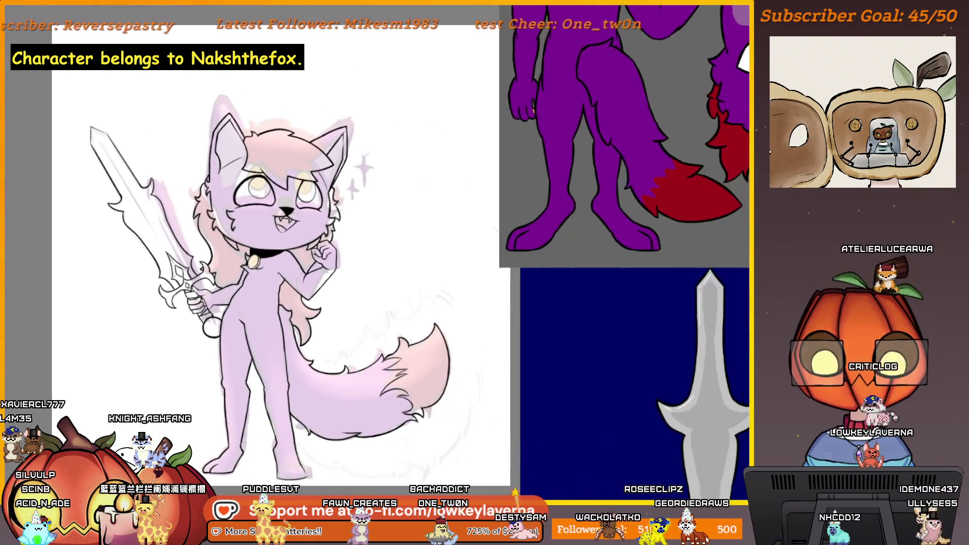
scroll(510, 390, down, 1)
Step: Mirror the canvas horizontally and magnify the view onto the cat's collar area
drag(492, 409, 490, 403)
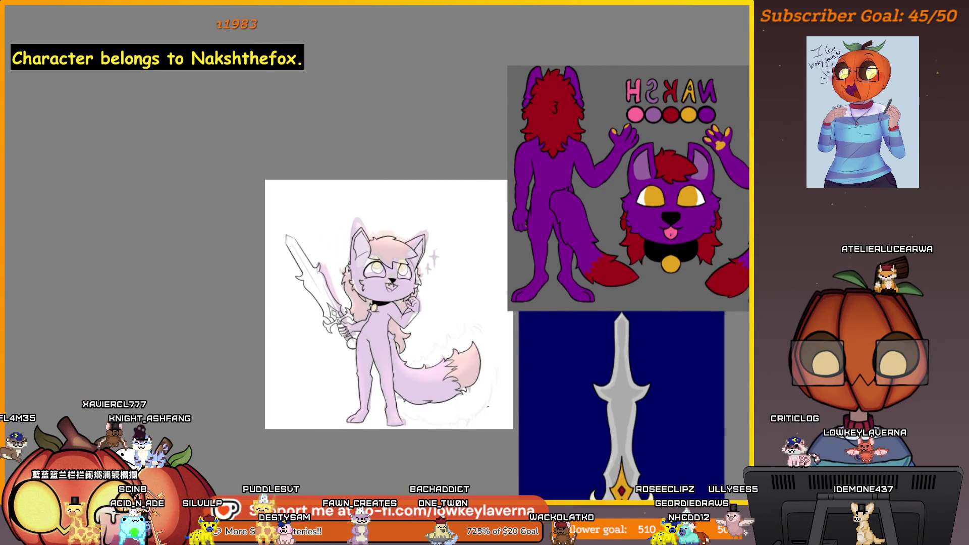
key(m)
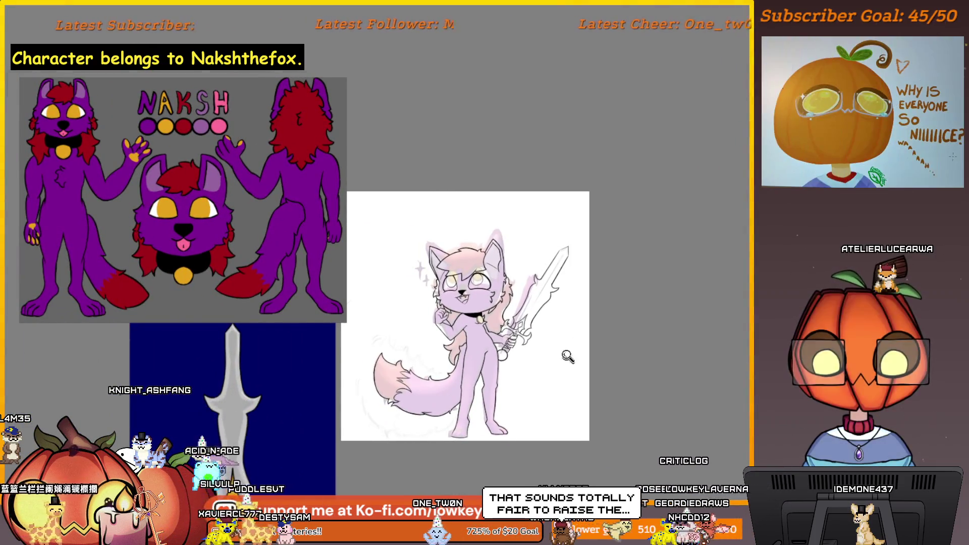
click(567, 357)
drag(567, 357, 691, 363)
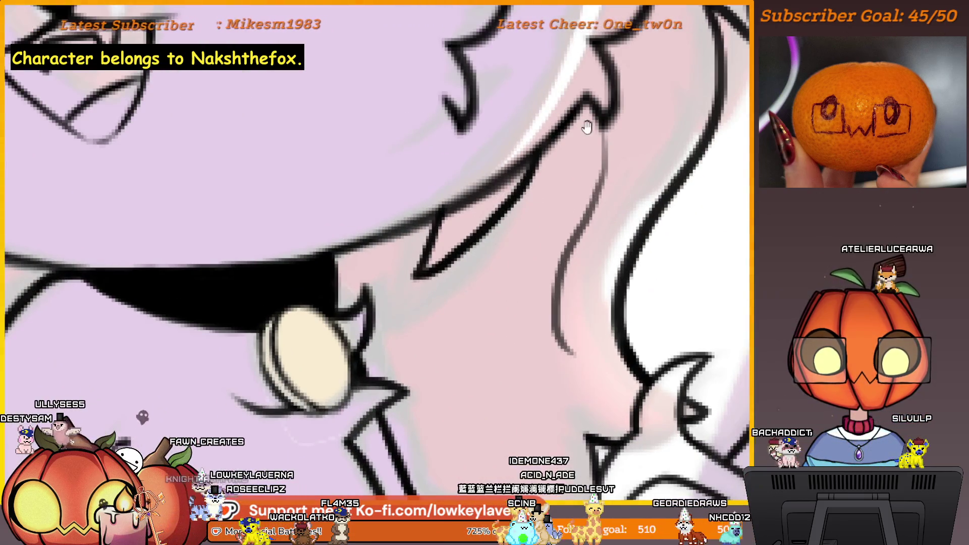
Step: Redraw the fur line beside the collar bell darker and undo the stray grey stroke
mouse_move(587, 127)
mouse_down()
mouse_move(598, 123)
mouse_move(595, 199)
mouse_up()
key(ctrl+z)
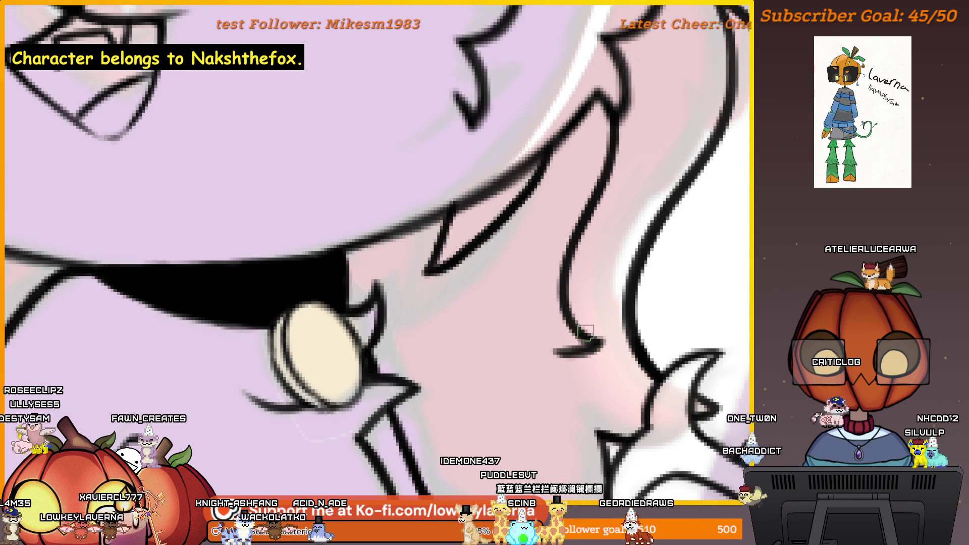
Step: Refit the whole character, move to the collar and add a thin line along the fur edge by the bell
key(ctrl+0)
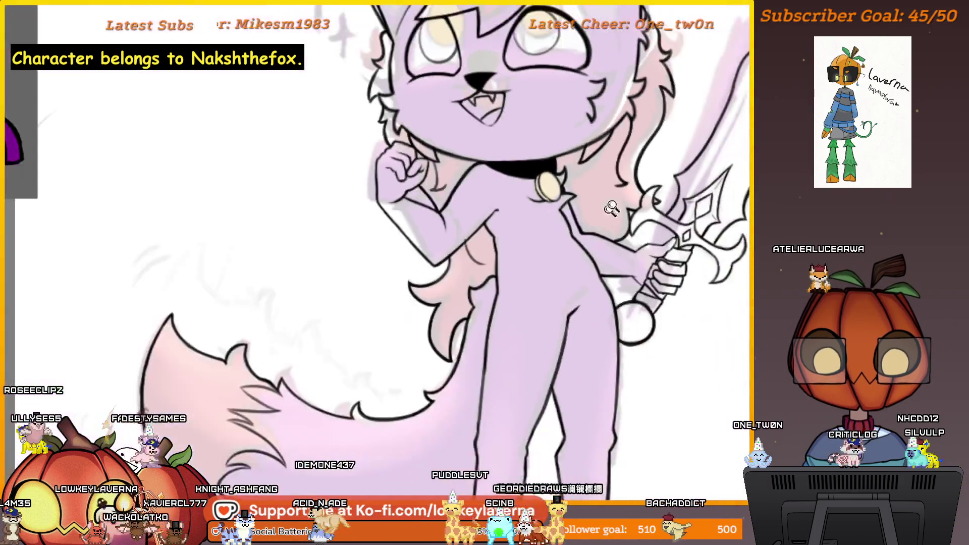
scroll(627, 206, up, 2)
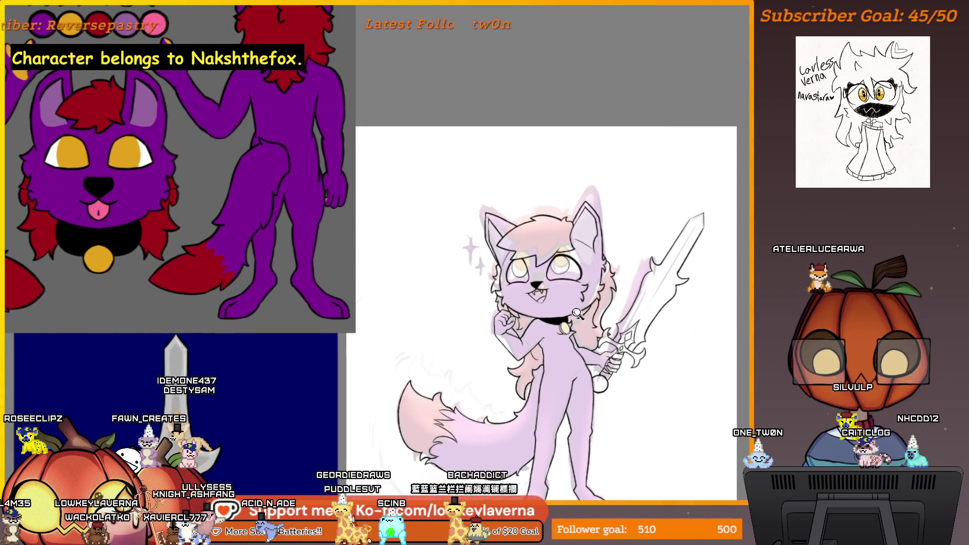
scroll(621, 270, up, 5)
drag(632, 296, 584, 242)
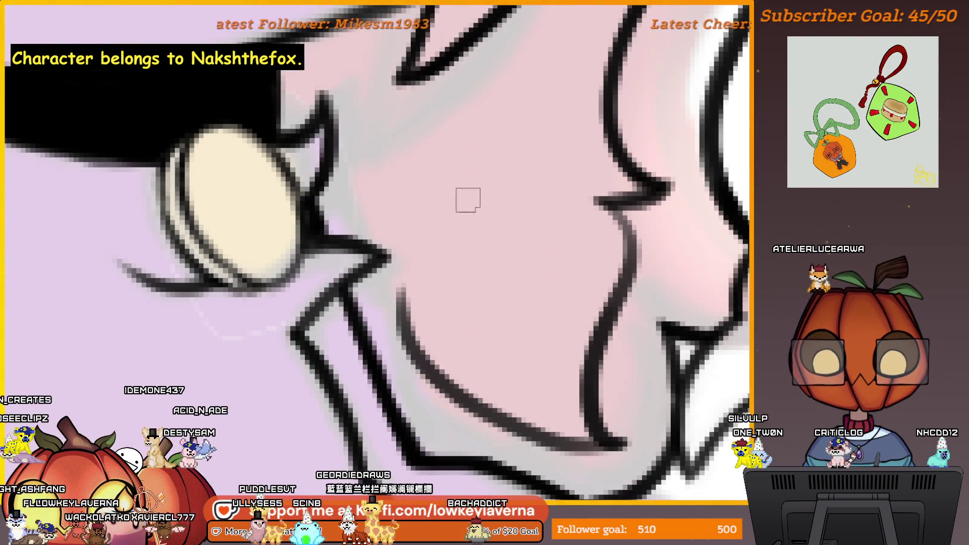
scroll(469, 200, down, 10)
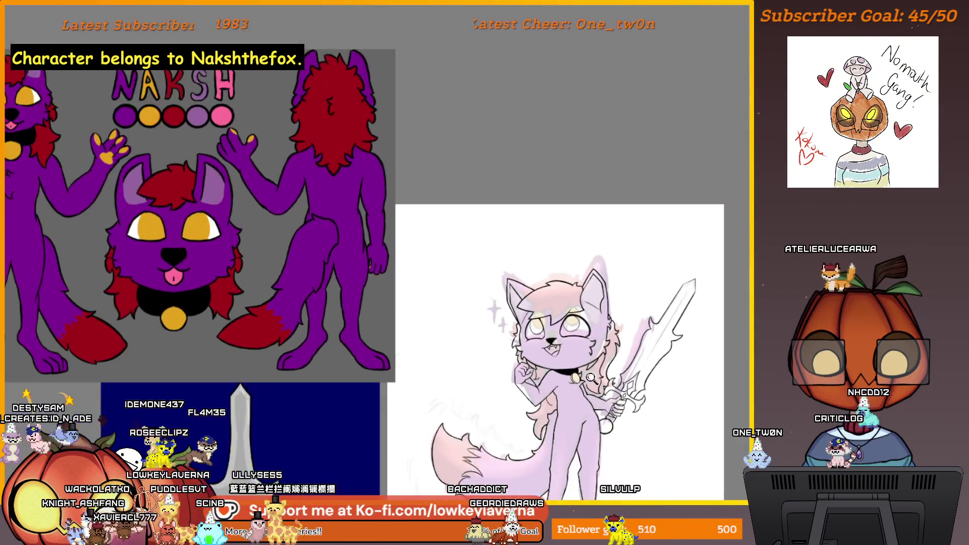
scroll(505, 219, up, 3)
scroll(504, 219, up, 3)
scroll(505, 219, up, 3)
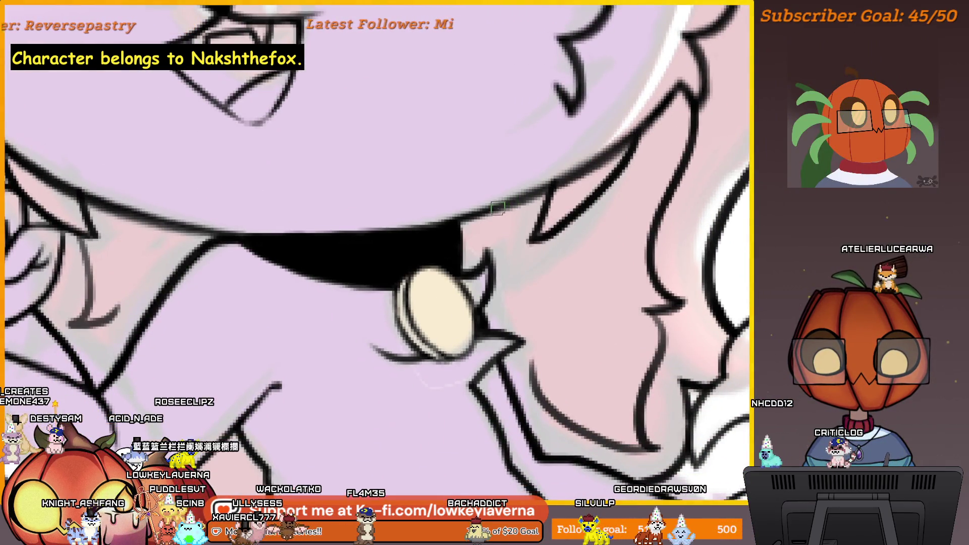
drag(491, 218, 519, 302)
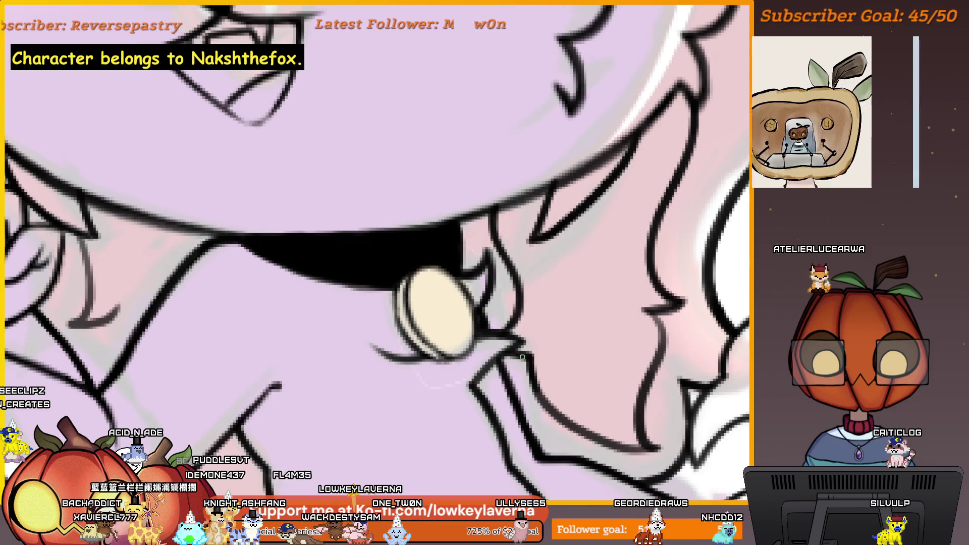
scroll(569, 381, down, 5)
scroll(618, 307, down, 2)
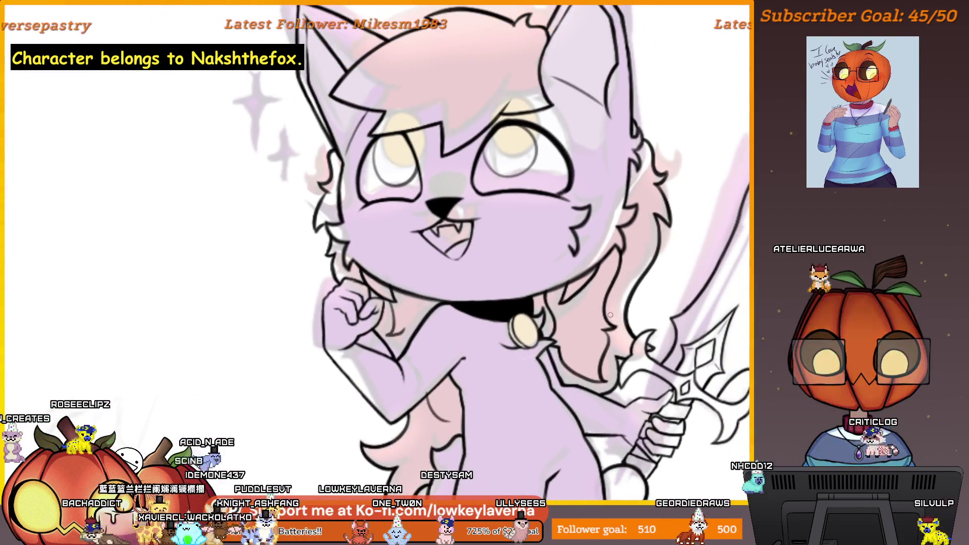
scroll(589, 326, down, 2)
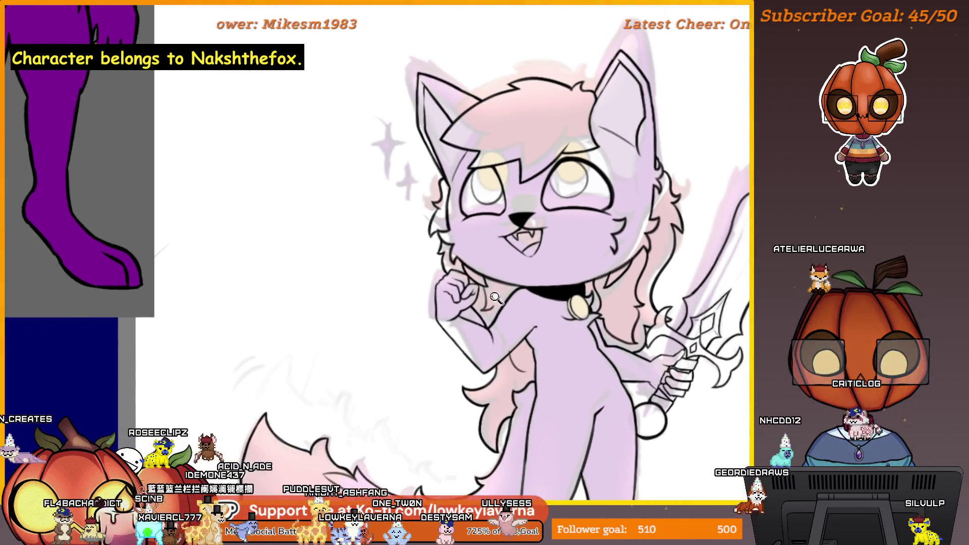
scroll(469, 292, up, 3)
scroll(496, 278, up, 2)
scroll(496, 245, up, 2)
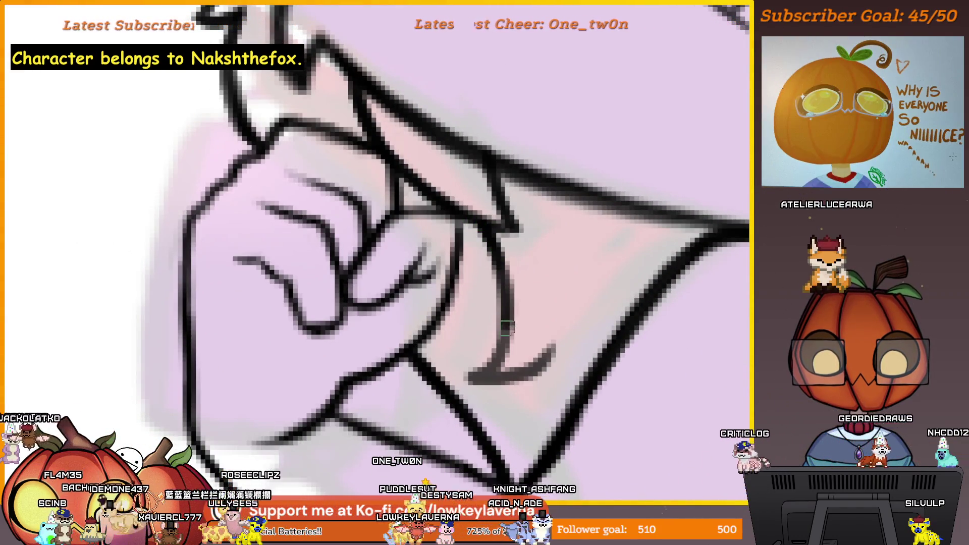
Step: Darken the fist's lower outline and erase the lower part of the chest curve to a stub
drag(473, 379, 553, 350)
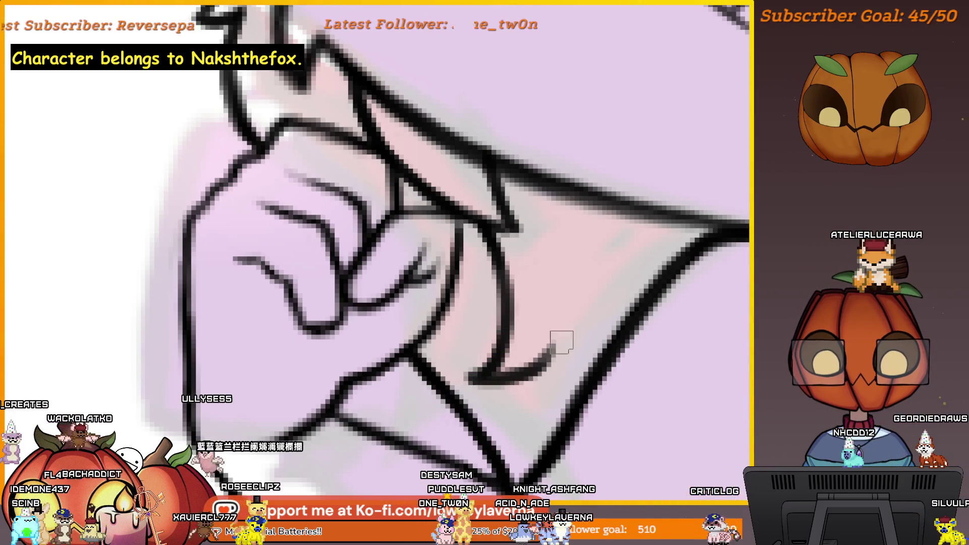
scroll(467, 377, down, 3)
scroll(525, 286, down, 3)
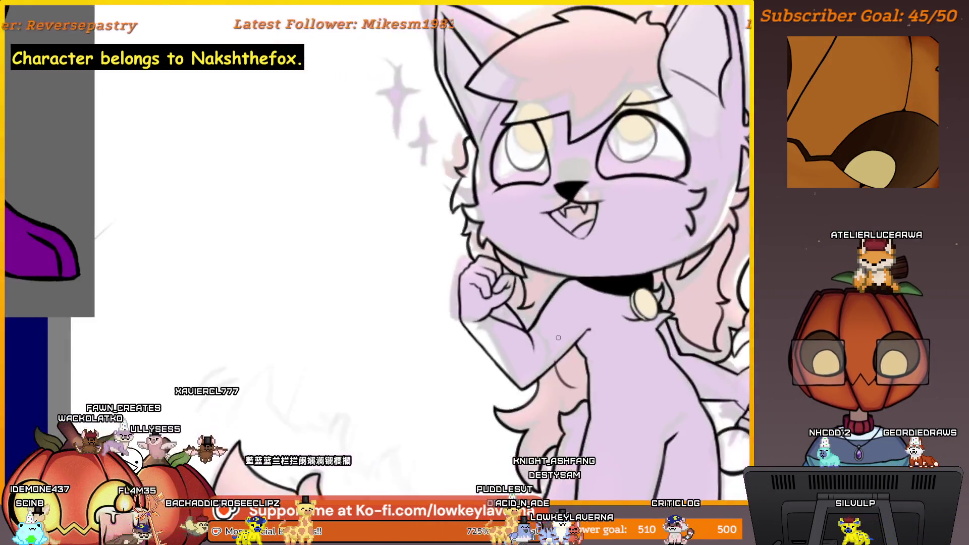
scroll(529, 266, up, 1)
scroll(529, 261, up, 3)
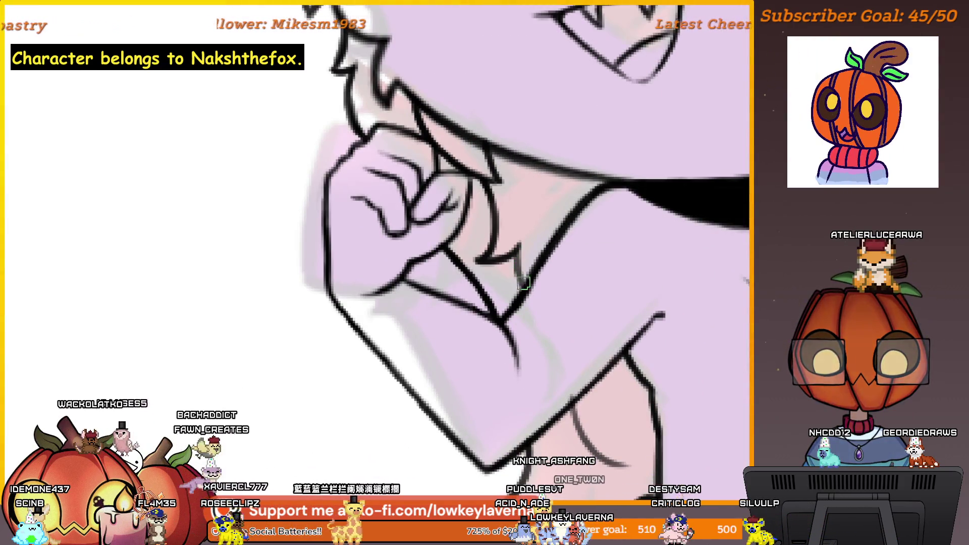
scroll(525, 217, down, 3)
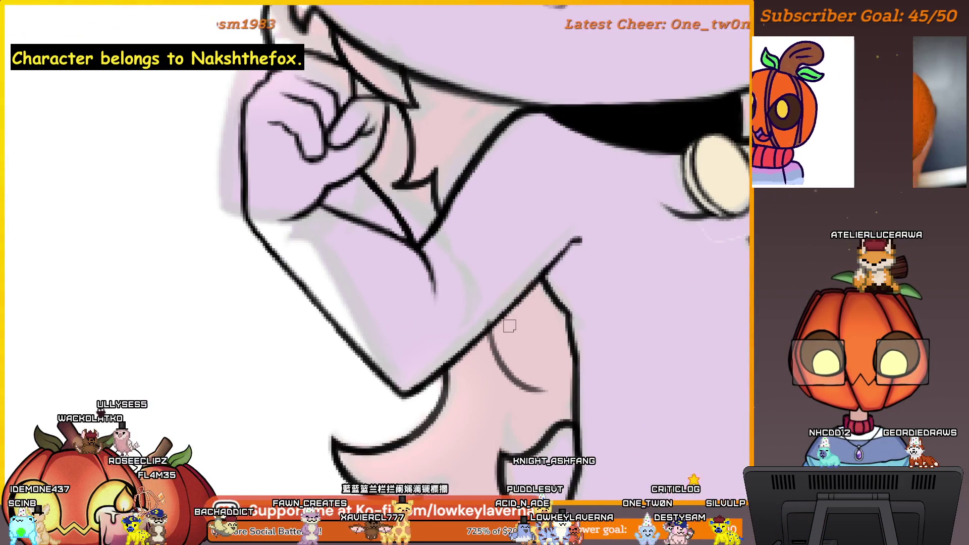
scroll(459, 349, down, 2)
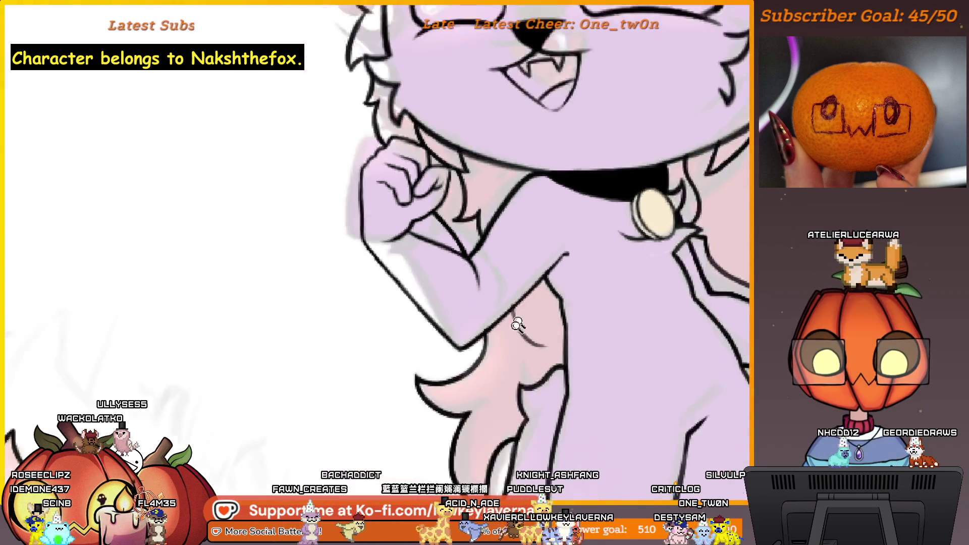
scroll(528, 333, down, 2)
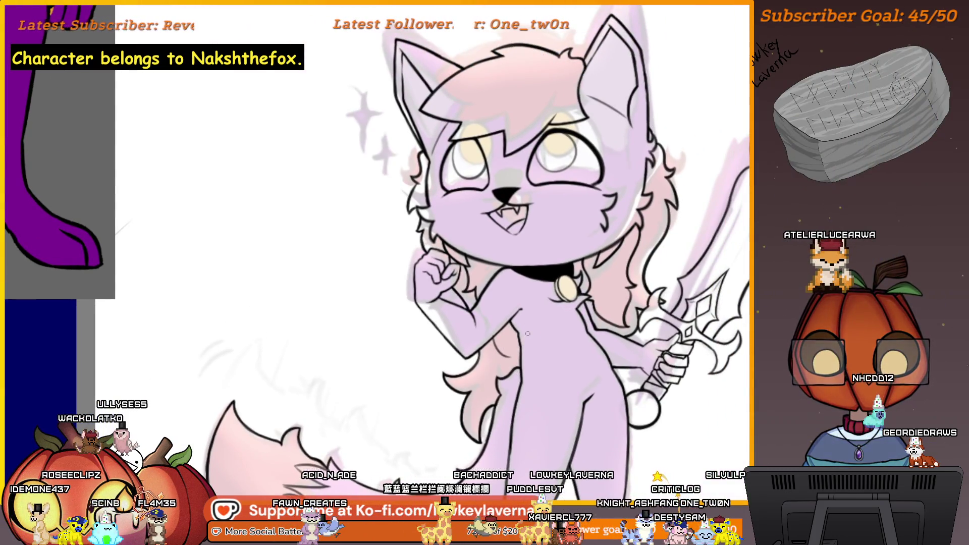
scroll(528, 333, up, 2)
scroll(548, 275, up, 2)
scroll(494, 270, up, 2)
scroll(429, 255, up, 1)
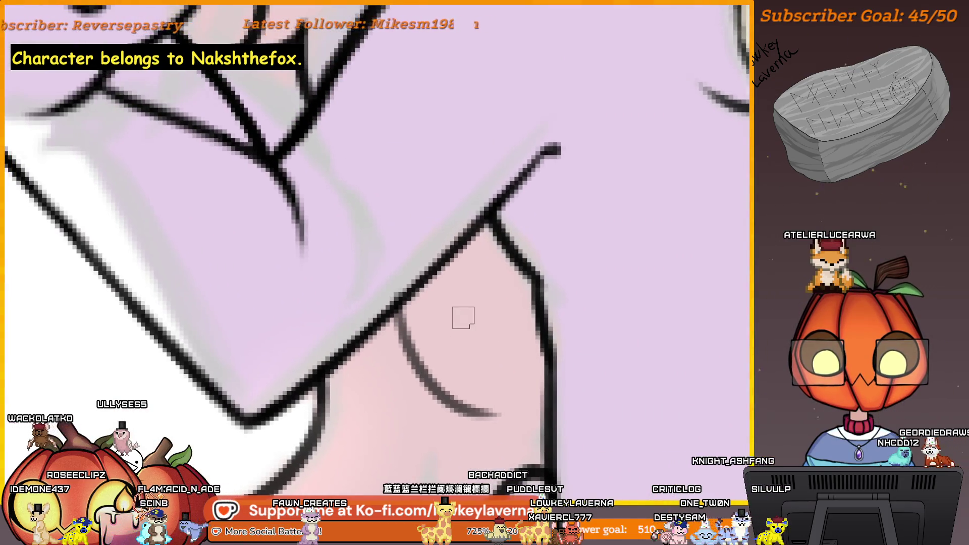
drag(465, 432, 432, 402)
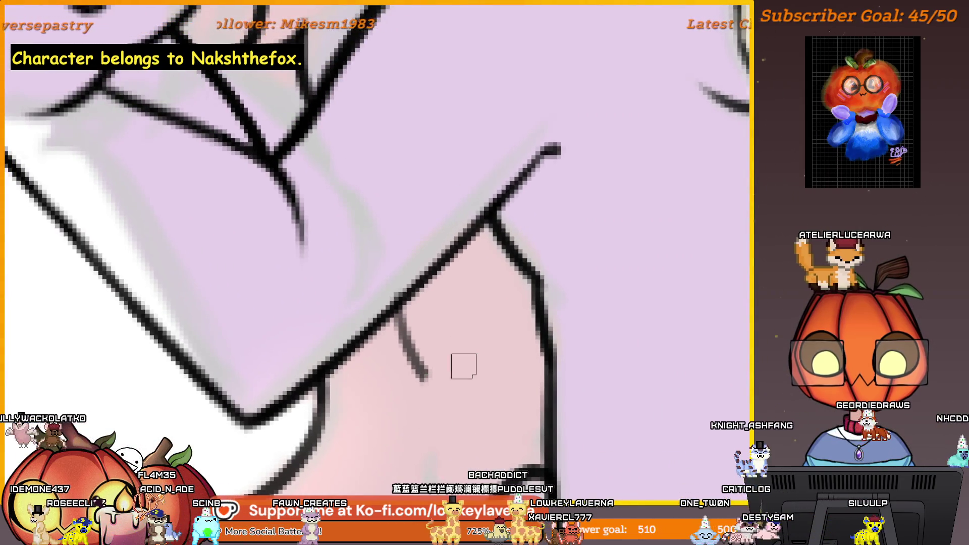
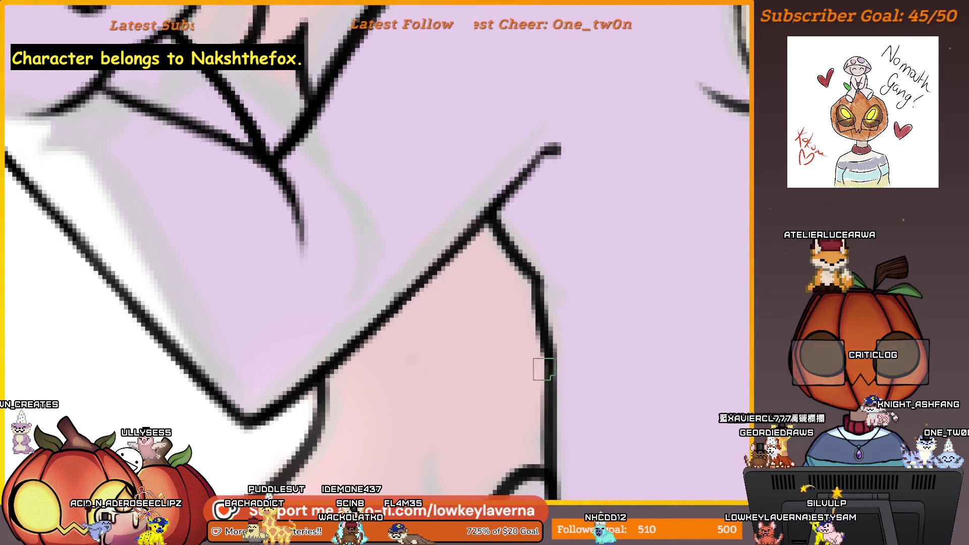
Step: Ink the long line down the raised arm, undoing and redrawing strokes that go wrong
drag(495, 422, 535, 415)
mouse_move(519, 353)
mouse_down()
mouse_move(489, 320)
mouse_move(394, 76)
mouse_up()
drag(370, 166, 467, 384)
drag(496, 300, 507, 341)
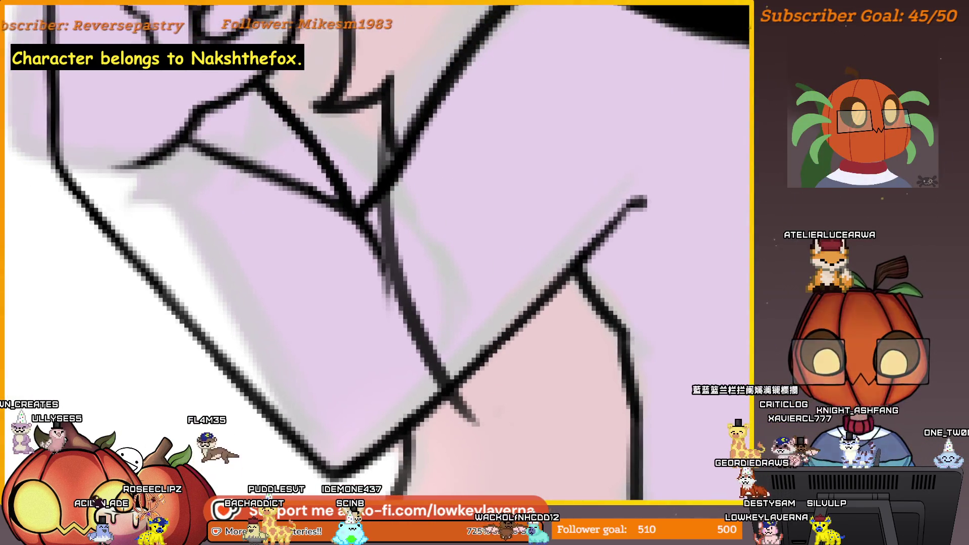
key(ctrl+z)
drag(395, 191, 503, 434)
key(ctrl+z)
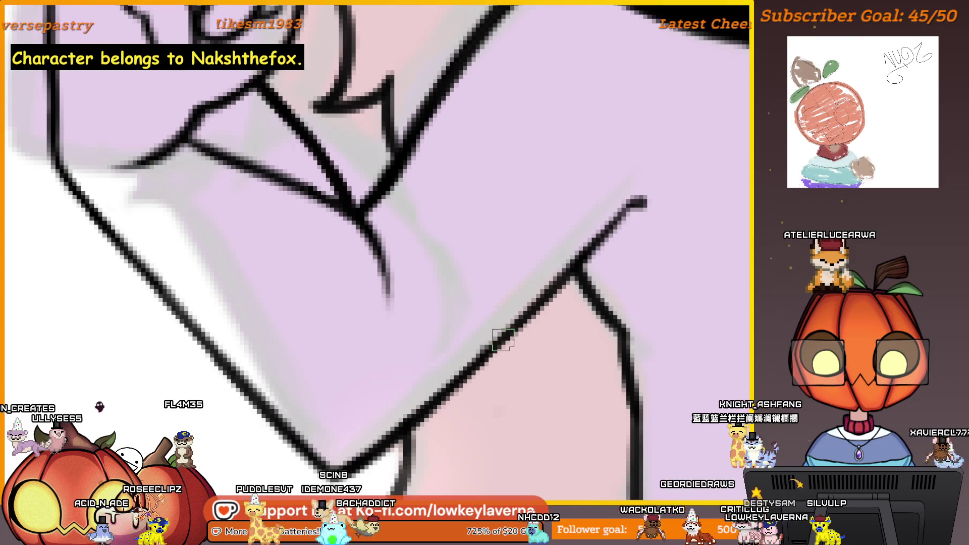
drag(503, 345, 534, 387)
key(ctrl+z)
Step: Ink the V-shaped fold below the fist and the line where the arm meets the chest
mouse_move(508, 341)
mouse_down()
mouse_move(515, 411)
mouse_move(576, 299)
mouse_move(515, 413)
mouse_up()
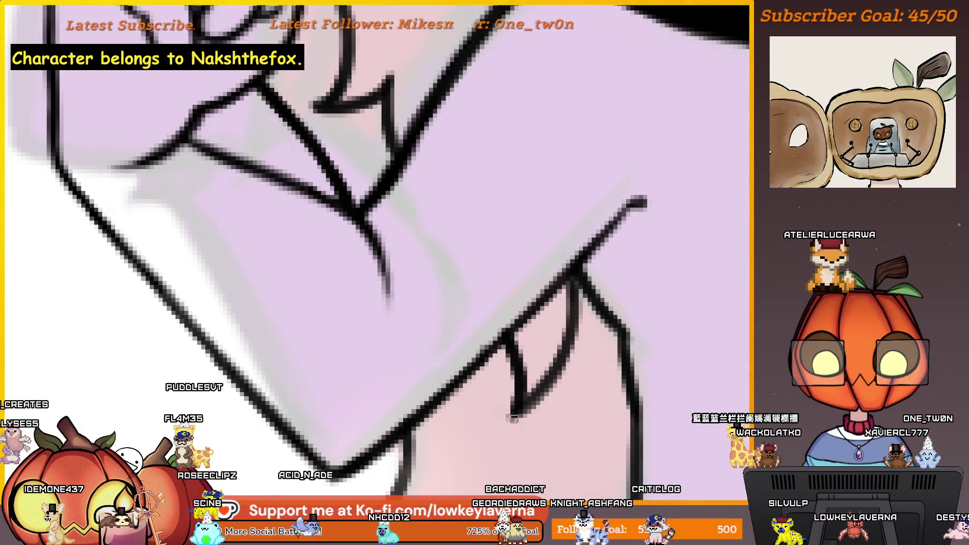
scroll(563, 222, down, 5)
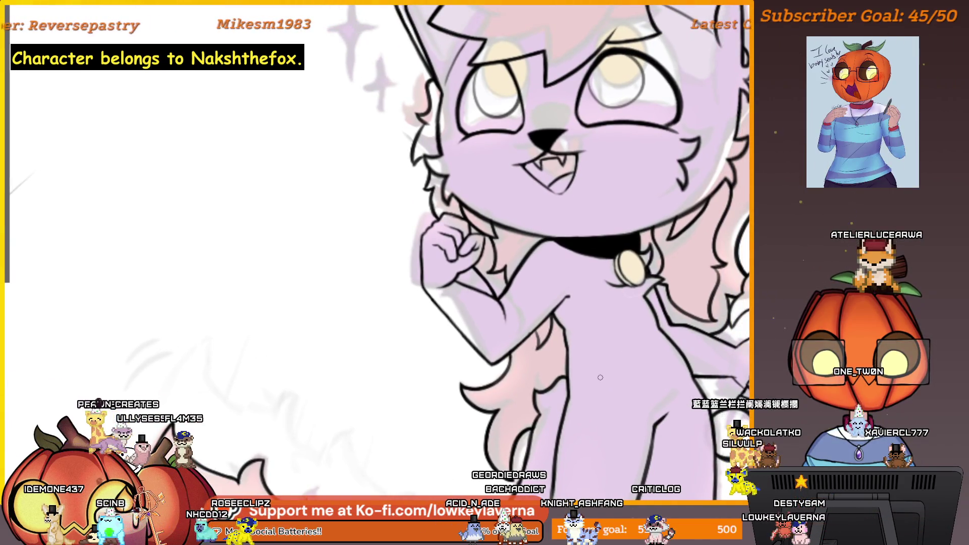
scroll(553, 351, up, 5)
scroll(569, 275, down, 1)
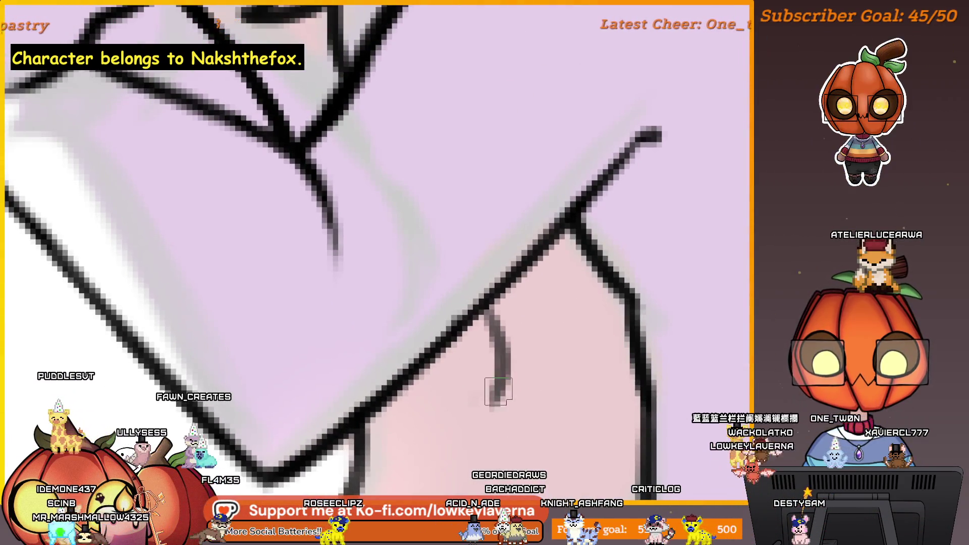
drag(597, 331, 506, 400)
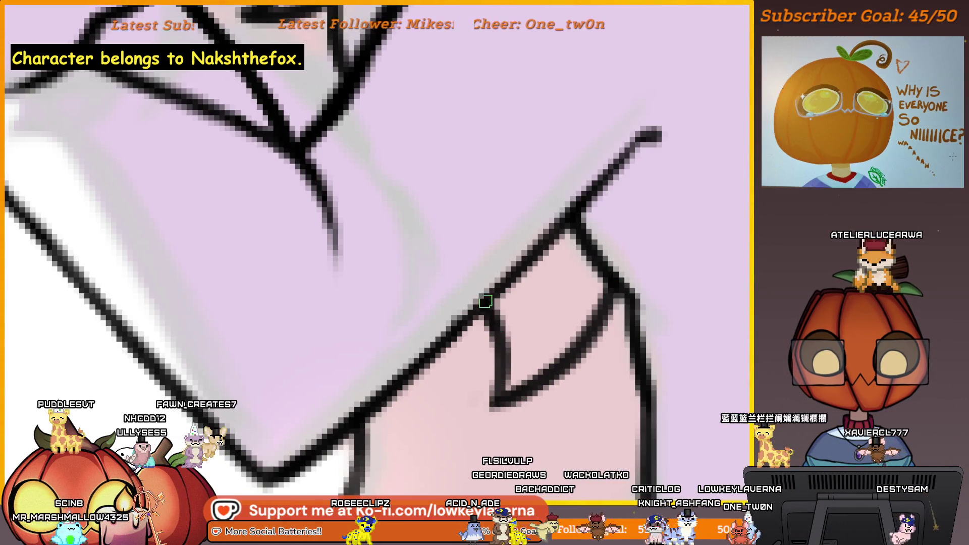
scroll(502, 388, down, 2)
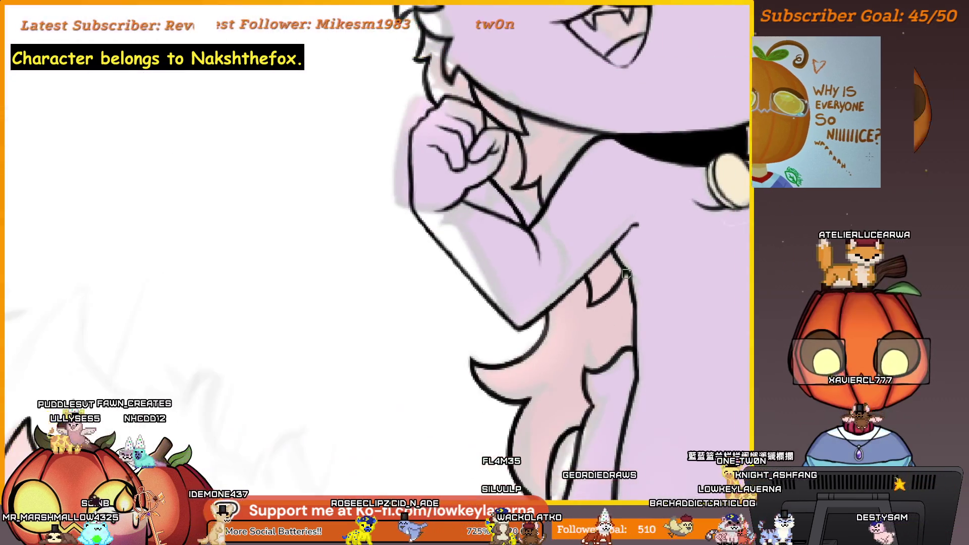
scroll(617, 243, down, 3)
scroll(612, 287, down, 5)
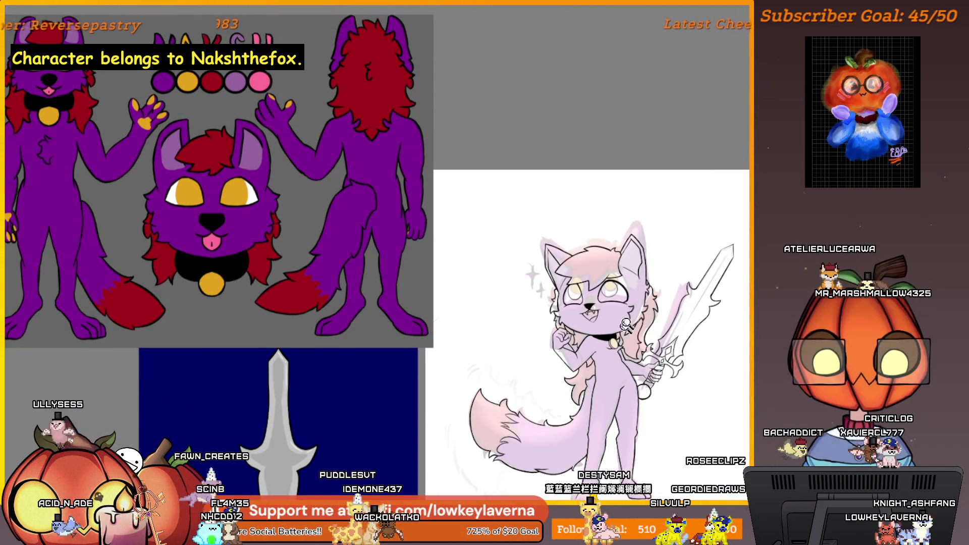
scroll(394, 326, up, 3)
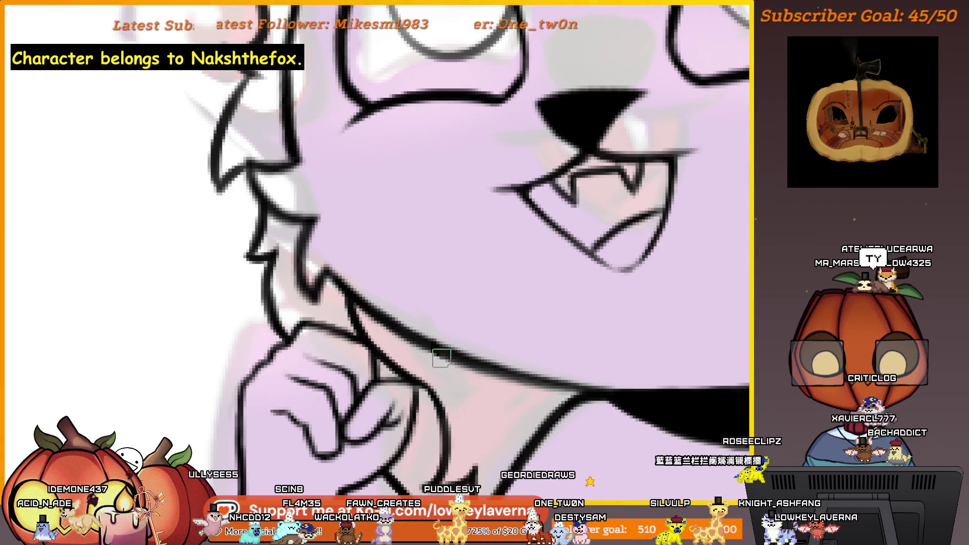
scroll(441, 359, down, 3)
scroll(659, 256, up, 3)
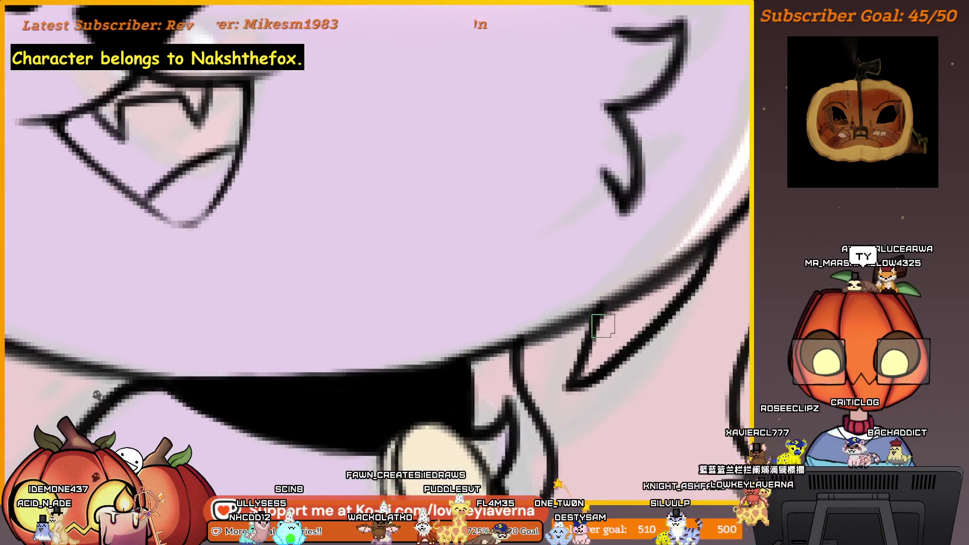
Step: Erase the stray part of the fang's left outline and inspect the mouth and chin area
mouse_move(604, 326)
mouse_down()
mouse_move(562, 379)
mouse_move(649, 288)
mouse_move(599, 337)
mouse_up()
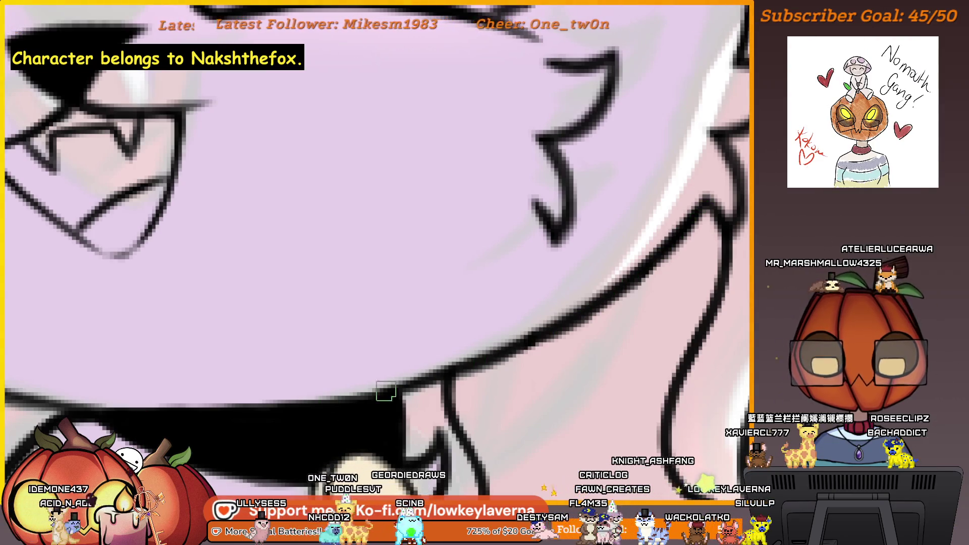
drag(385, 392, 633, 290)
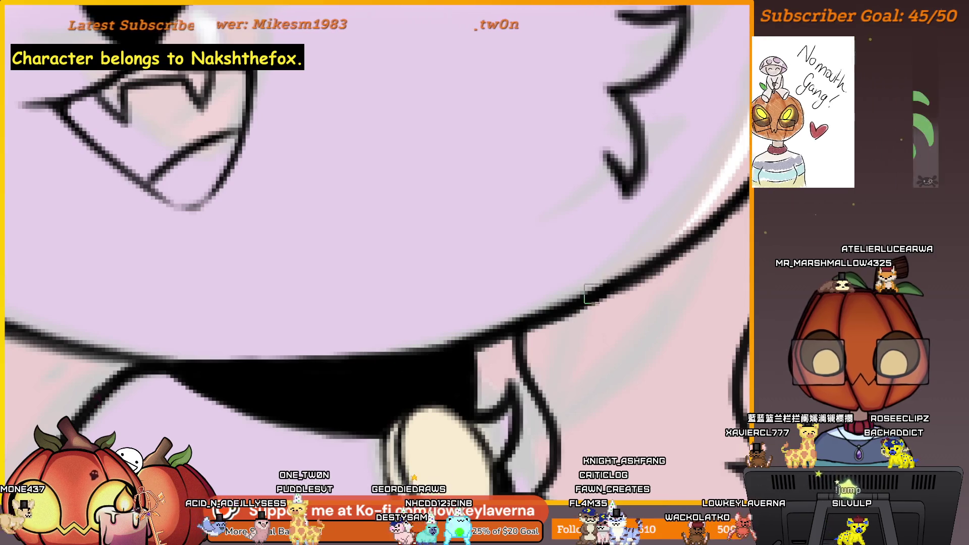
scroll(501, 337, up, 2)
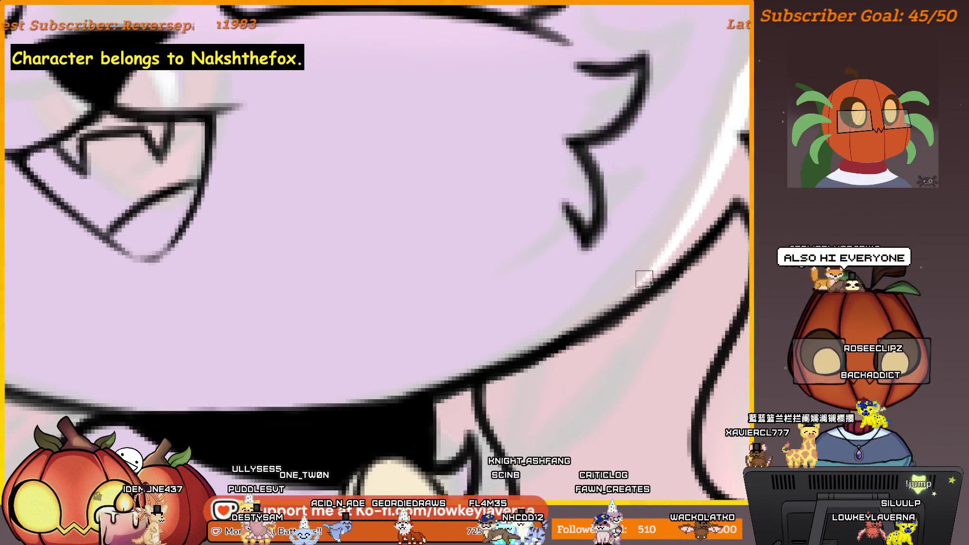
scroll(460, 306, down, 5)
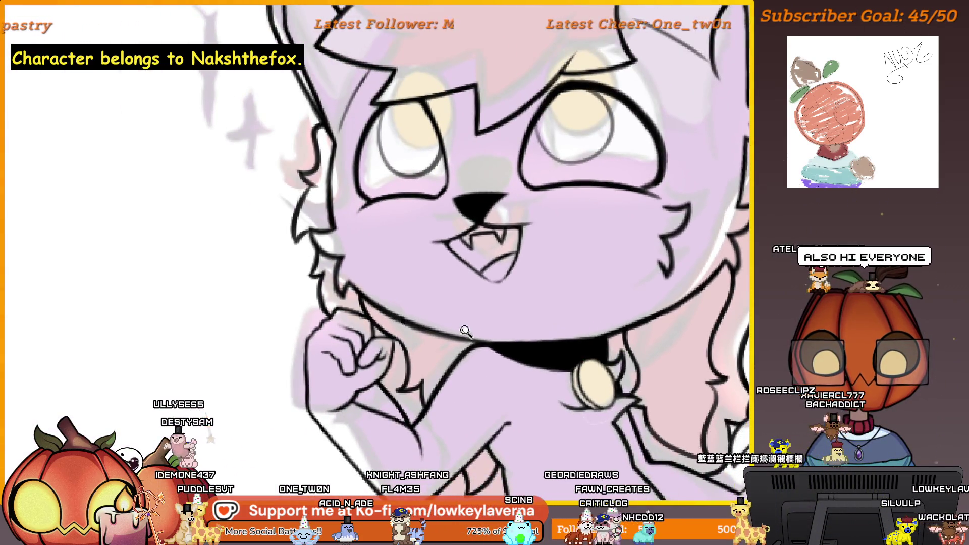
drag(466, 332, 596, 309)
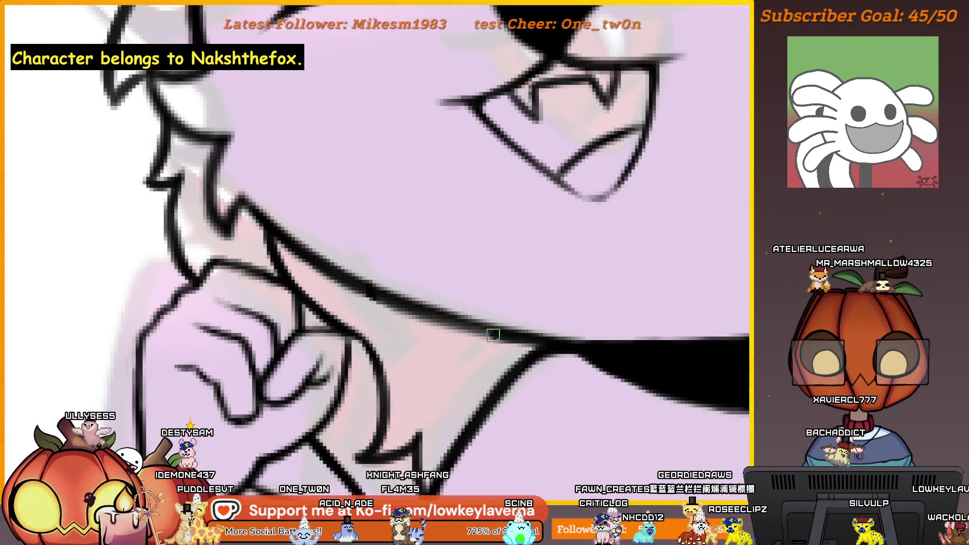
scroll(524, 238, down, 5)
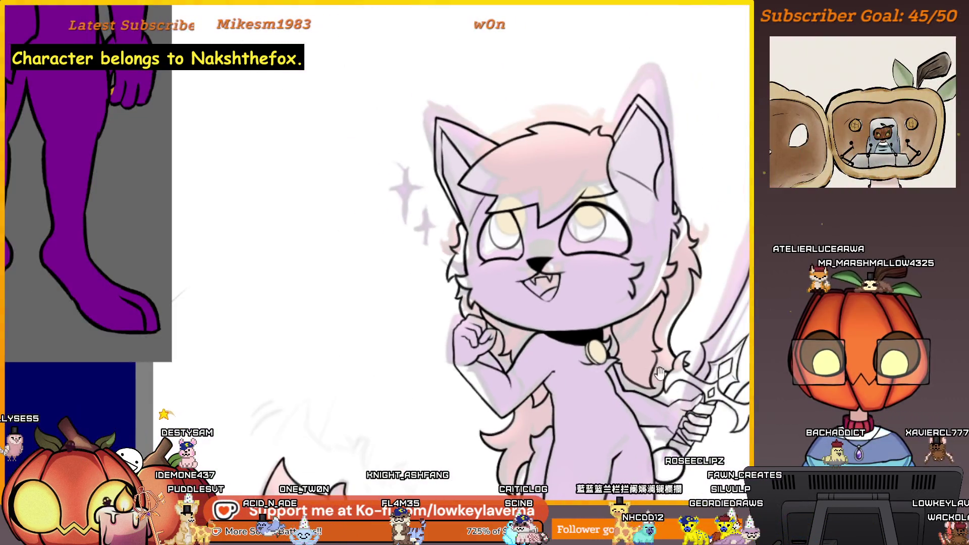
drag(659, 373, 578, 338)
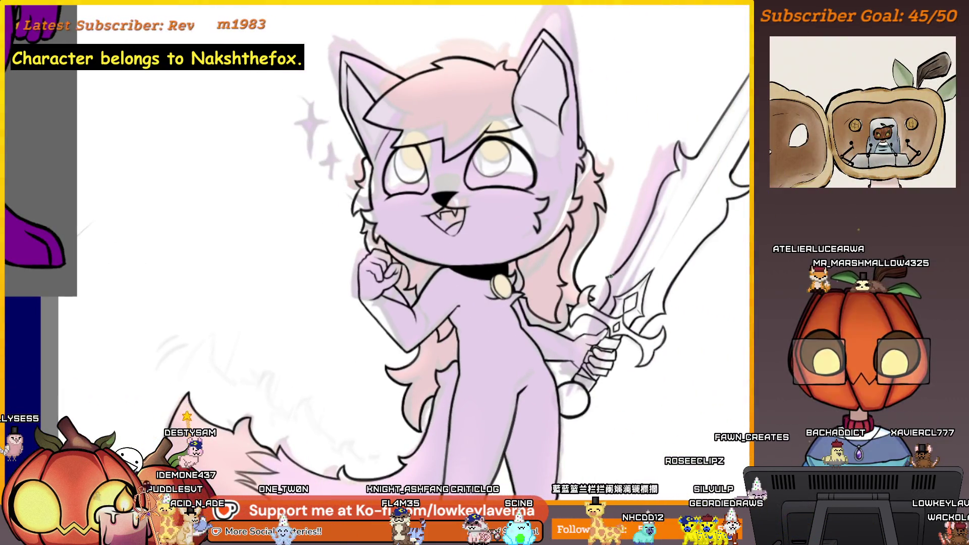
scroll(625, 425, down, 2)
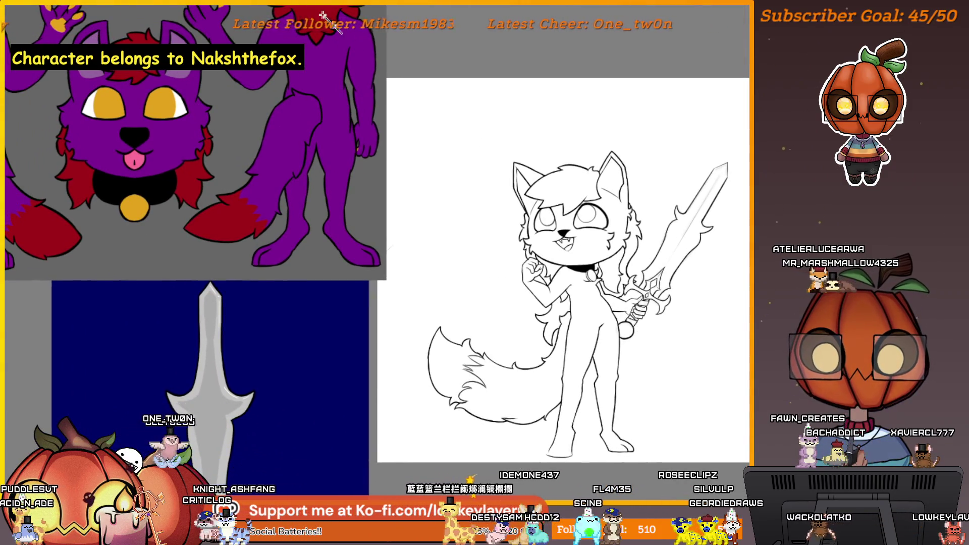
Step: Invert the selection around the figure and paint flat purple down the sword and over the tail
right_click(681, 397)
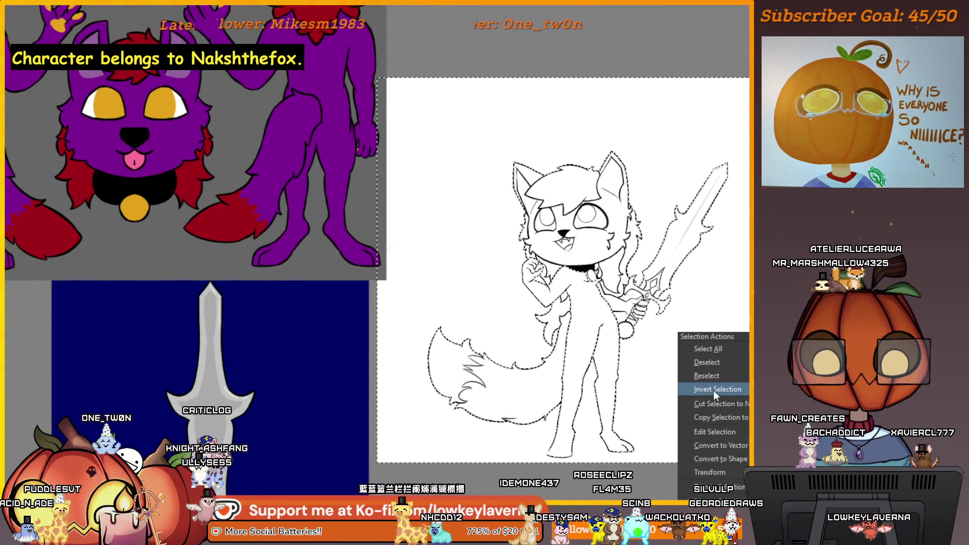
click(704, 446)
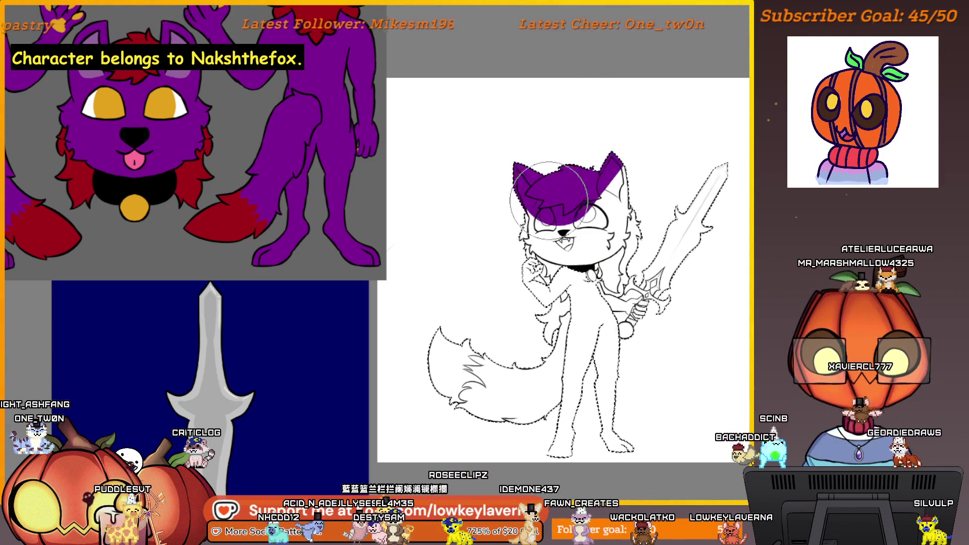
drag(704, 201, 668, 290)
drag(658, 362, 508, 387)
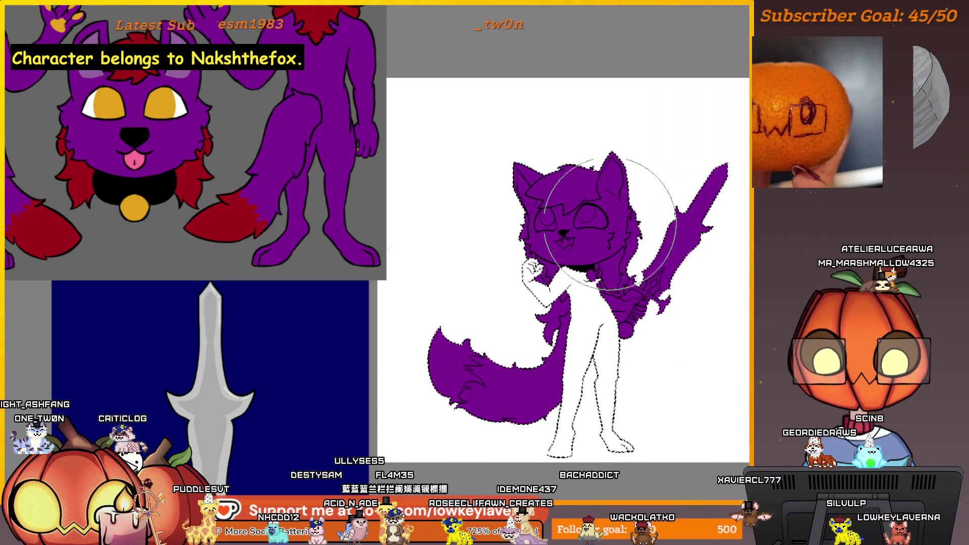
click(543, 252)
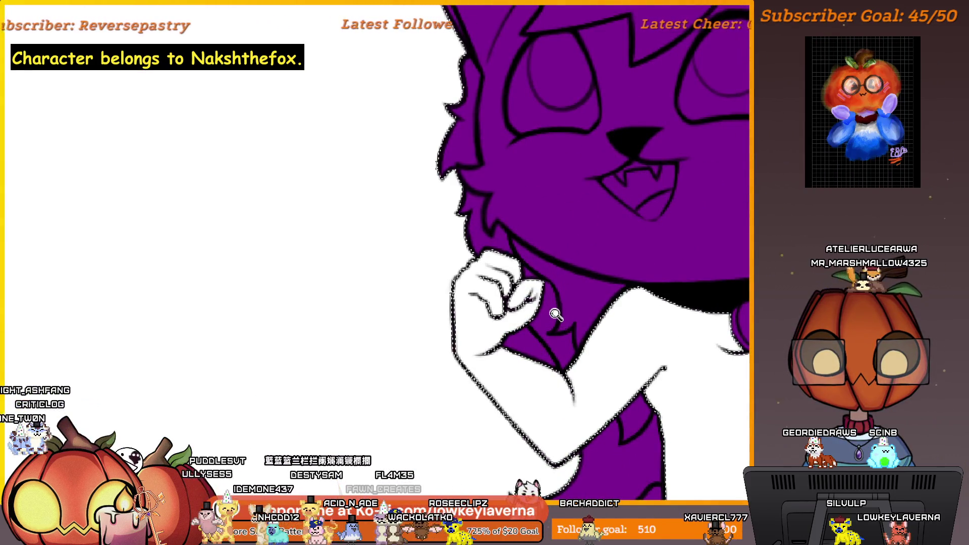
scroll(557, 315, down, 2)
scroll(556, 315, down, 3)
scroll(556, 315, down, 3)
scroll(664, 303, down, 2)
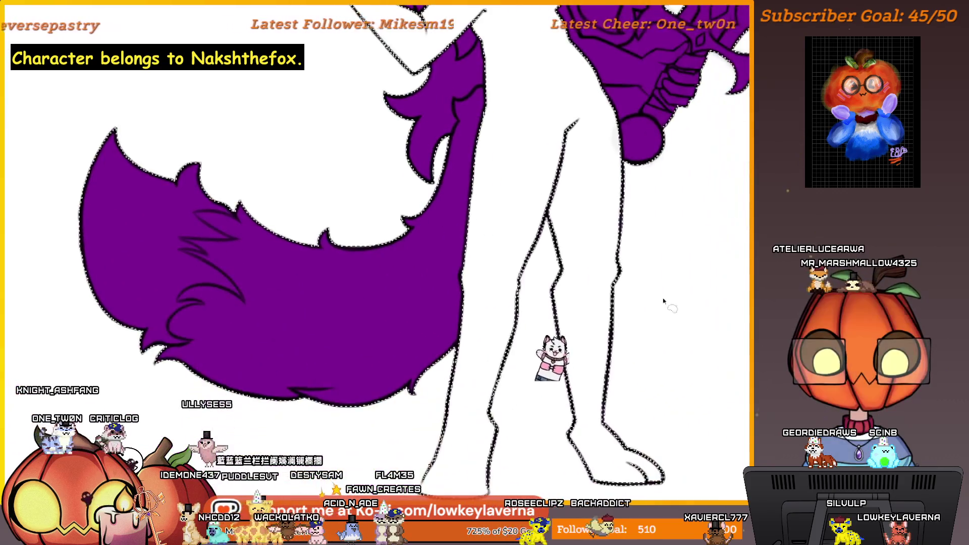
Step: Undo the purple fill and clear the selection so the fox is plain black lineart again
key(ctrl+d)
drag(548, 409, 595, 355)
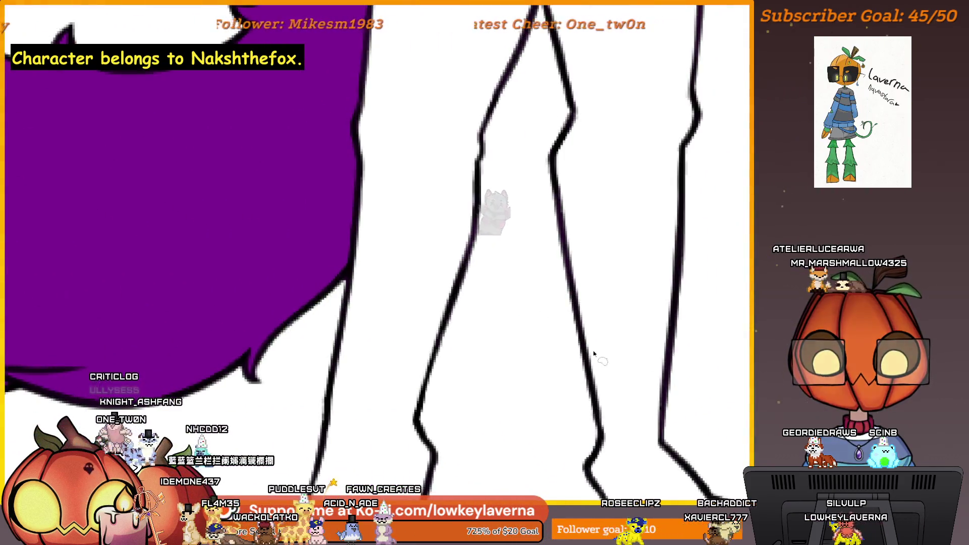
key(ctrl+z)
scroll(584, 318, down, 2)
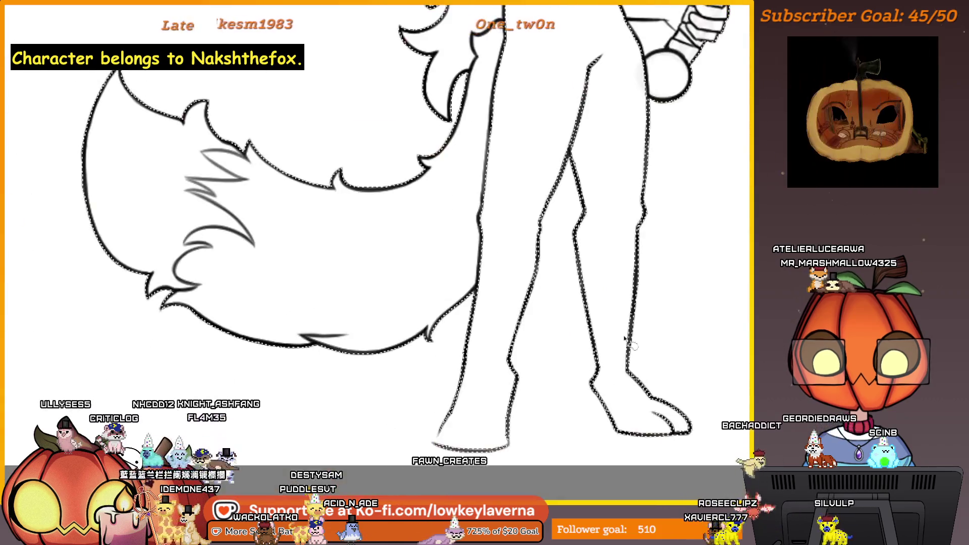
drag(661, 287, 611, 379)
scroll(613, 325, down, 2)
scroll(628, 347, down, 2)
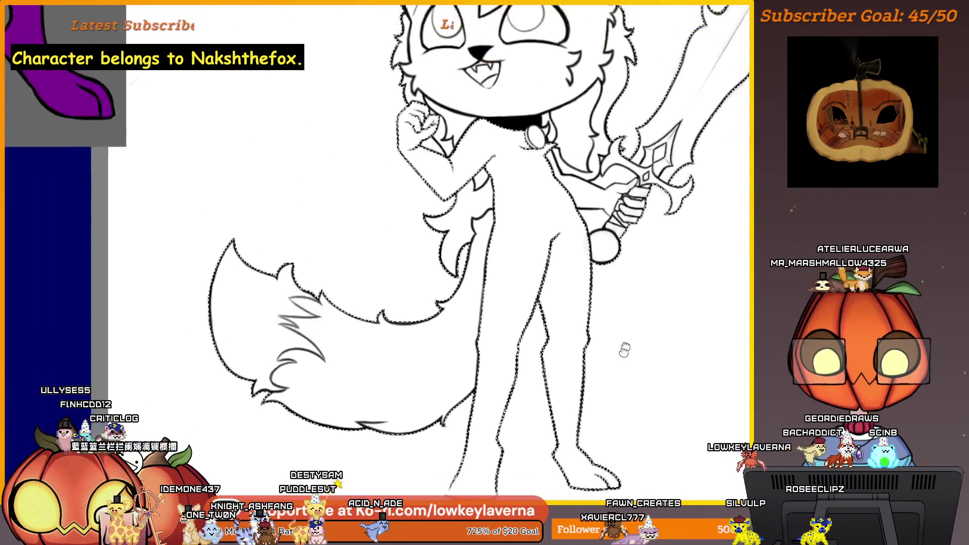
key(ctrl+d)
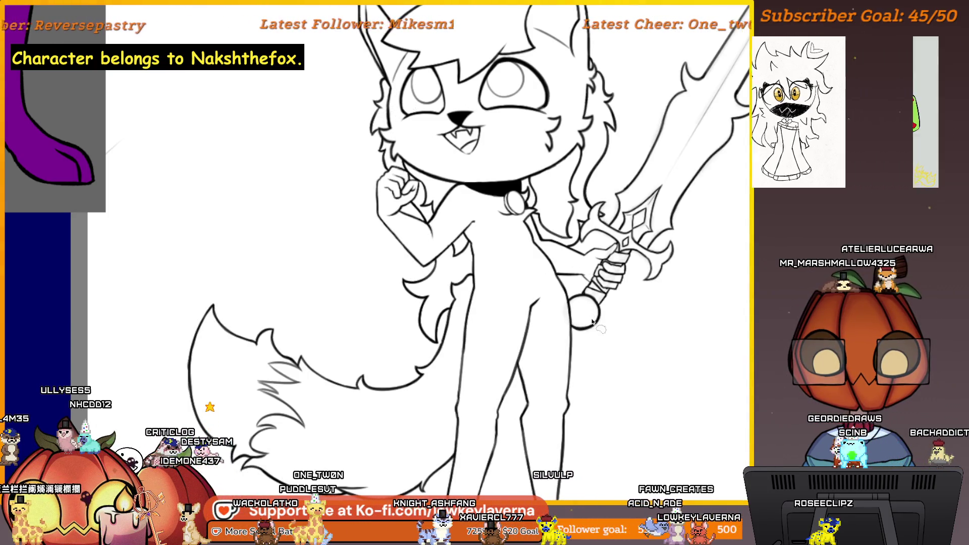
mouse_move(578, 324)
mouse_down()
mouse_move(481, 317)
mouse_move(537, 303)
mouse_up()
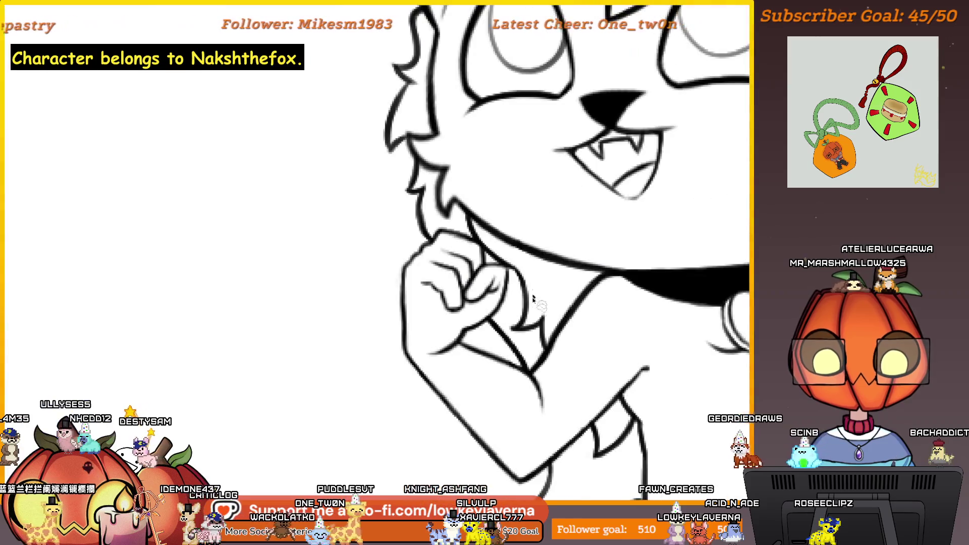
scroll(534, 322, down, 1)
scroll(534, 322, down, 2)
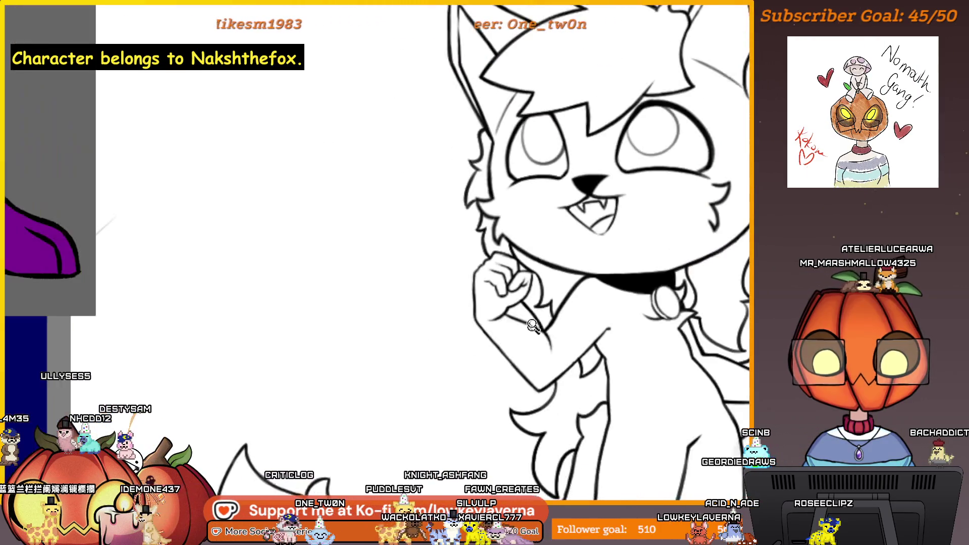
Step: Select the area around the fox's outline, then deselect and undo the stray purple stroke by the fist
mouse_move(680, 326)
mouse_down()
mouse_move(711, 326)
mouse_move(619, 304)
mouse_up()
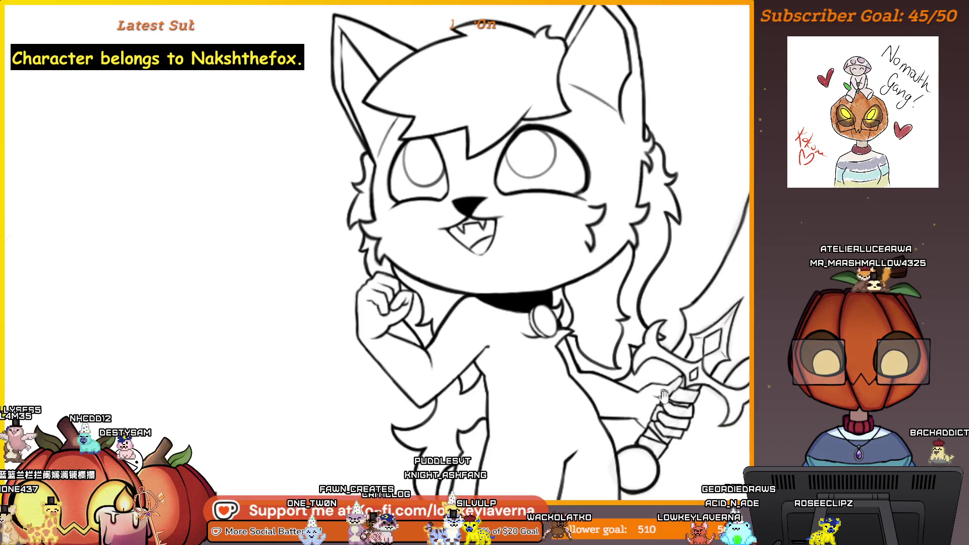
drag(641, 390, 635, 348)
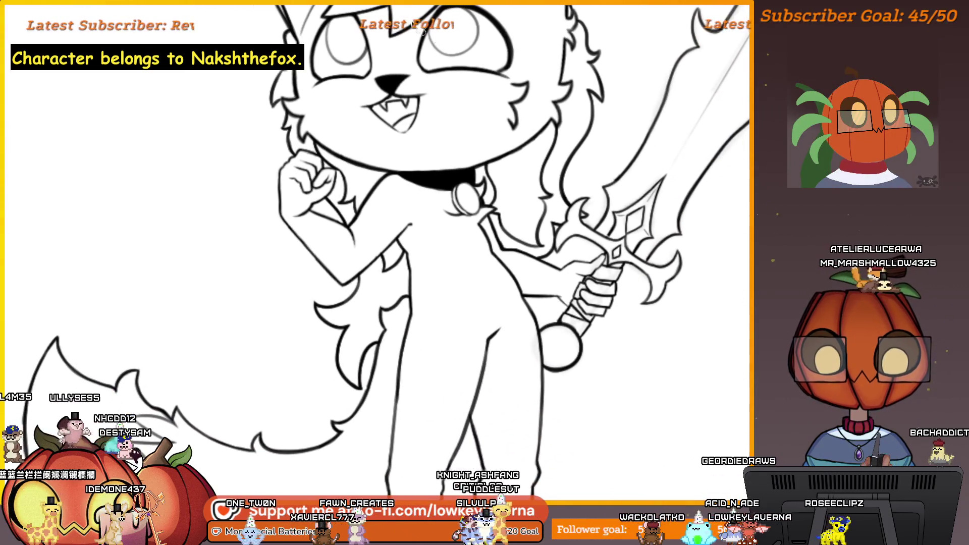
click(255, 85)
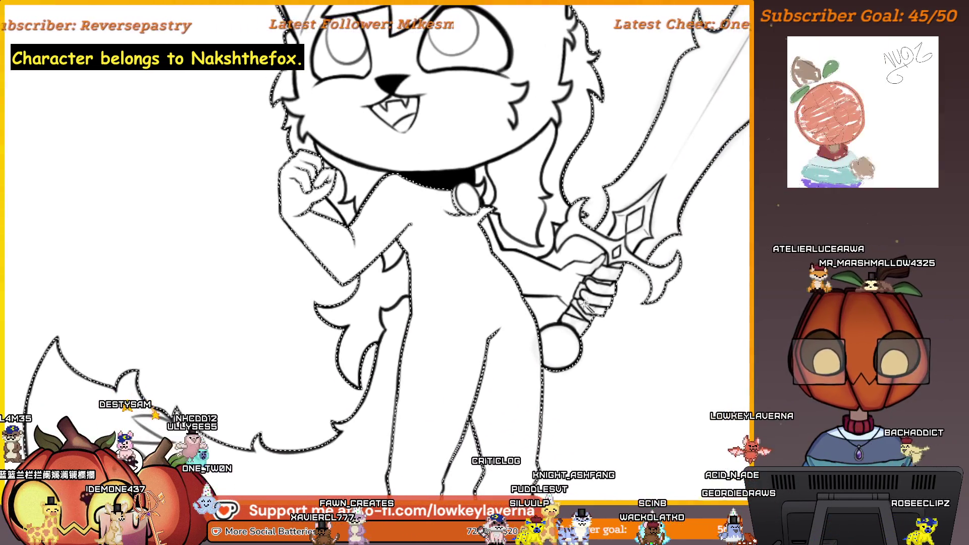
scroll(545, 341, up, 2)
scroll(530, 329, up, 2)
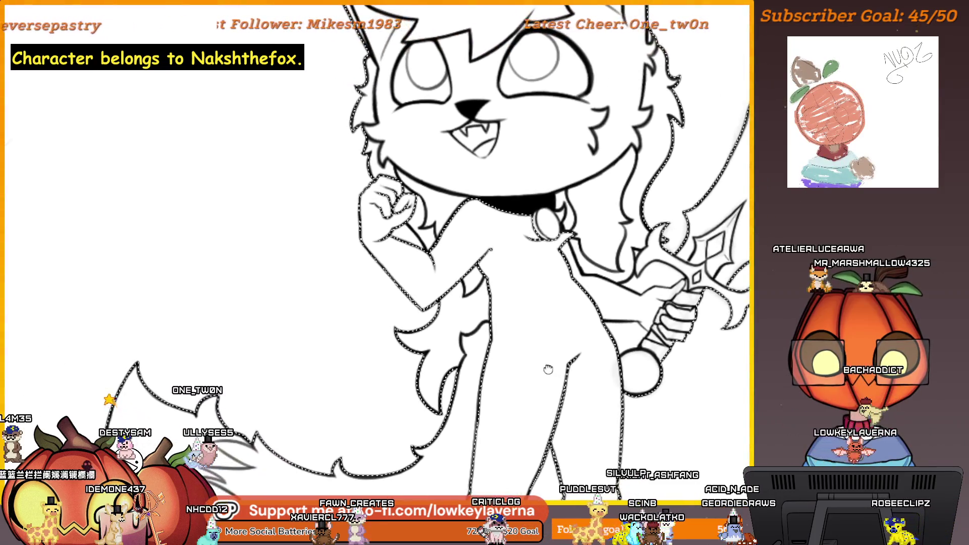
scroll(515, 315, up, 2)
scroll(493, 298, up, 3)
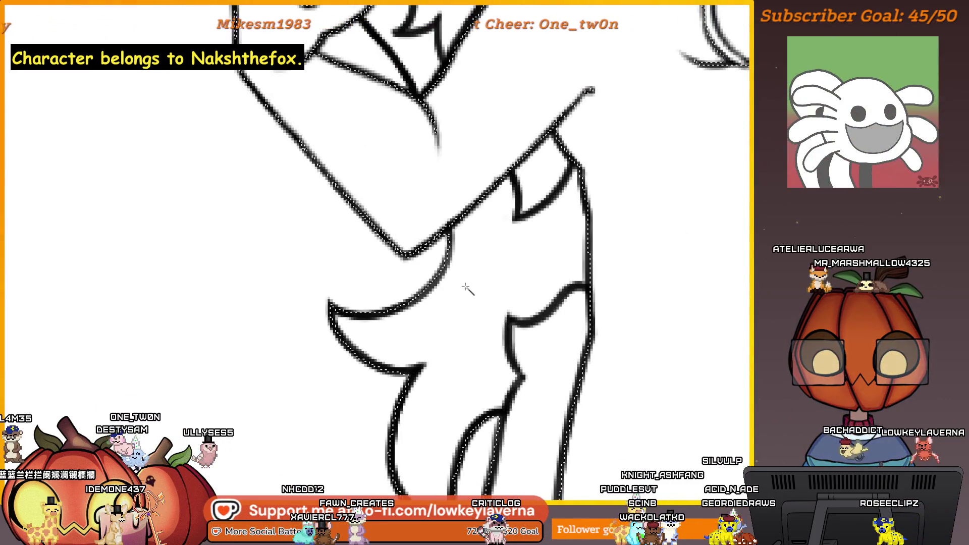
drag(467, 289, 480, 389)
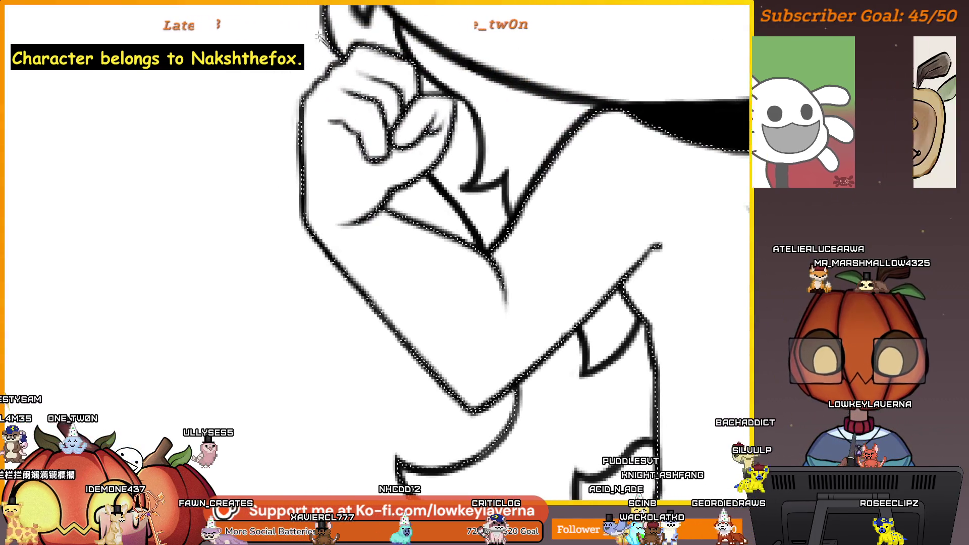
key(ctrl+d)
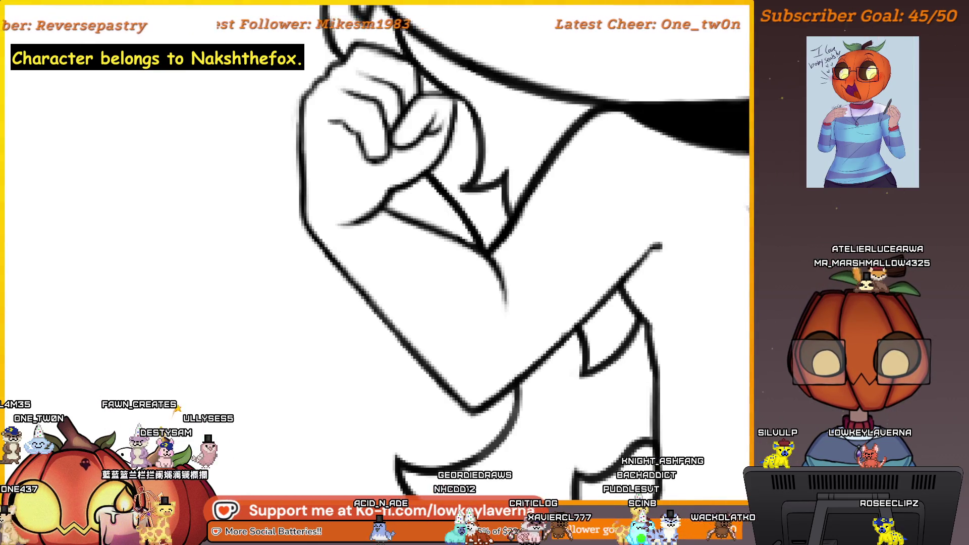
scroll(584, 368, up, 2)
scroll(613, 402, up, 2)
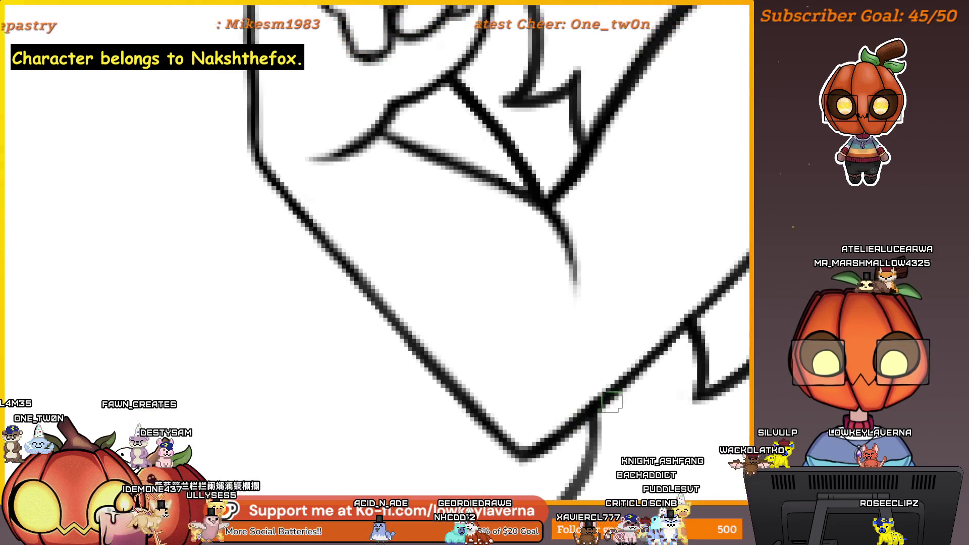
key(ctrl+z)
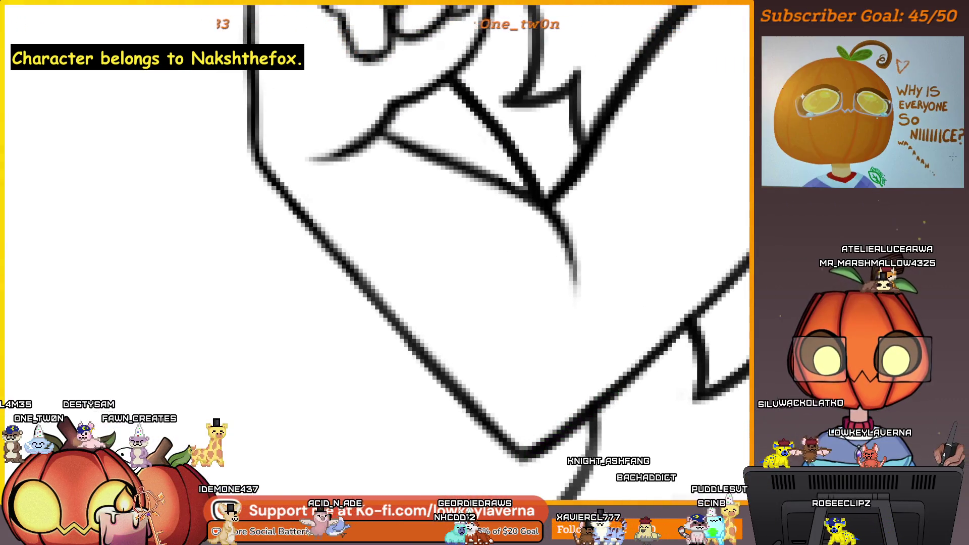
Step: Pan over the fist, side, tail and sword to inspect the lineart, then recentre the fox
drag(544, 432, 570, 428)
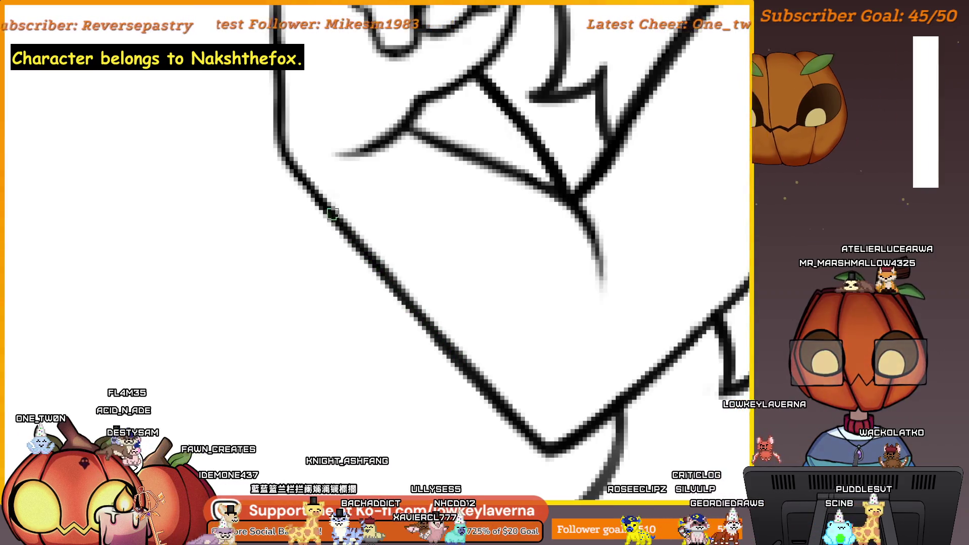
scroll(291, 165, down, 3)
scroll(496, 407, up, 3)
scroll(471, 440, up, 2)
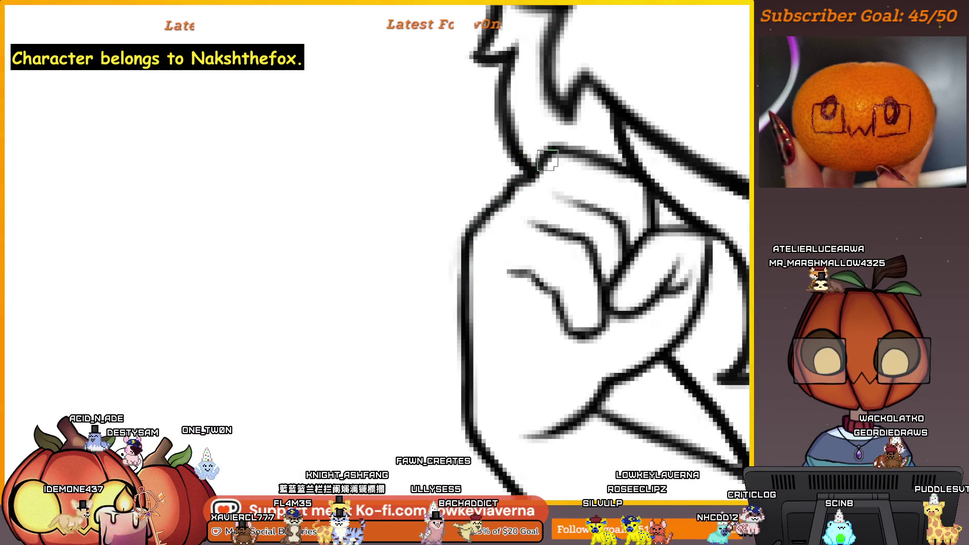
scroll(546, 159, down, 3)
scroll(537, 292, up, 1)
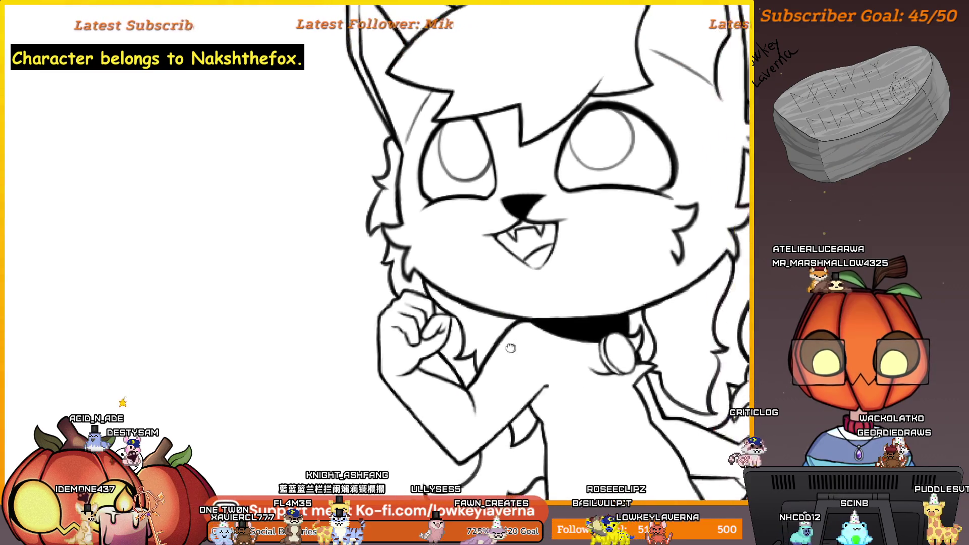
mouse_move(541, 284)
mouse_down()
mouse_move(598, 402)
mouse_move(588, 381)
mouse_move(568, 399)
mouse_move(504, 391)
mouse_up()
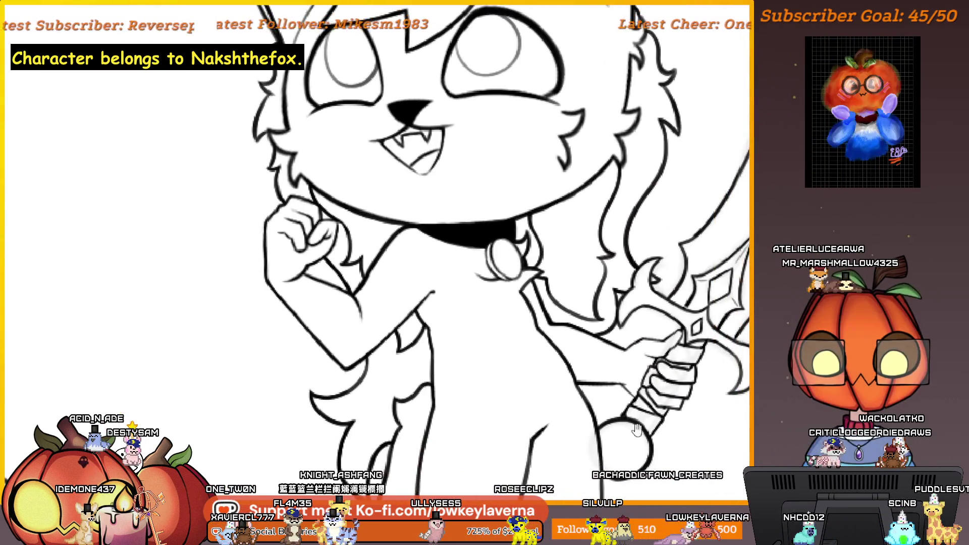
drag(657, 462, 598, 401)
scroll(587, 337, down, 1)
scroll(602, 386, down, 1)
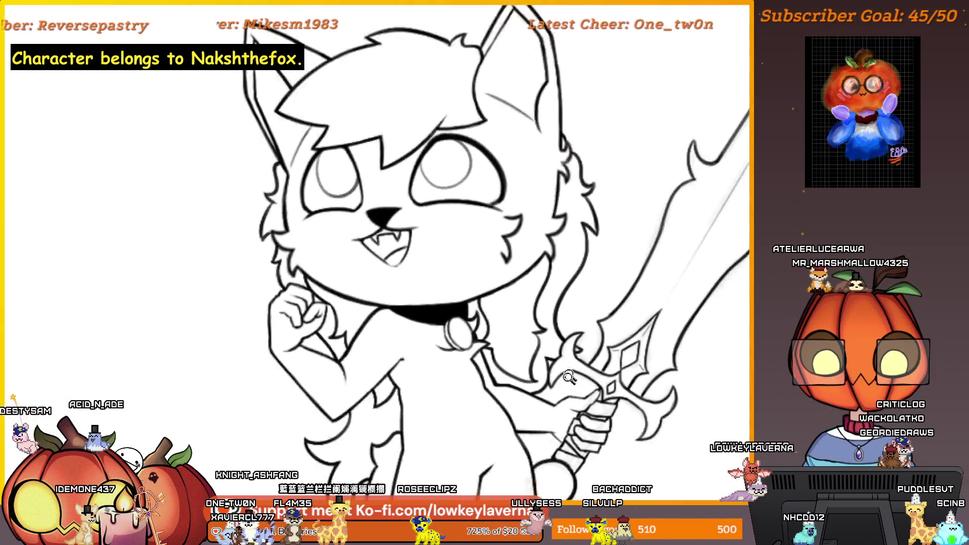
scroll(618, 432, down, 1)
scroll(622, 448, down, 1)
scroll(611, 435, up, 1)
scroll(552, 243, up, 2)
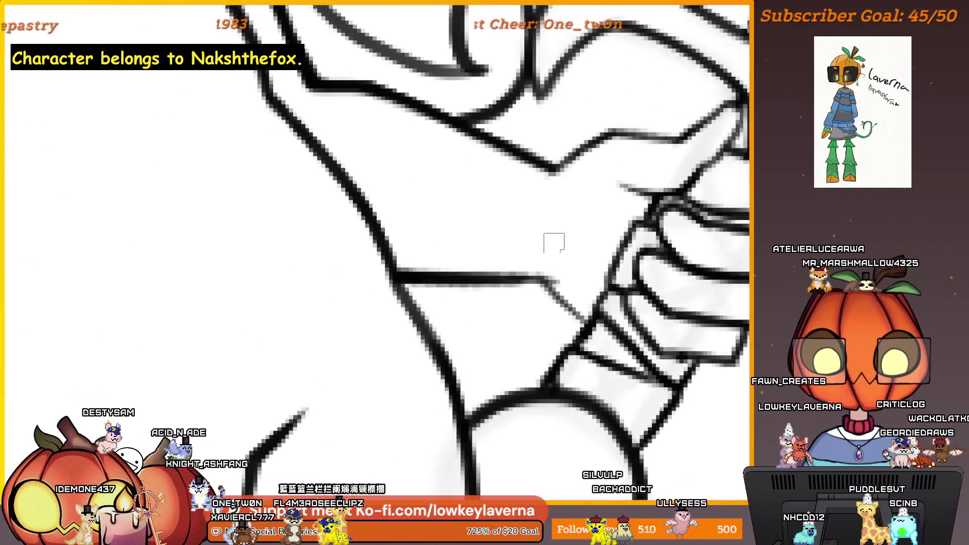
scroll(506, 270, up, 1)
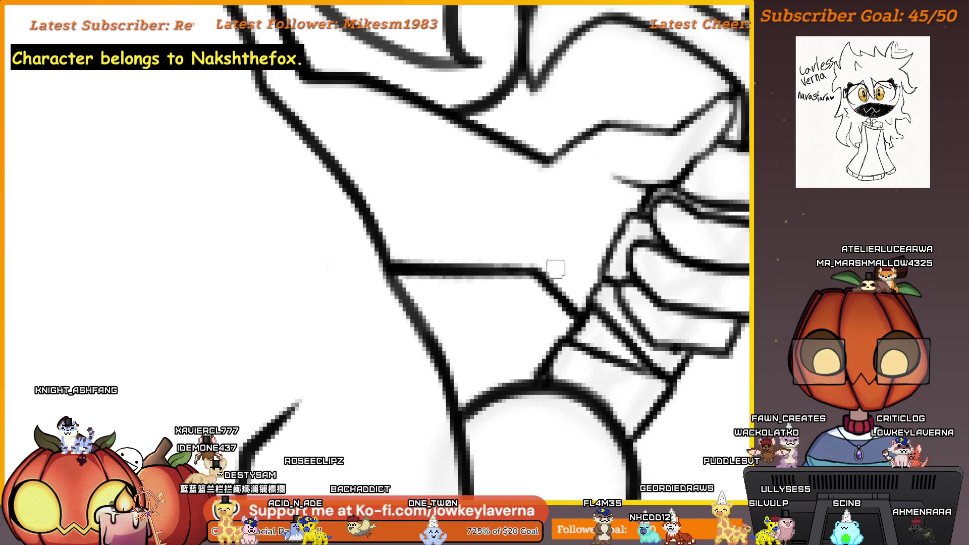
scroll(581, 217, down, 3)
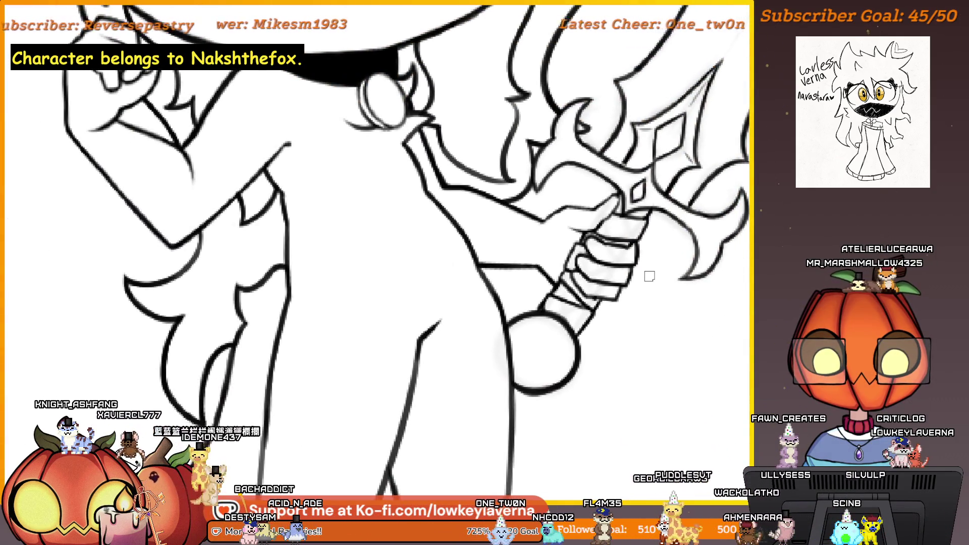
scroll(650, 277, up, 2)
scroll(650, 229, up, 2)
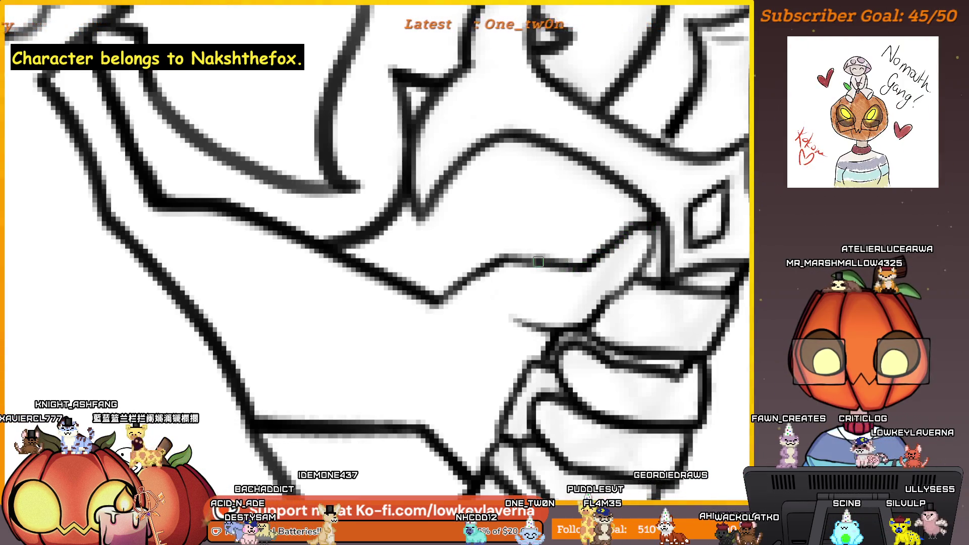
scroll(427, 263, down, 4)
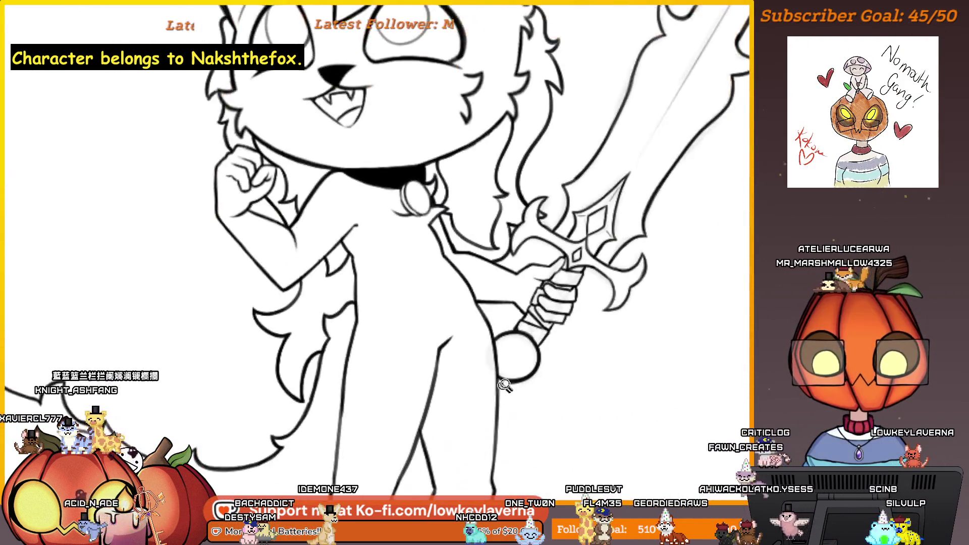
mouse_move(641, 329)
mouse_down()
mouse_move(616, 438)
mouse_move(638, 402)
mouse_up()
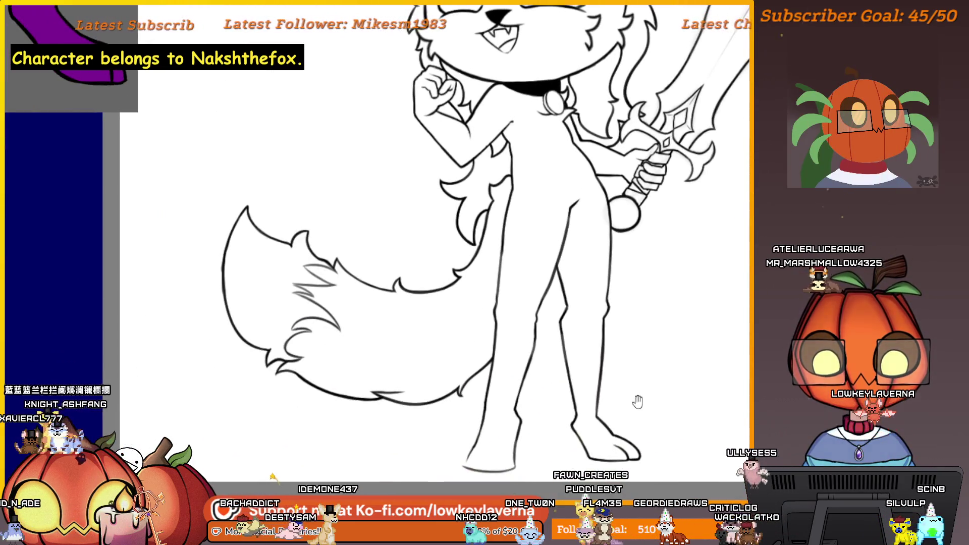
scroll(584, 319, up, 5)
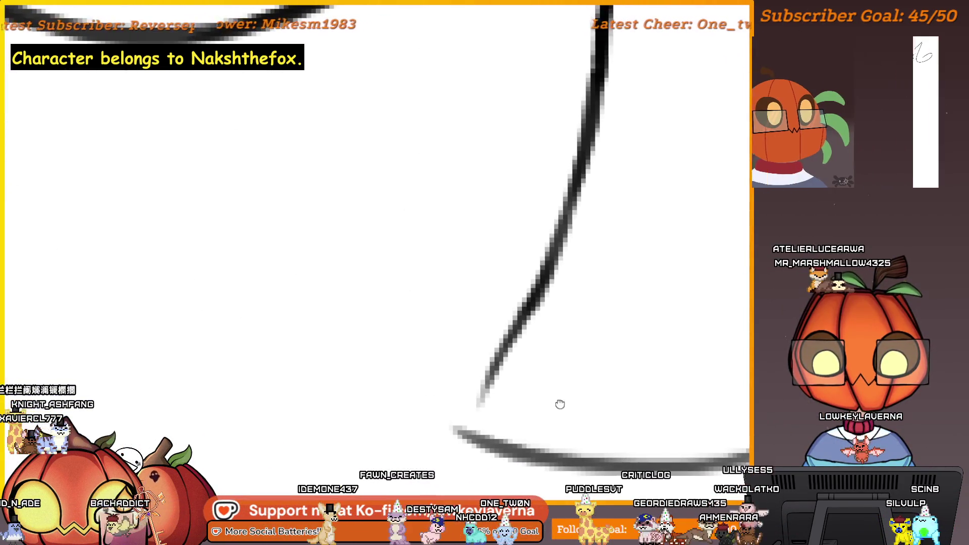
scroll(579, 390, down, 2)
scroll(579, 390, down, 1)
scroll(578, 390, down, 1)
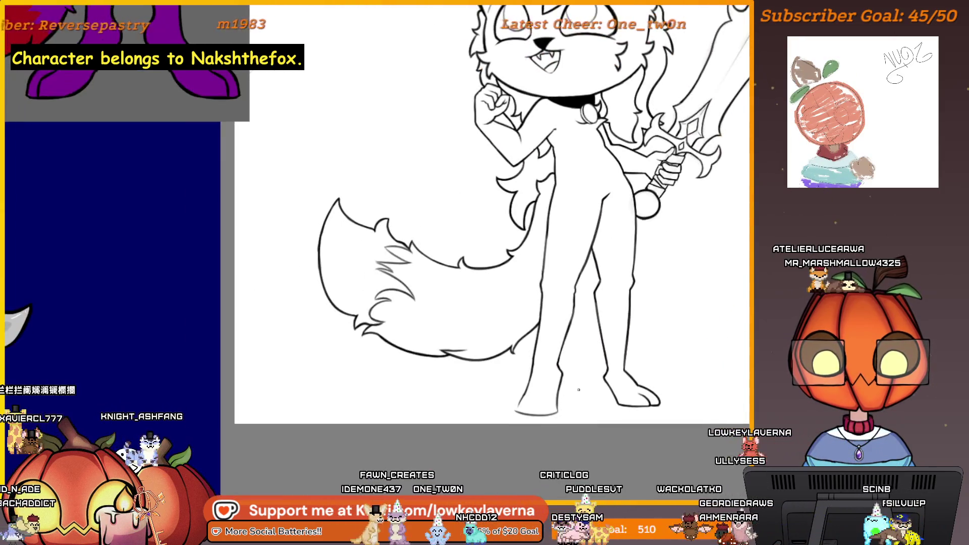
scroll(576, 387, up, 1)
scroll(561, 409, up, 1)
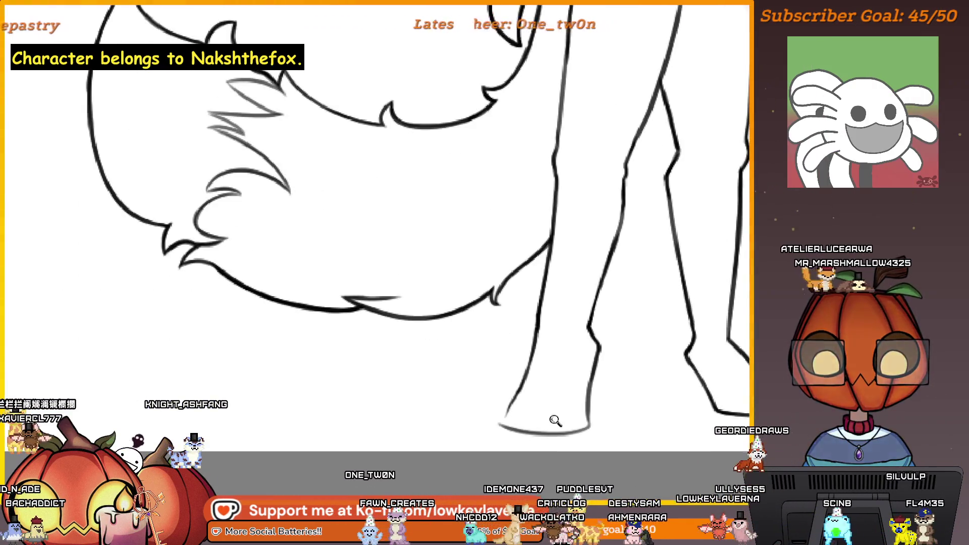
scroll(521, 410, up, 2)
scroll(520, 410, up, 1)
scroll(548, 392, up, 1)
scroll(538, 356, up, 1)
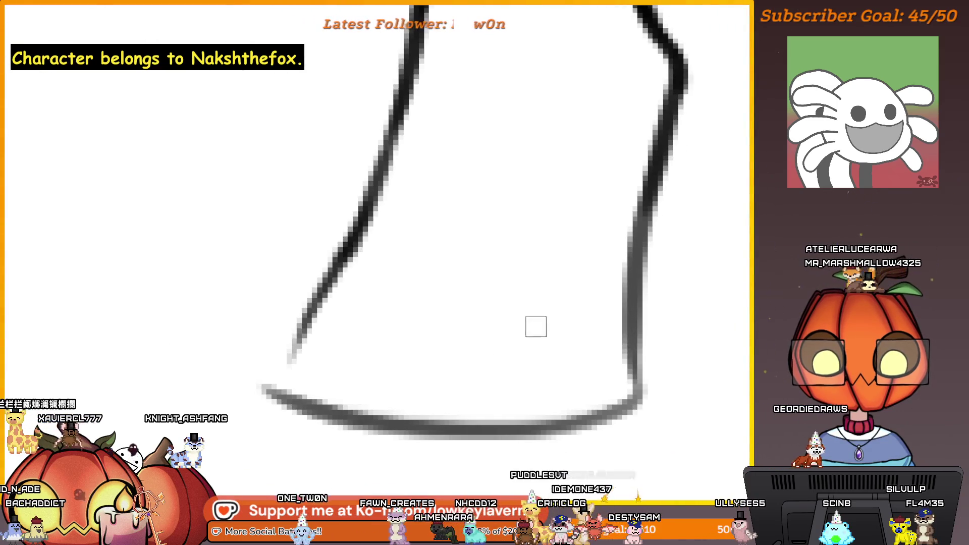
Step: Draw curved toe lines on the foot and extend the stroke across the toe tops leftward
mouse_move(543, 323)
mouse_down()
mouse_move(472, 400)
mouse_move(523, 429)
mouse_up()
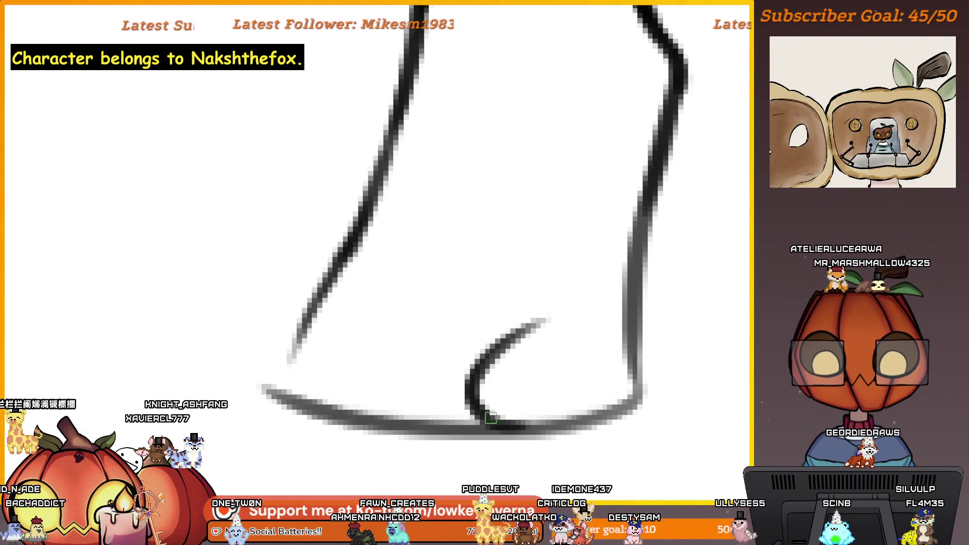
scroll(490, 418, left, 2)
scroll(526, 371, left, 3)
drag(535, 320, 474, 409)
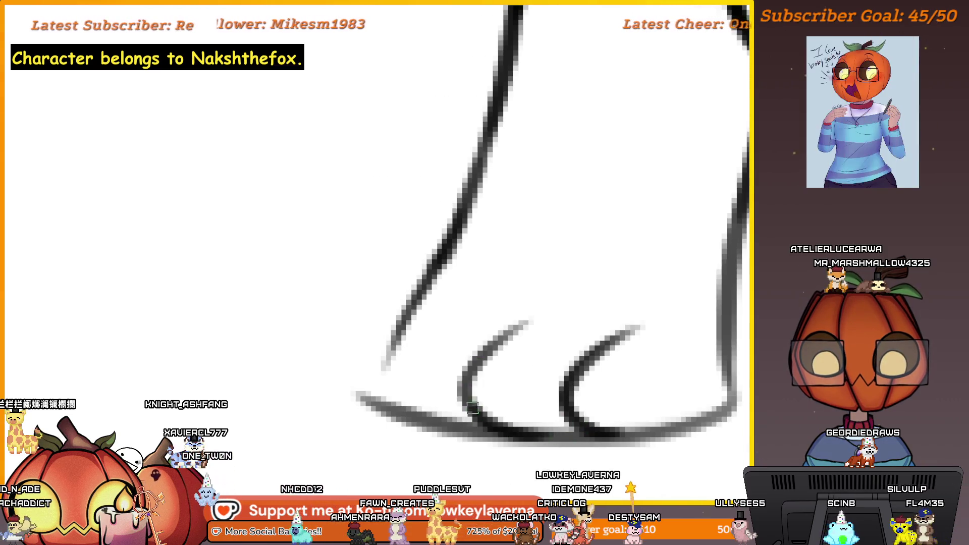
scroll(473, 407, left, 1)
scroll(484, 379, left, 2)
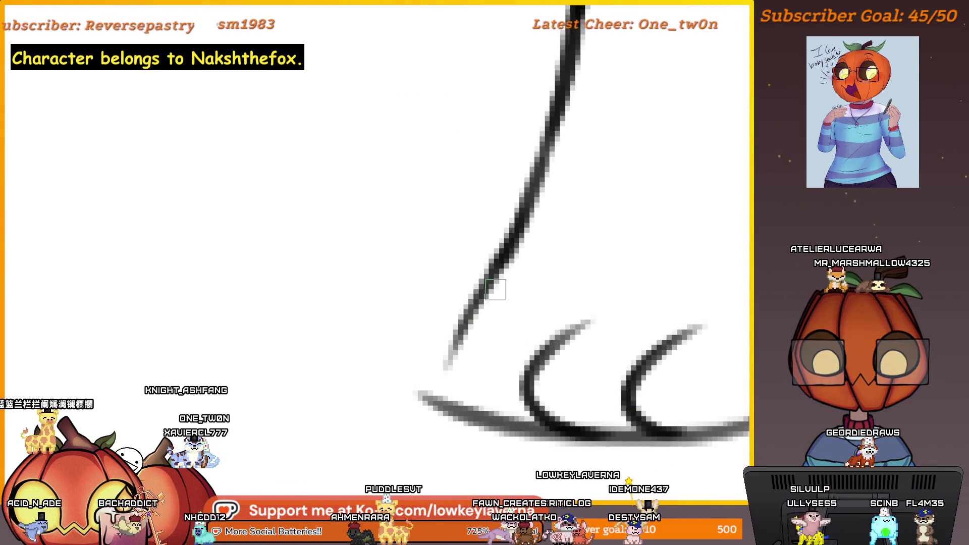
drag(515, 289, 460, 319)
scroll(609, 365, down, 3)
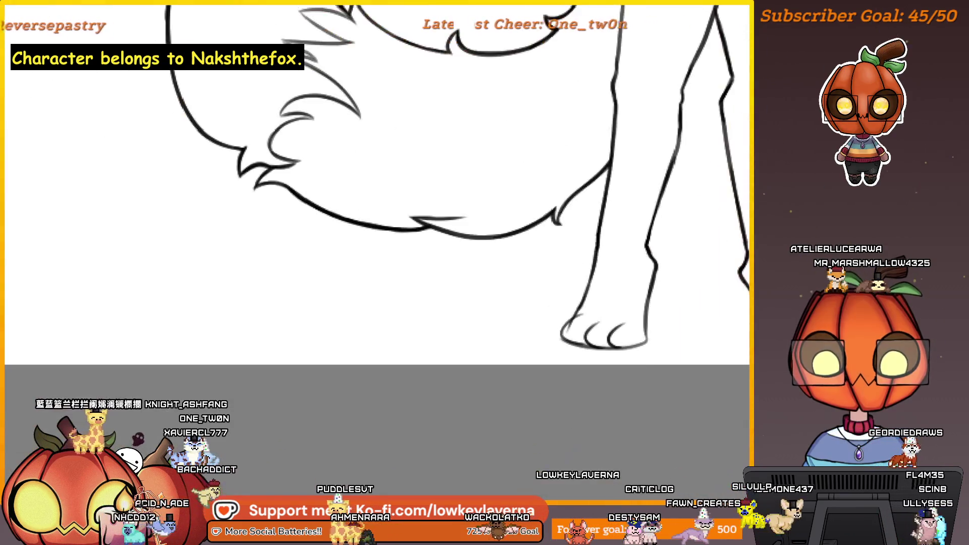
scroll(613, 379, down, 1)
scroll(620, 401, down, 2)
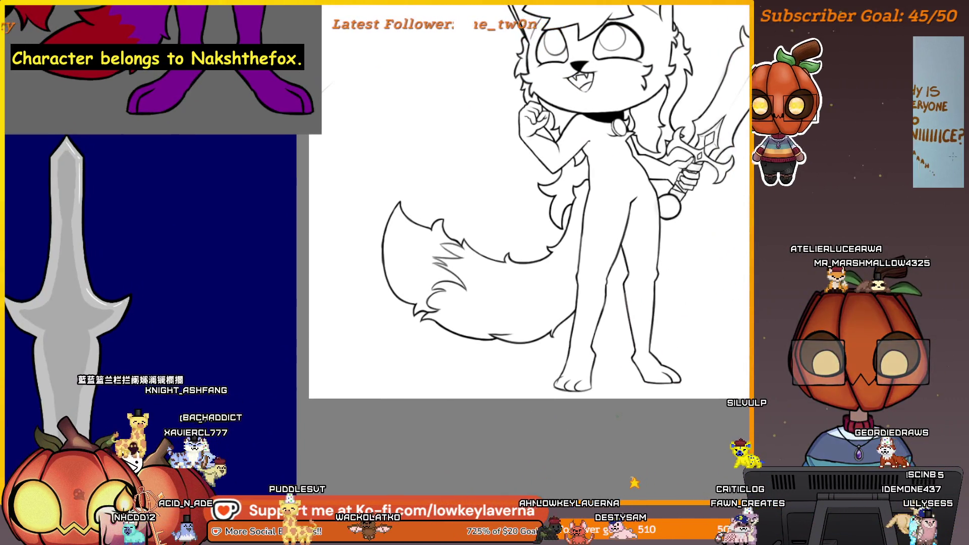
scroll(606, 364, up, 2)
scroll(587, 310, up, 2)
scroll(549, 312, up, 1)
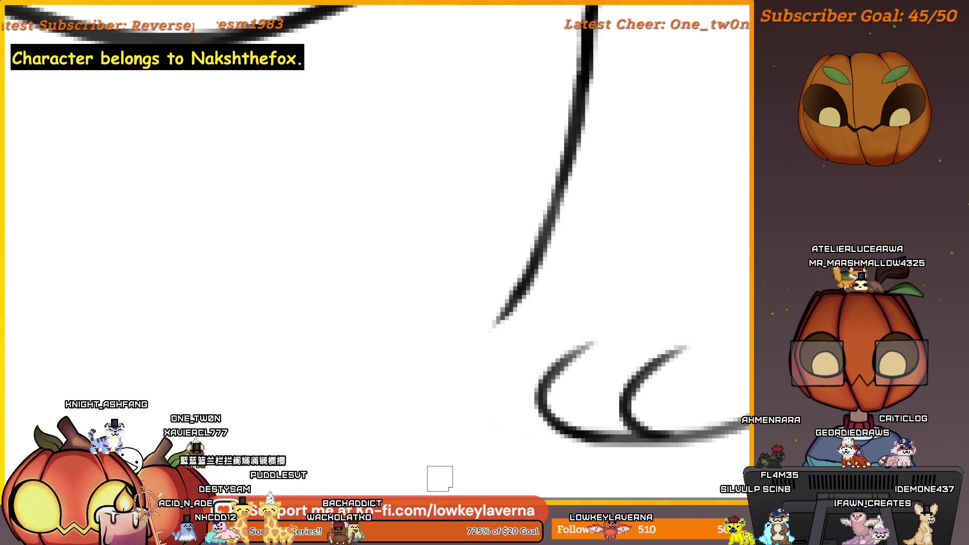
scroll(559, 372, up, 1)
scroll(575, 249, up, 1)
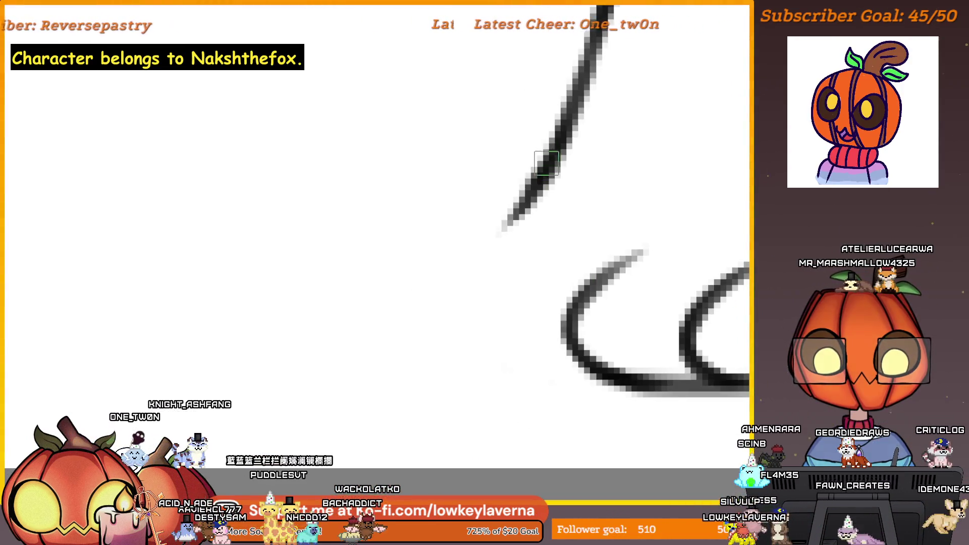
drag(545, 163, 454, 257)
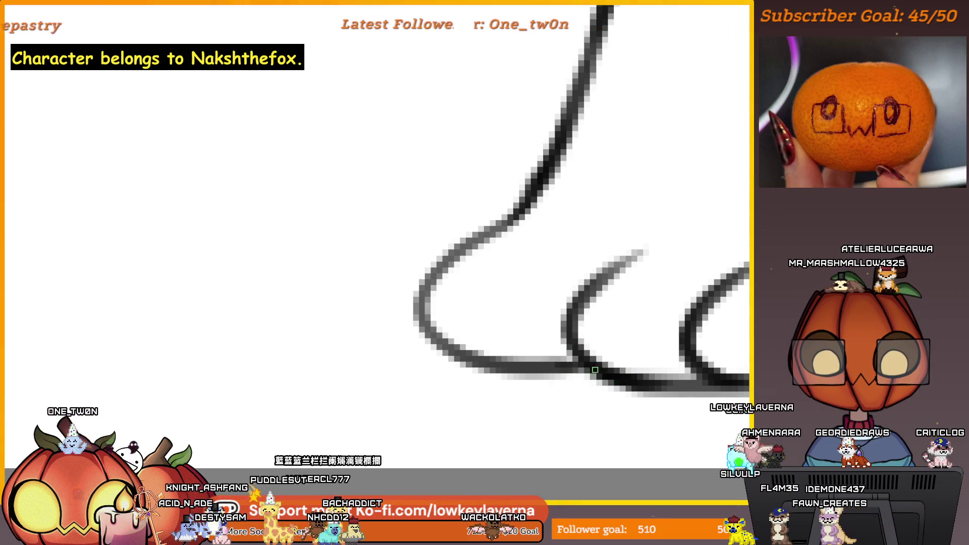
scroll(528, 381, down, 4)
scroll(581, 271, up, 2)
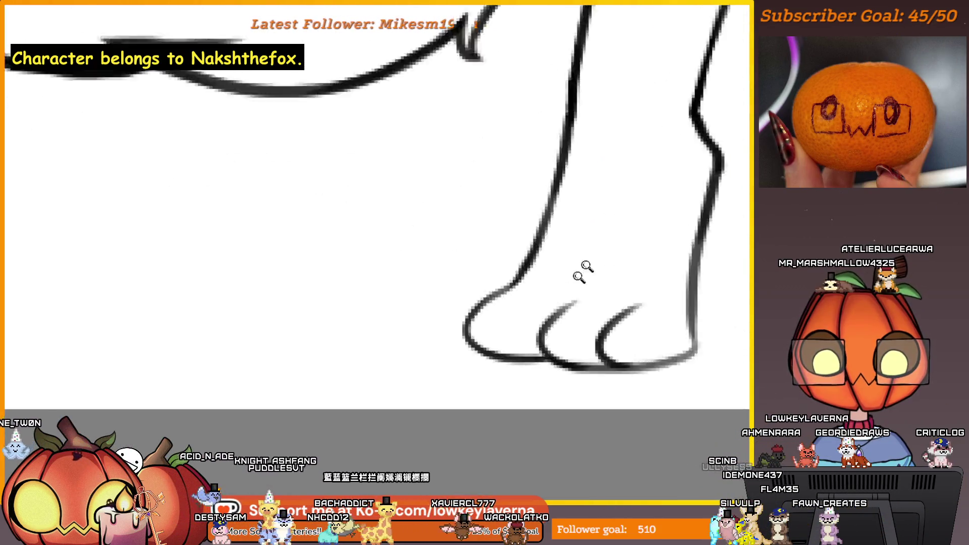
scroll(573, 288, up, 2)
scroll(509, 173, up, 1)
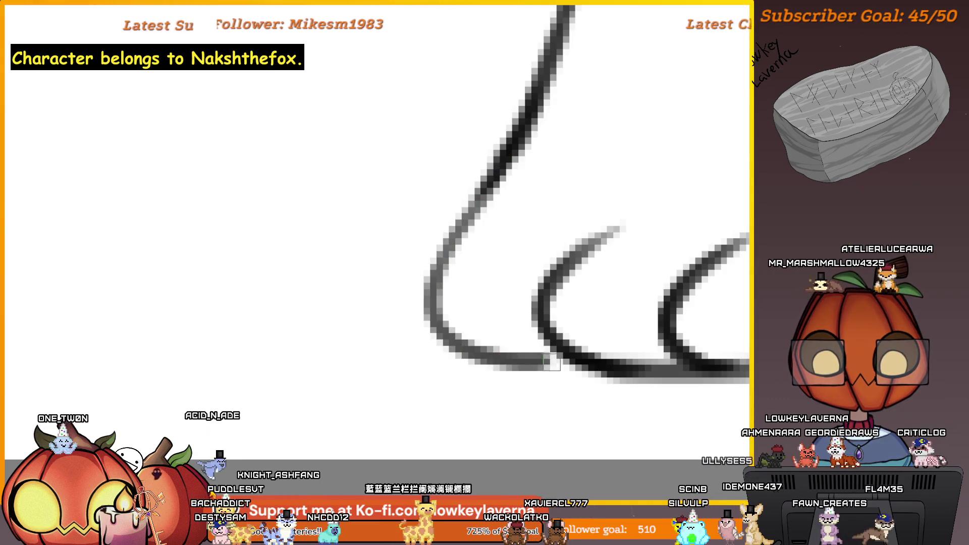
scroll(528, 124, down, 3)
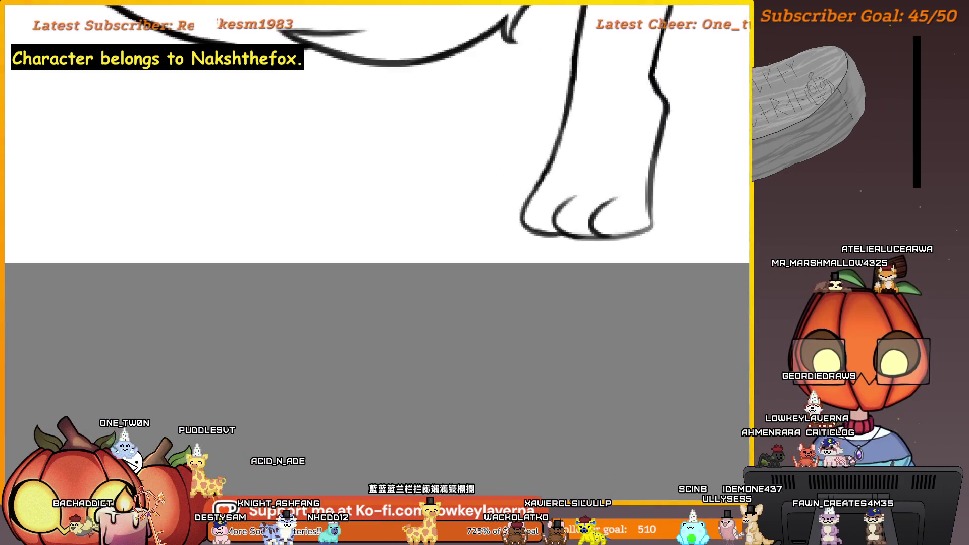
scroll(689, 256, up, 1)
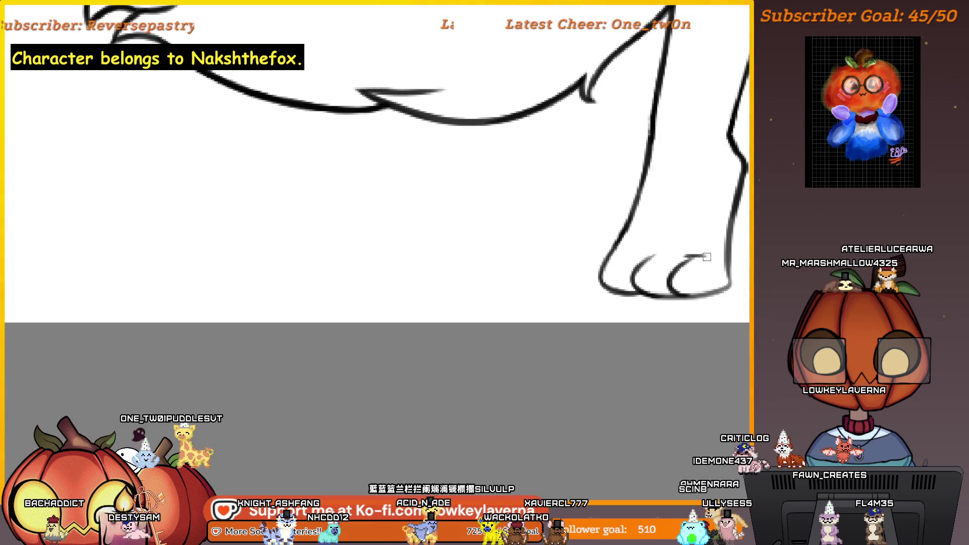
drag(659, 256, 649, 253)
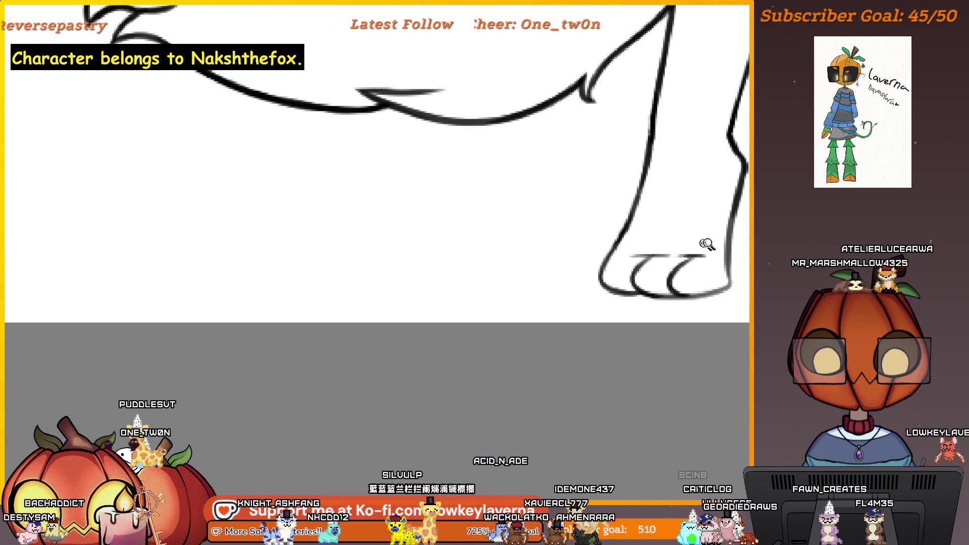
scroll(706, 244, down, 2)
scroll(719, 265, down, 2)
scroll(624, 340, down, 2)
scroll(627, 342, up, 1)
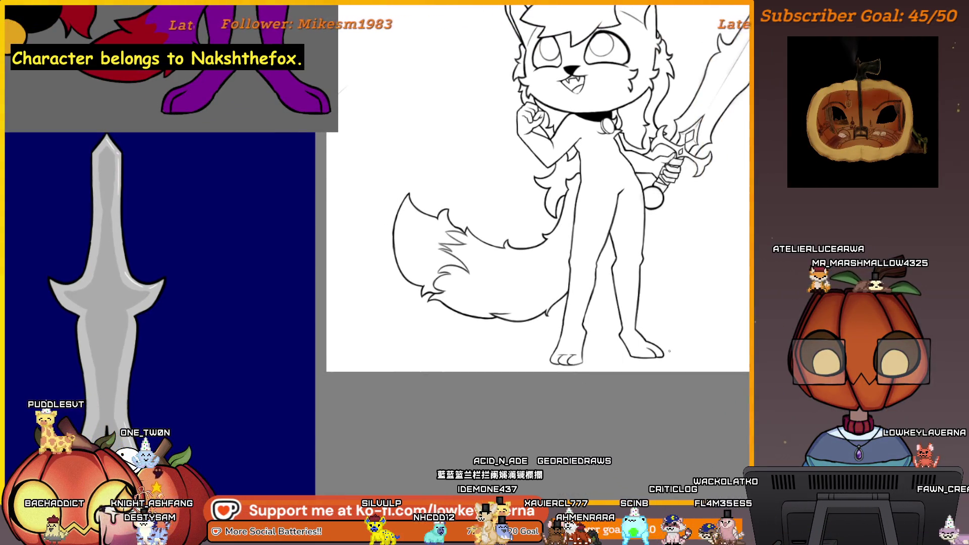
Step: Mirror the canvas view horizontally and centre the feet to check the drawing
key(m)
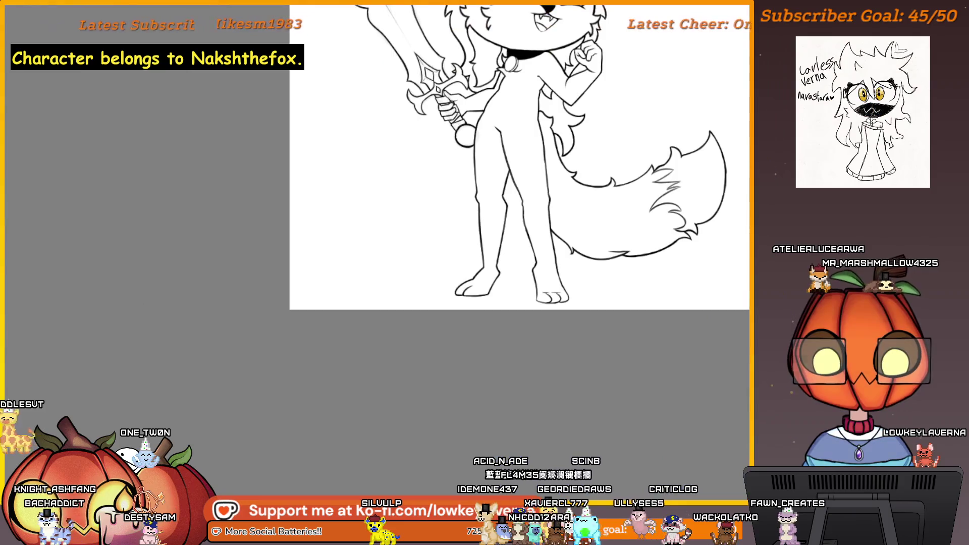
scroll(611, 287, up, 2)
scroll(610, 287, up, 1)
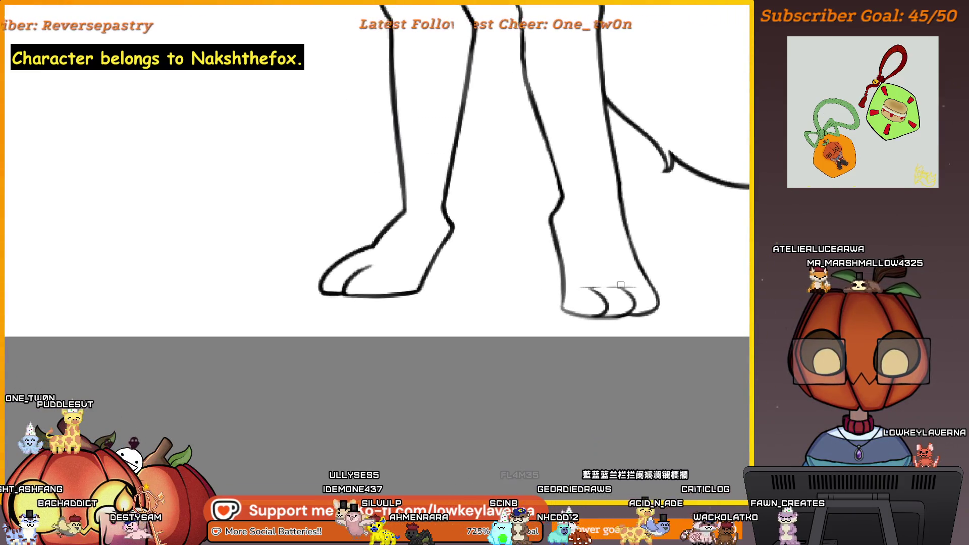
scroll(618, 299, up, 2)
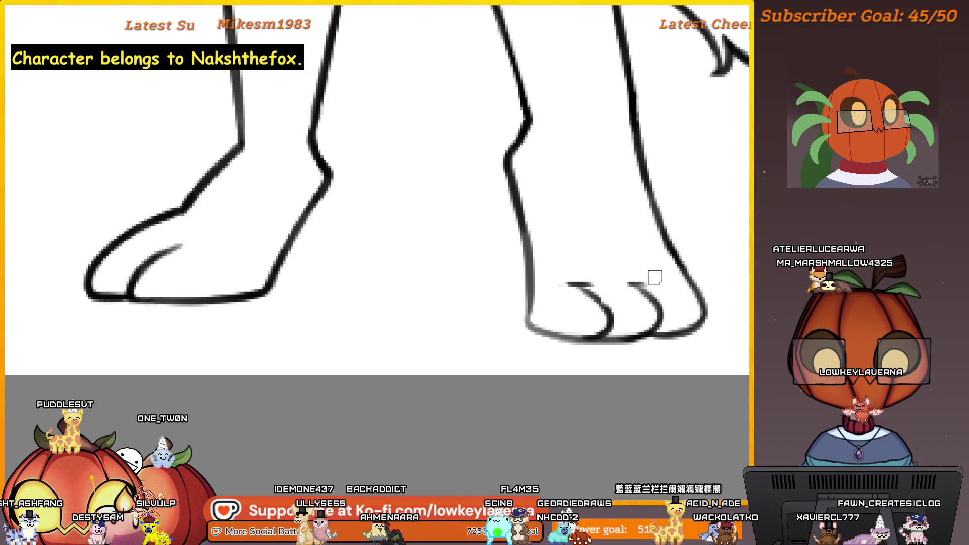
scroll(654, 277, down, 3)
scroll(611, 329, down, 1)
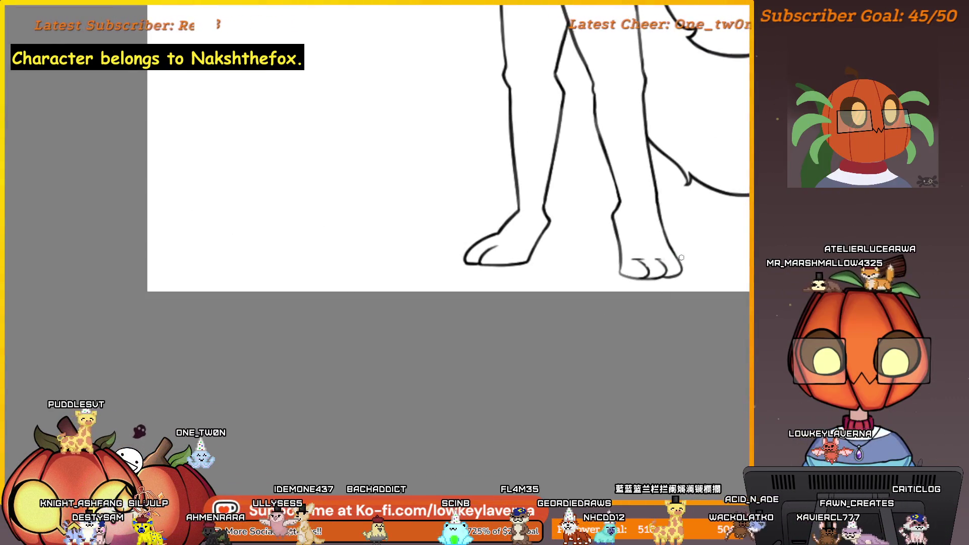
scroll(682, 256, up, 1)
scroll(684, 247, up, 1)
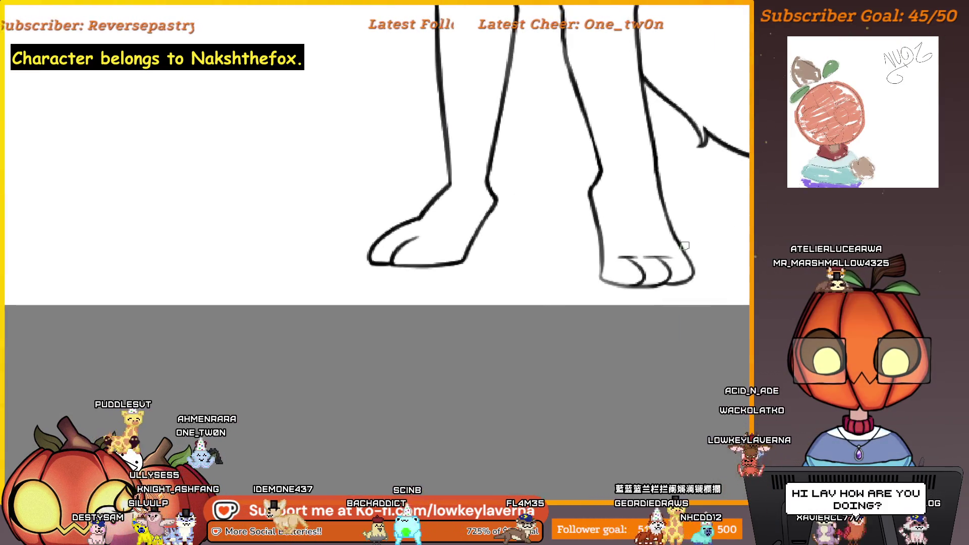
drag(684, 244, 677, 259)
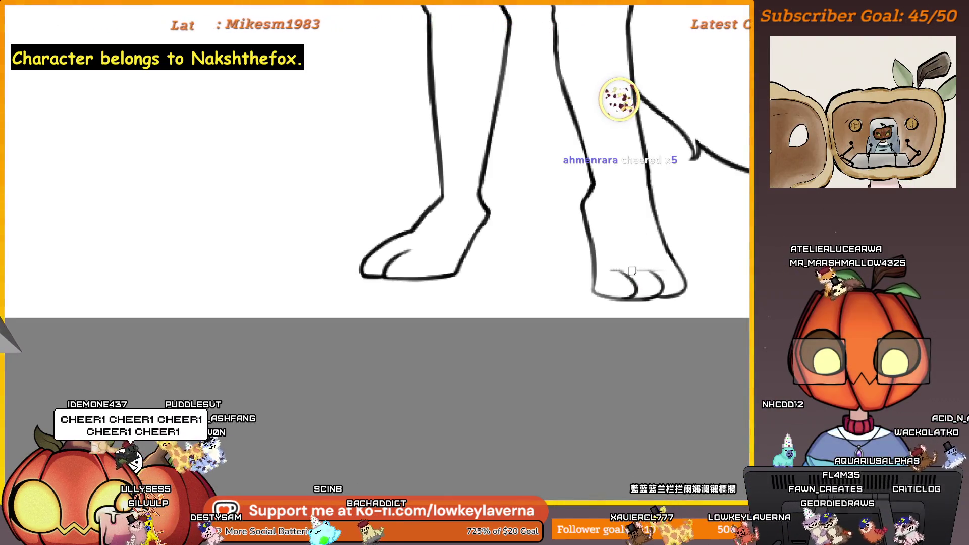
scroll(616, 255, up, 2)
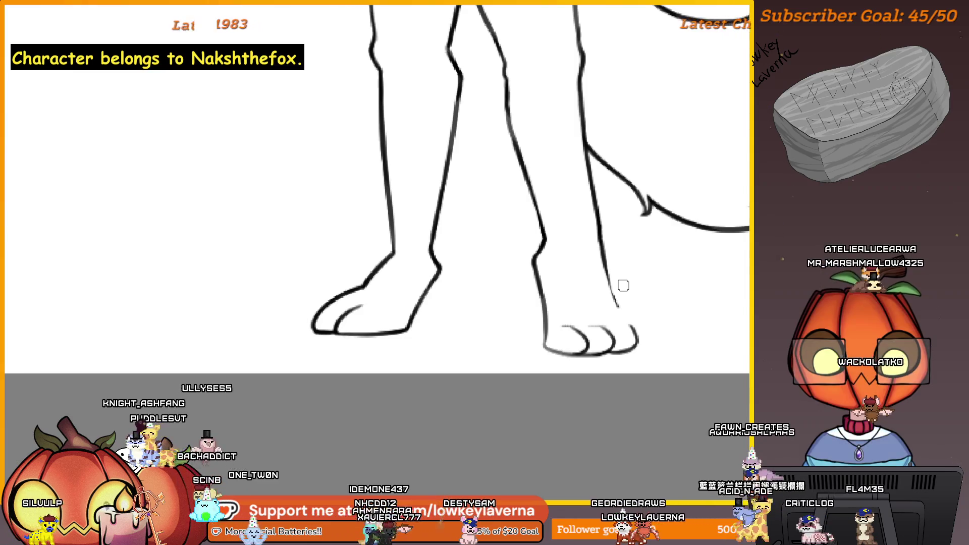
Step: Retrace the upper-left toe curve and darken the foot's right outline into a bolder line
mouse_move(591, 297)
mouse_down()
mouse_move(548, 379)
mouse_move(549, 356)
mouse_up()
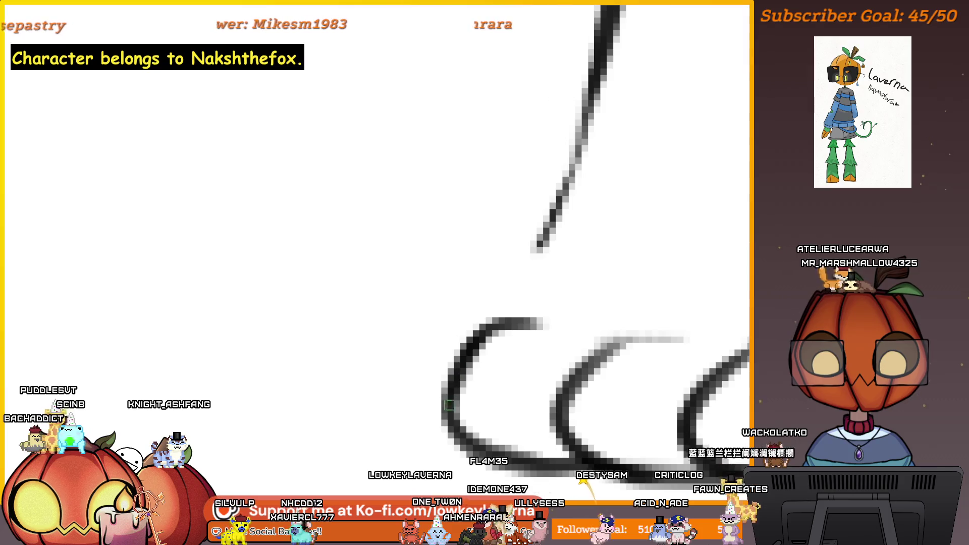
scroll(554, 279, down, 2)
scroll(563, 293, down, 2)
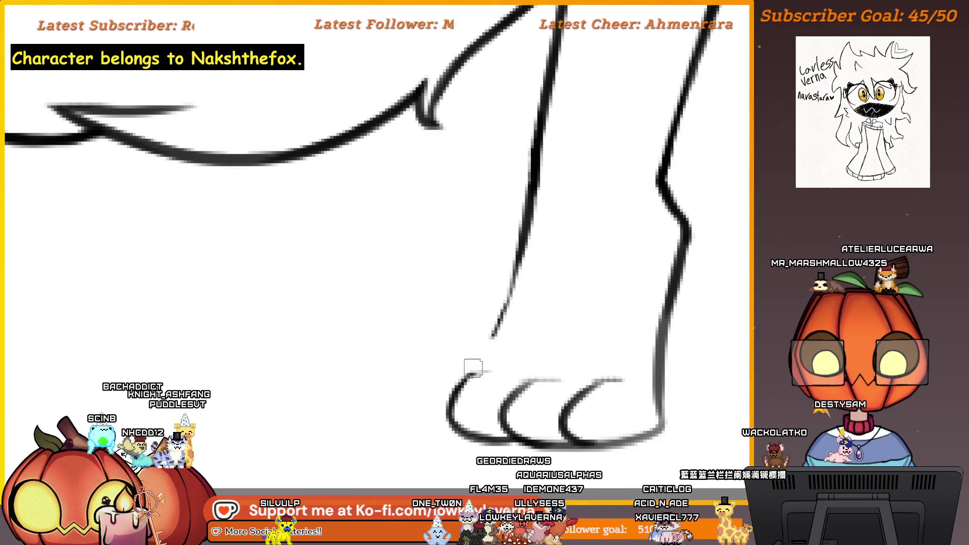
scroll(391, 437, down, 1)
scroll(480, 400, up, 3)
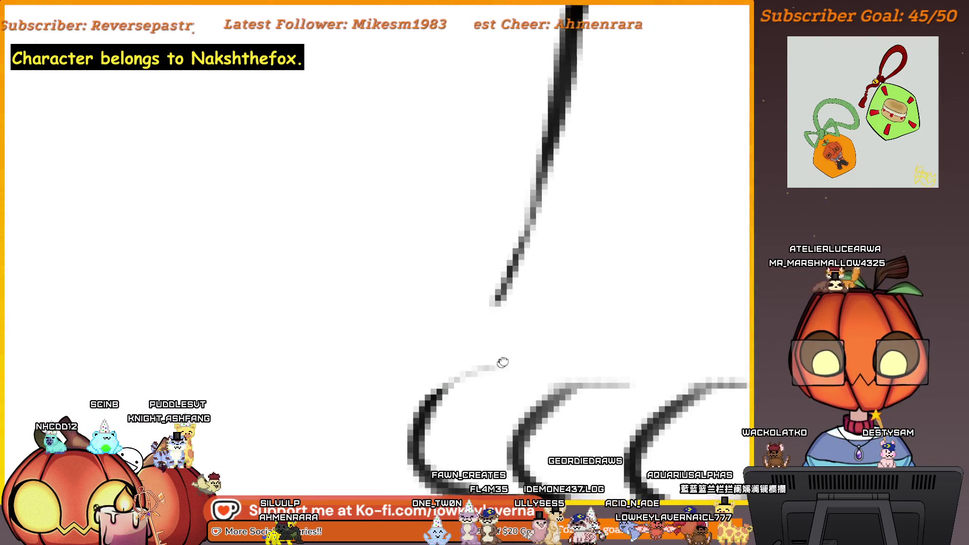
drag(528, 337, 458, 396)
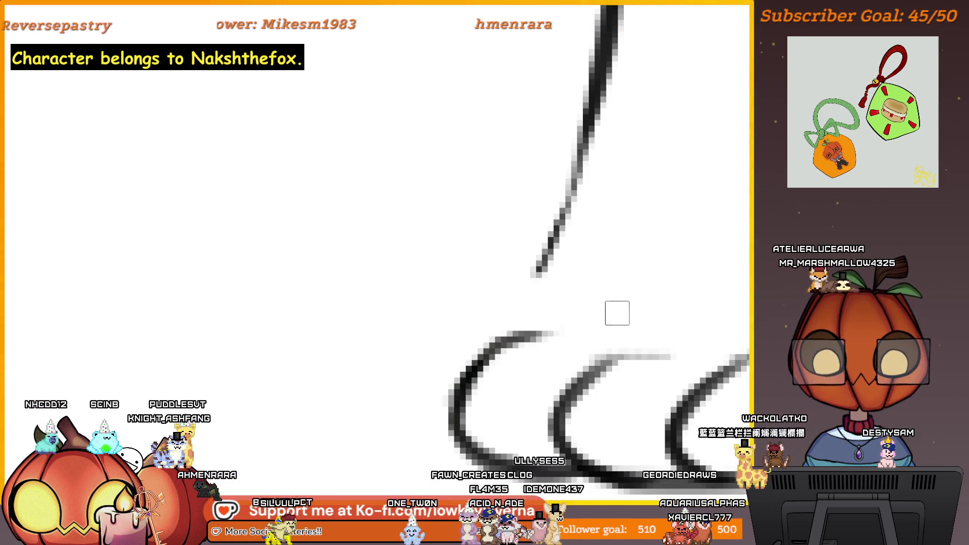
scroll(617, 313, down, 3)
scroll(525, 325, down, 1)
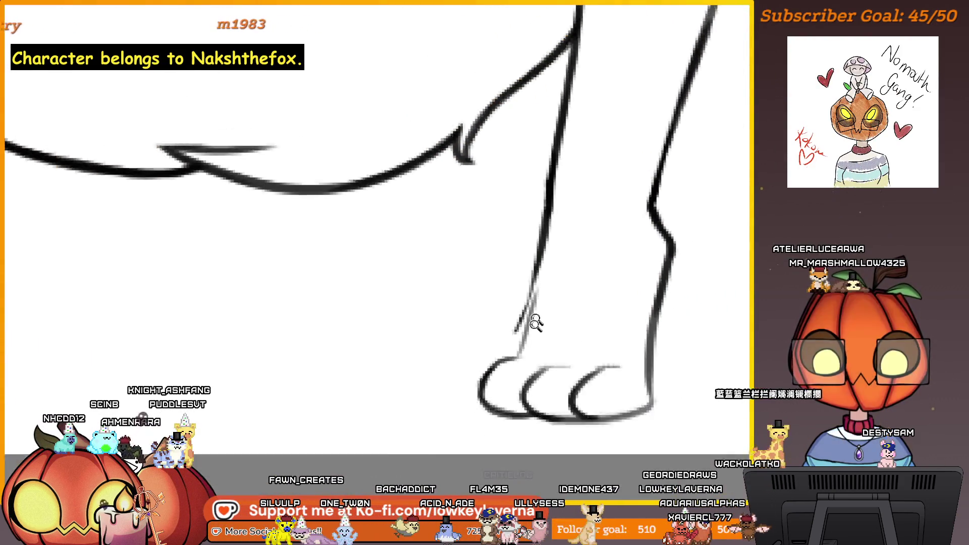
scroll(525, 337, down, 1)
scroll(524, 360, down, 1)
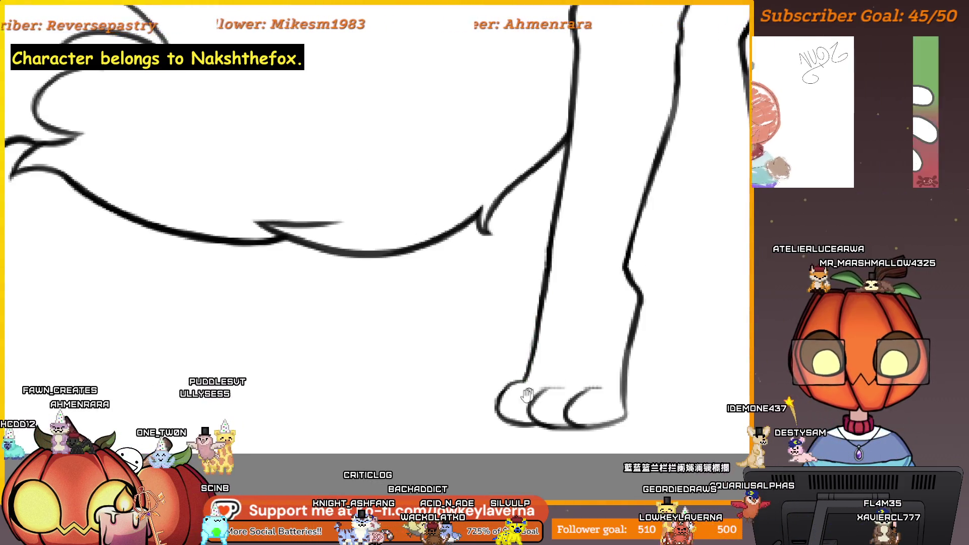
scroll(530, 346, up, 2)
scroll(530, 345, up, 1)
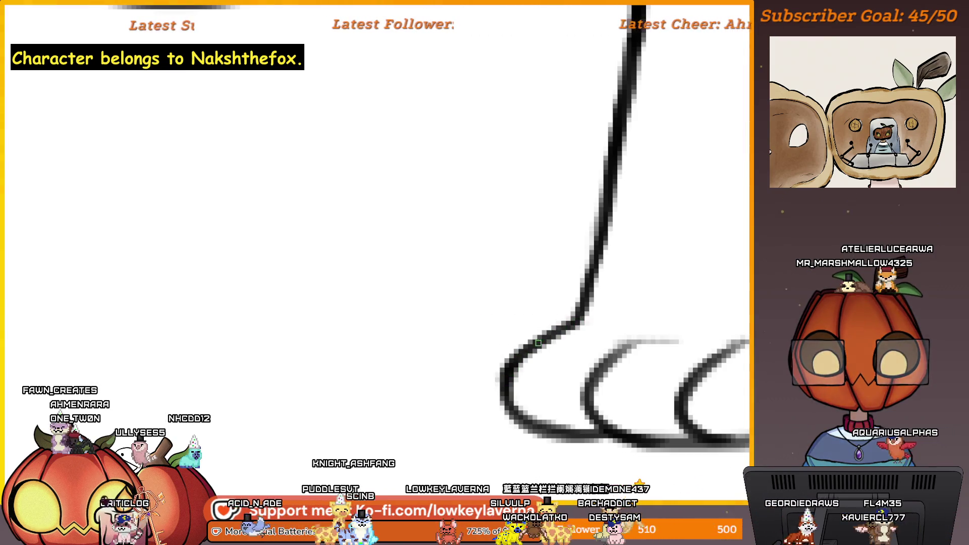
scroll(656, 372, down, 2)
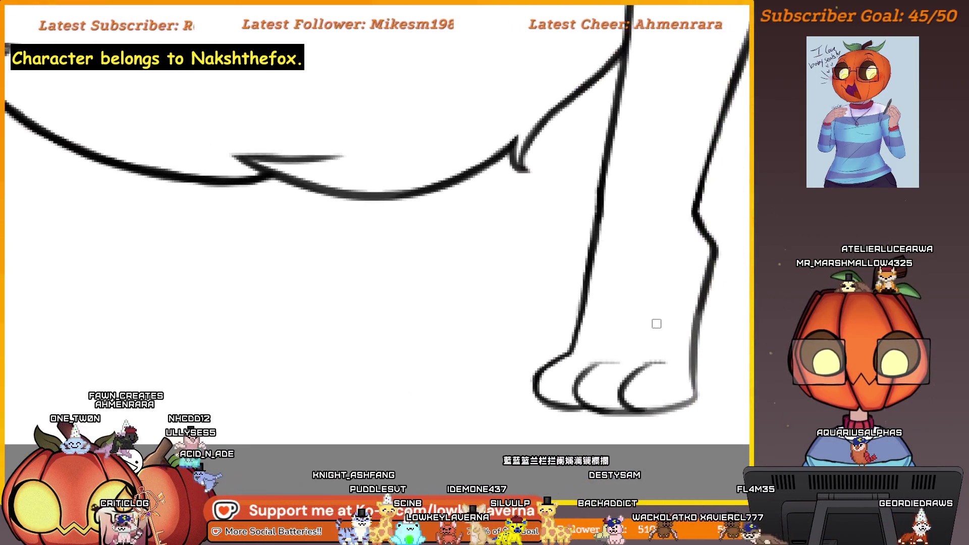
scroll(610, 375, up, 1)
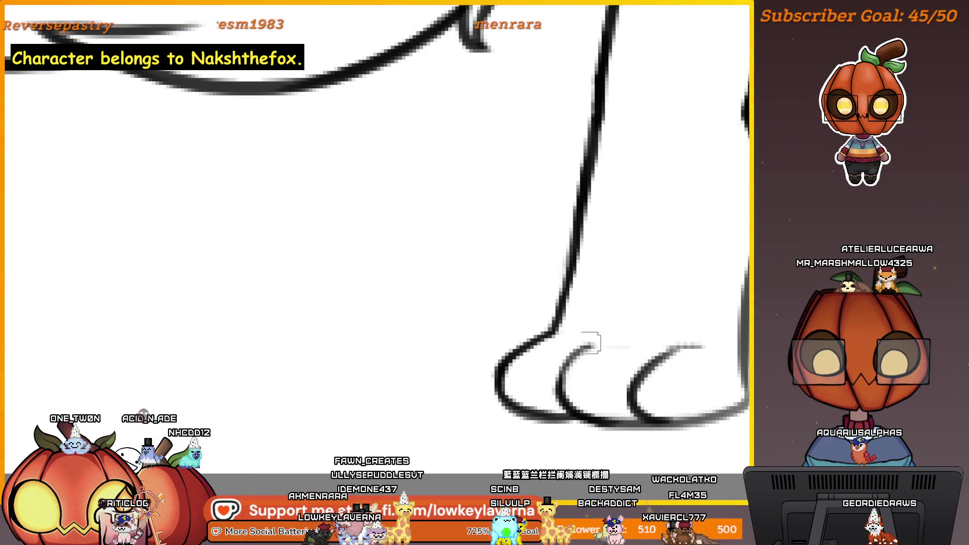
scroll(560, 350, up, 1)
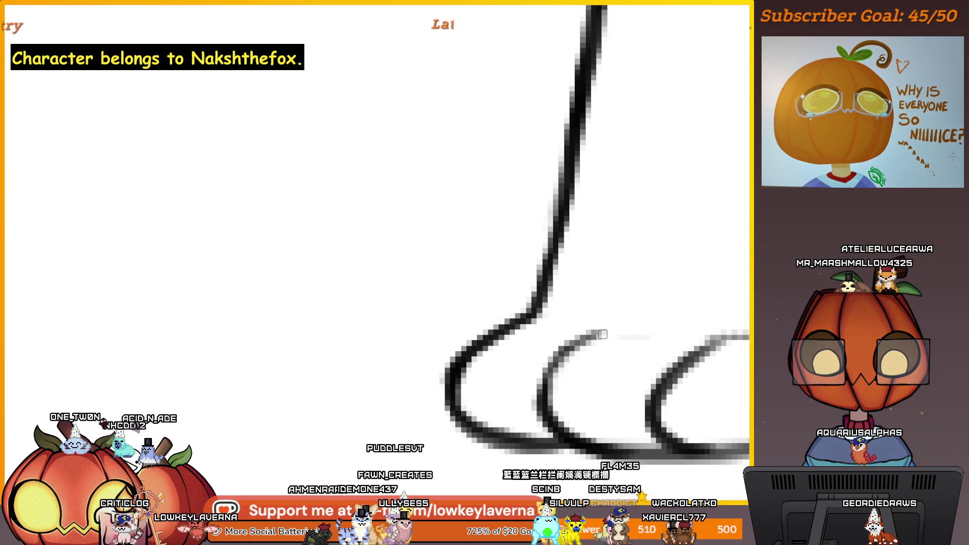
scroll(586, 339, down, 1)
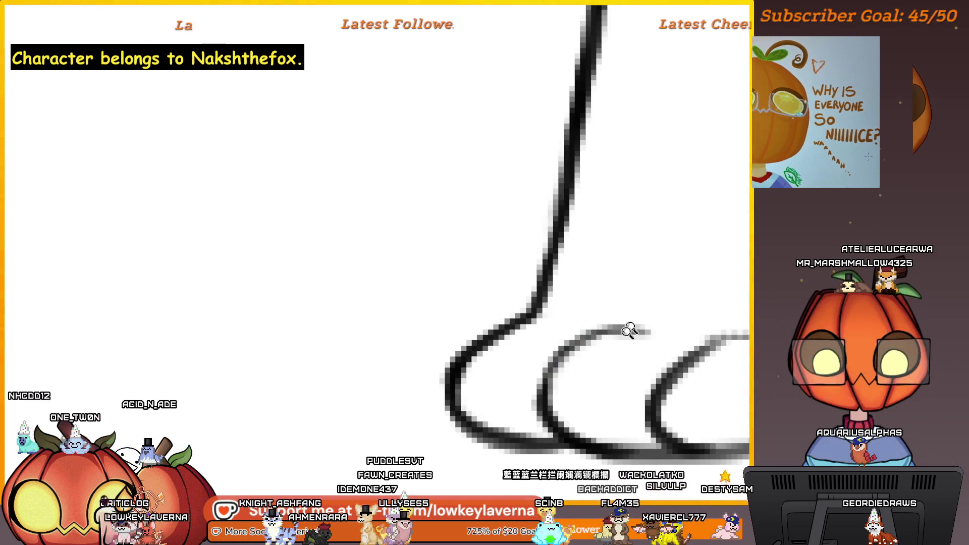
scroll(628, 328, down, 1)
scroll(710, 320, down, 2)
scroll(633, 382, down, 1)
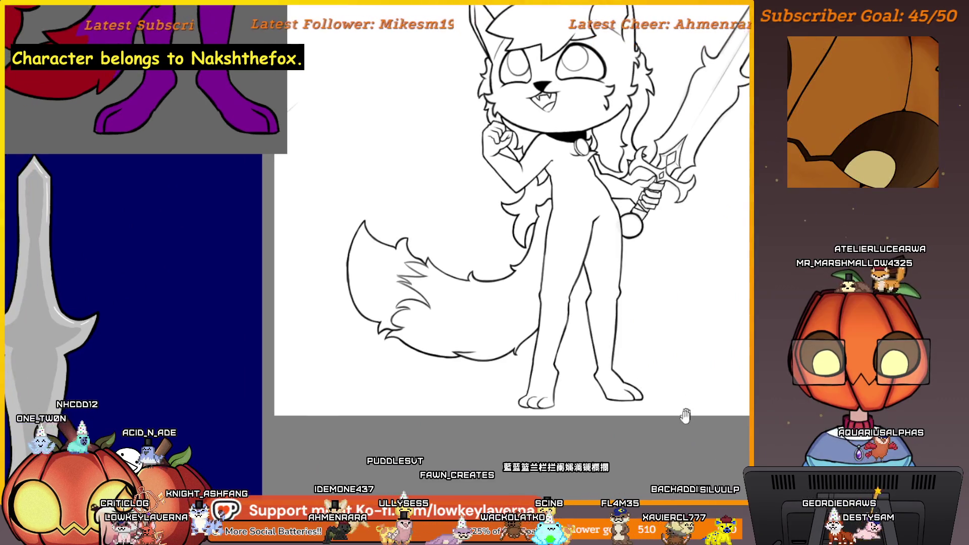
scroll(594, 333, up, 2)
scroll(593, 333, up, 2)
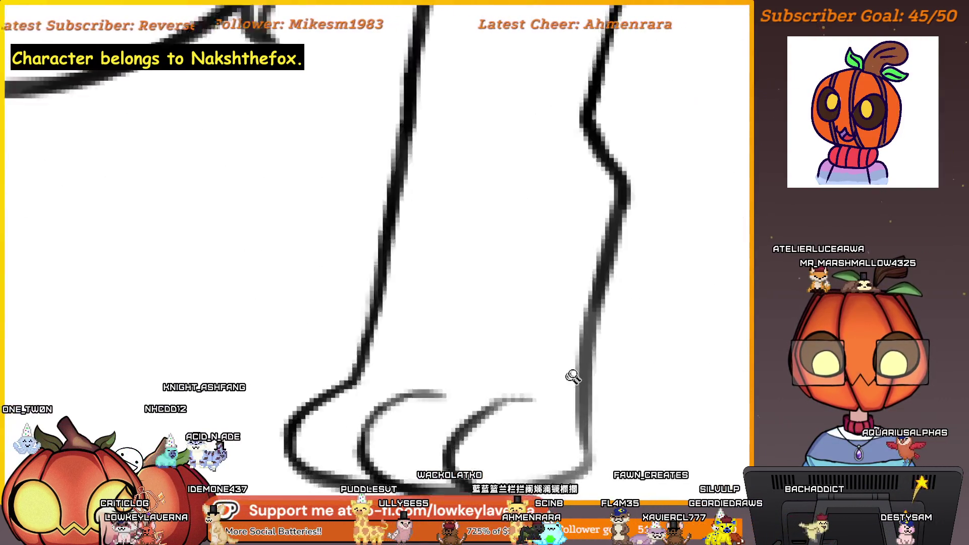
scroll(574, 374, up, 1)
scroll(660, 245, up, 1)
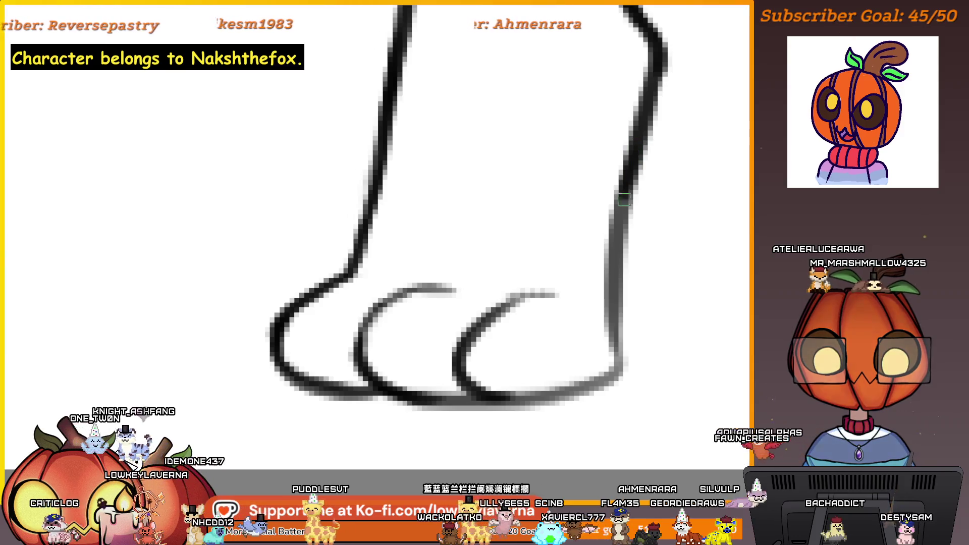
drag(643, 157, 614, 333)
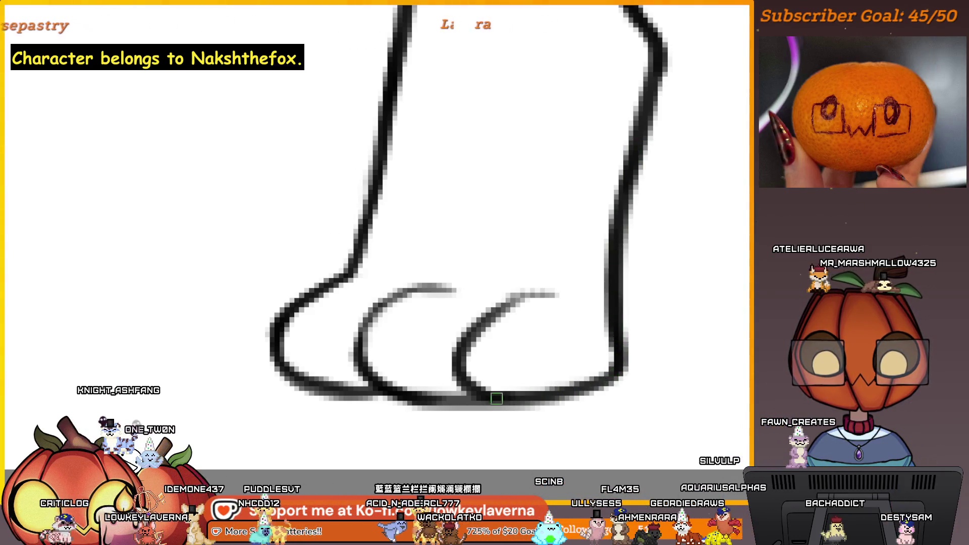
drag(520, 384, 607, 354)
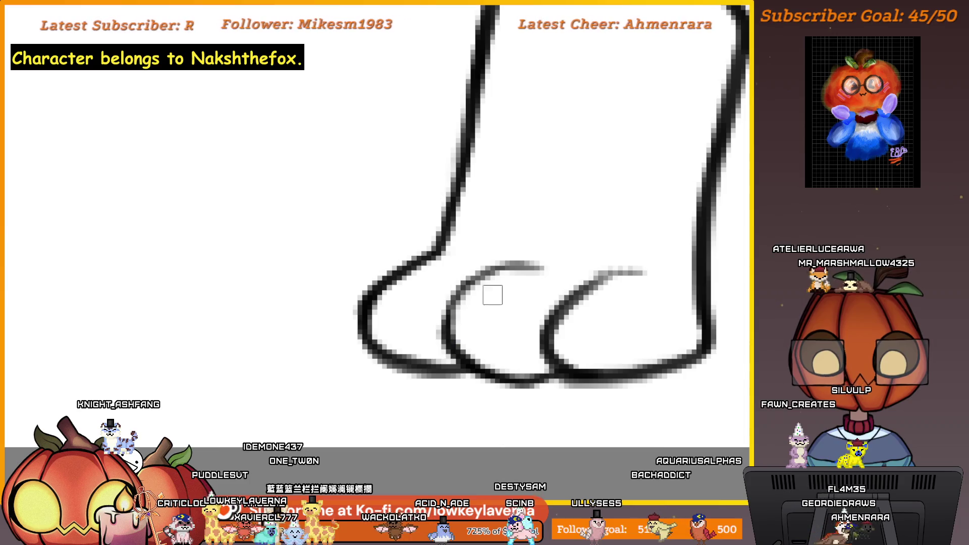
scroll(566, 369, down, 2)
scroll(624, 274, down, 3)
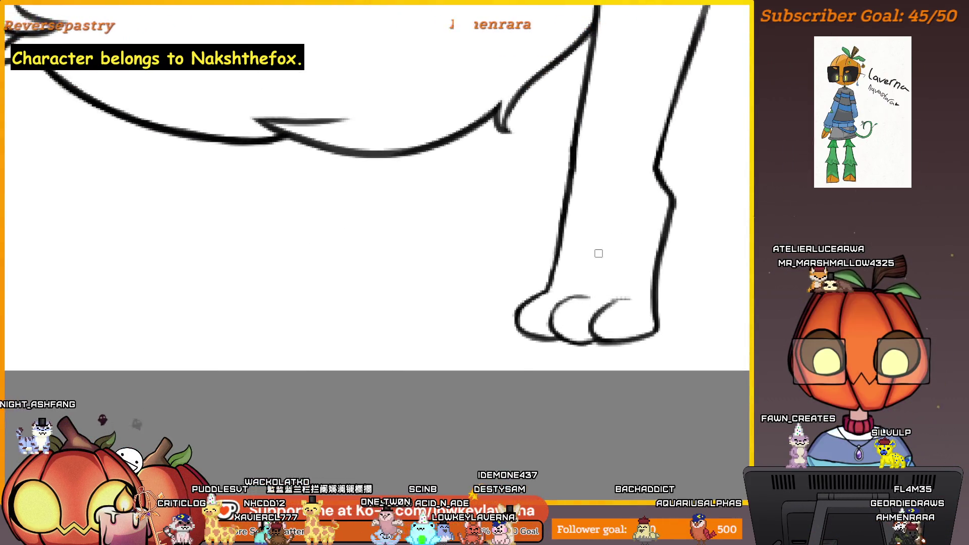
scroll(566, 293, down, 2)
scroll(618, 299, down, 2)
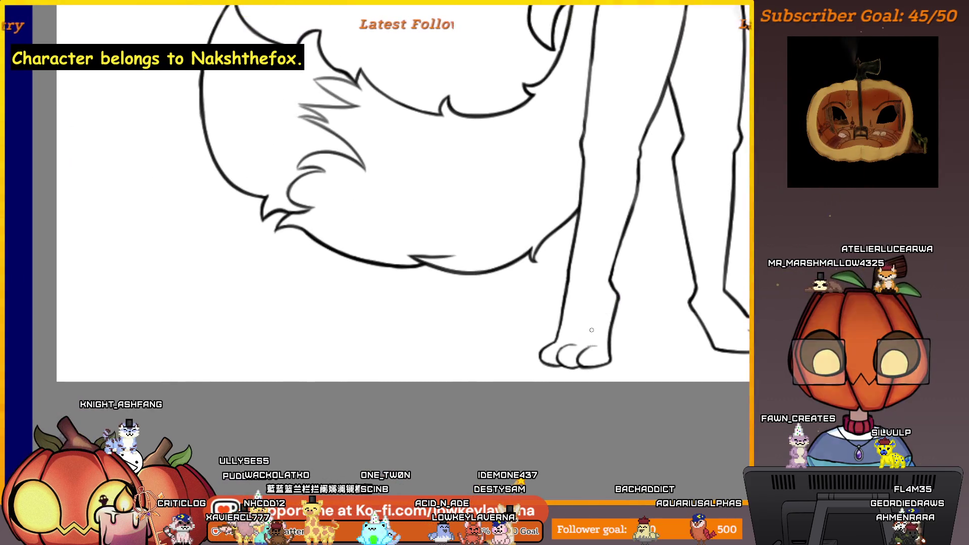
scroll(592, 330, up, 2)
scroll(629, 313, down, 2)
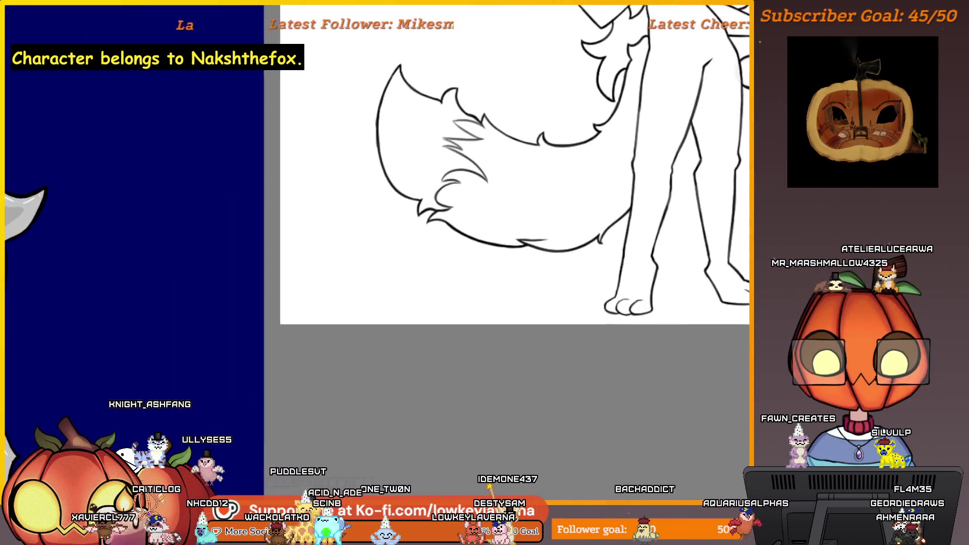
scroll(575, 363, down, 2)
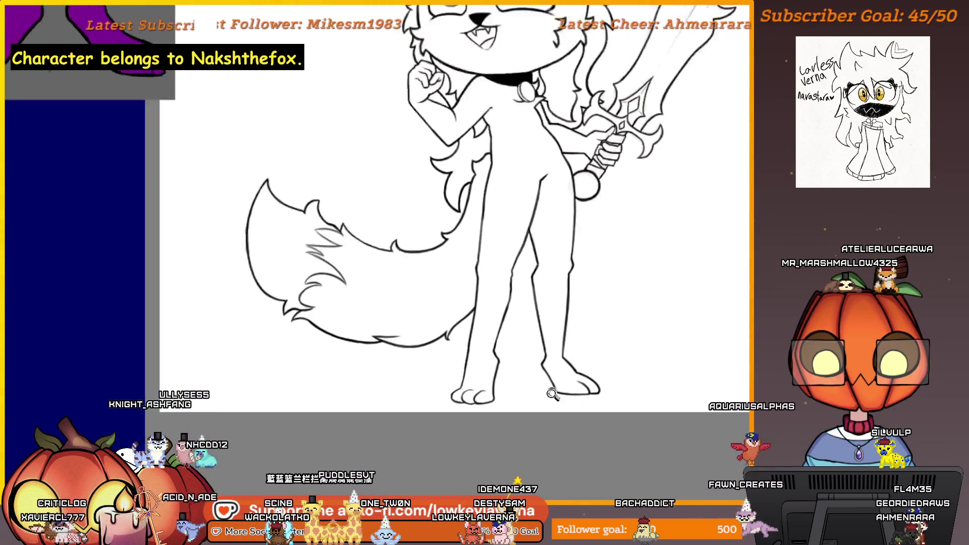
scroll(447, 395, down, 2)
scroll(595, 421, down, 2)
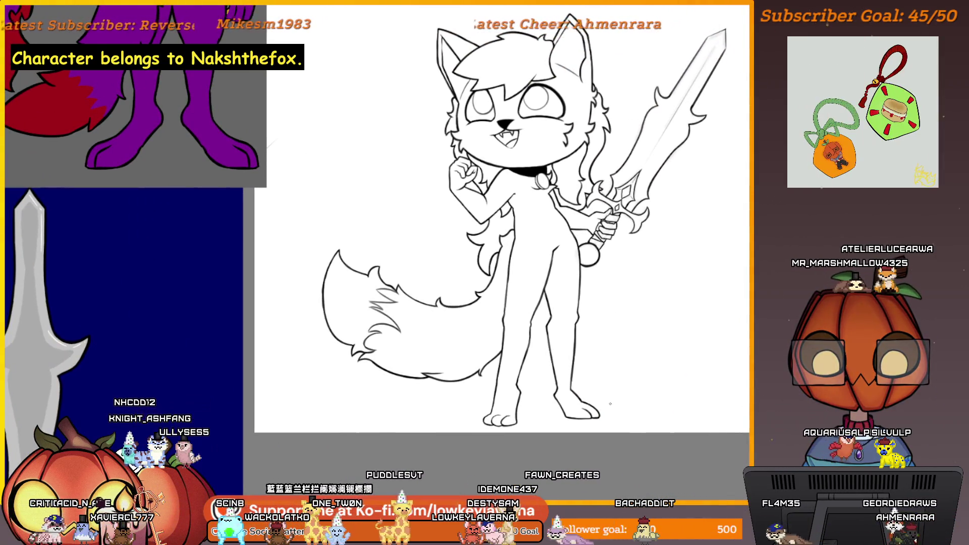
scroll(560, 269, up, 2)
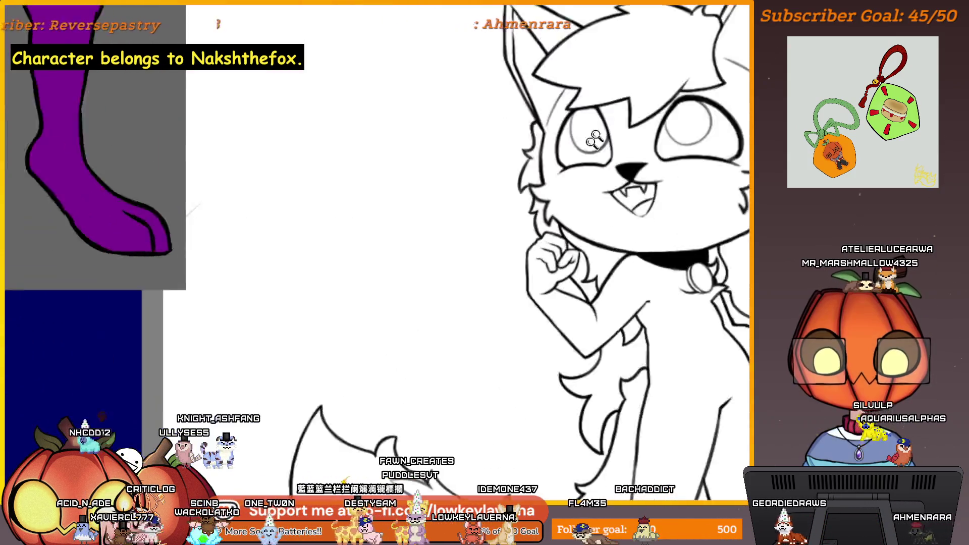
scroll(559, 268, up, 2)
scroll(559, 269, up, 1)
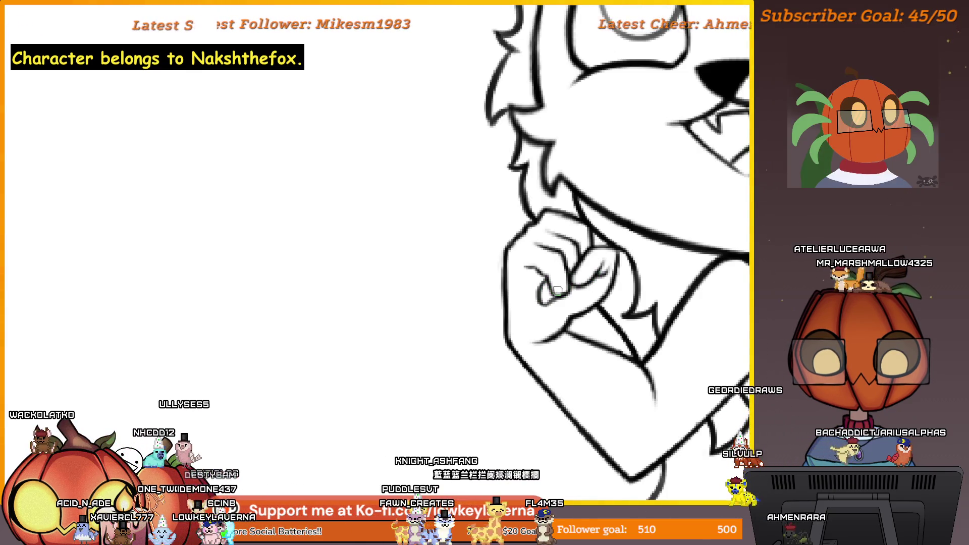
scroll(549, 292, down, 3)
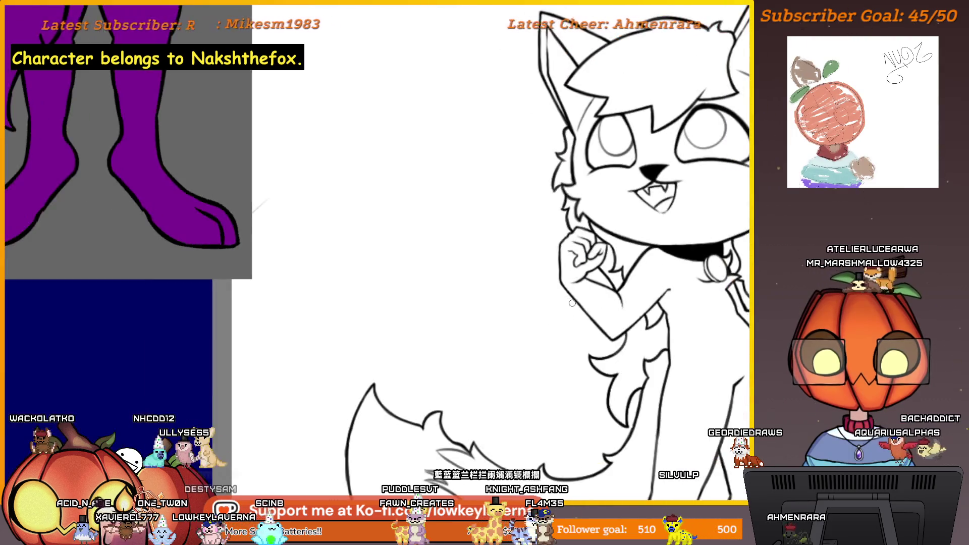
scroll(572, 303, up, 1)
scroll(576, 288, up, 1)
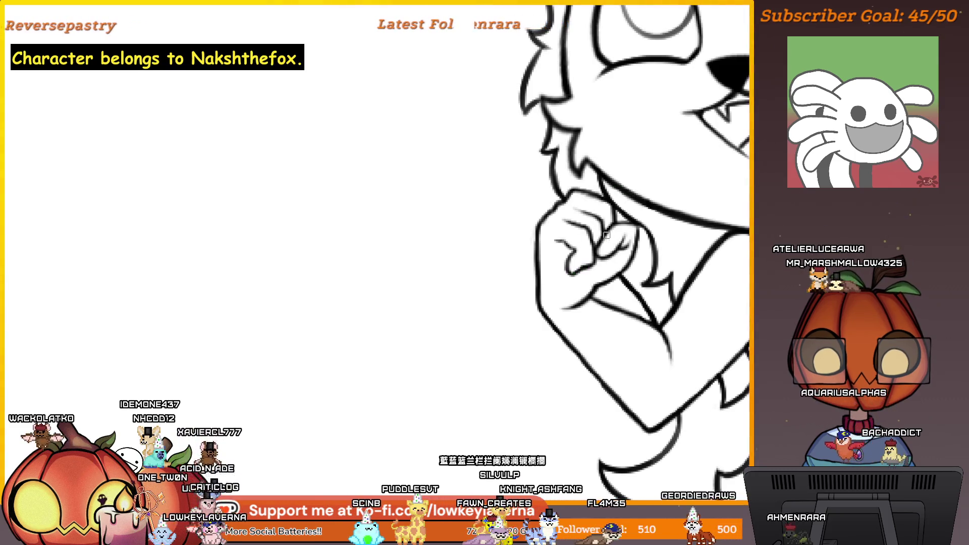
scroll(606, 235, down, 2)
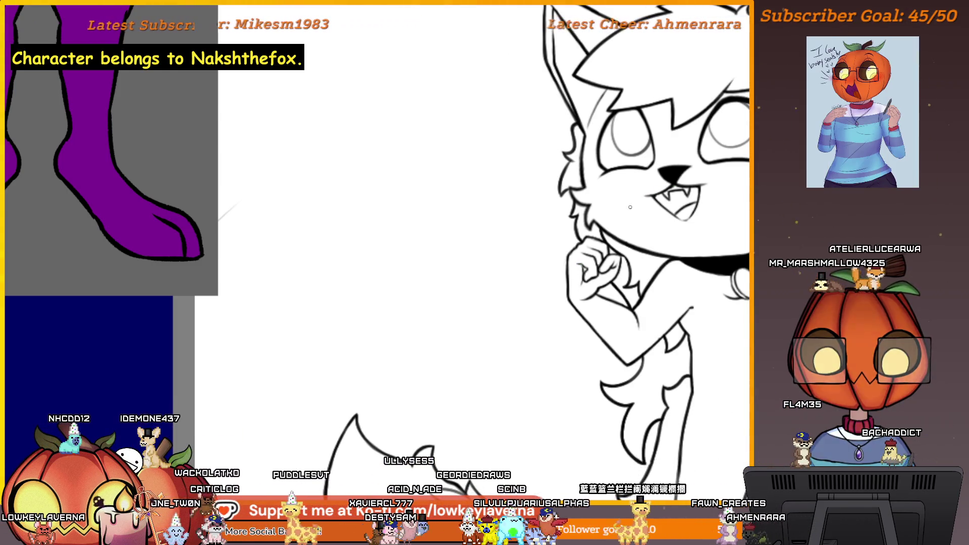
mouse_move(659, 192)
mouse_down()
mouse_move(433, 334)
mouse_move(520, 359)
mouse_up()
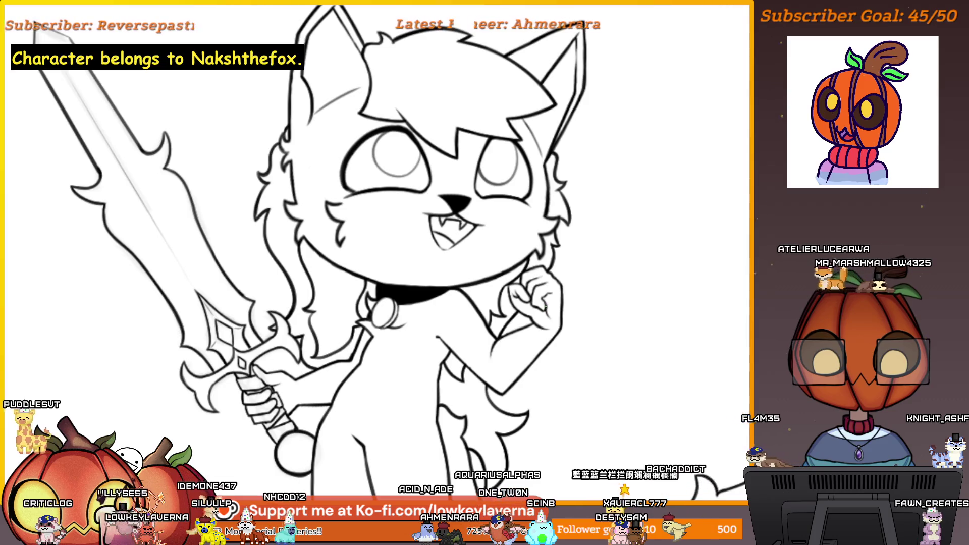
scroll(621, 262, down, 3)
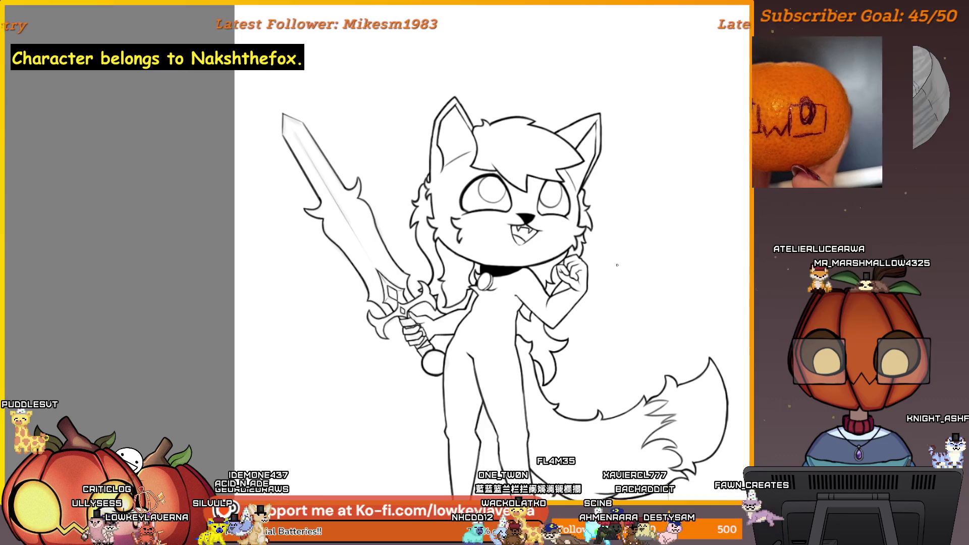
scroll(591, 225, up, 3)
scroll(591, 225, up, 2)
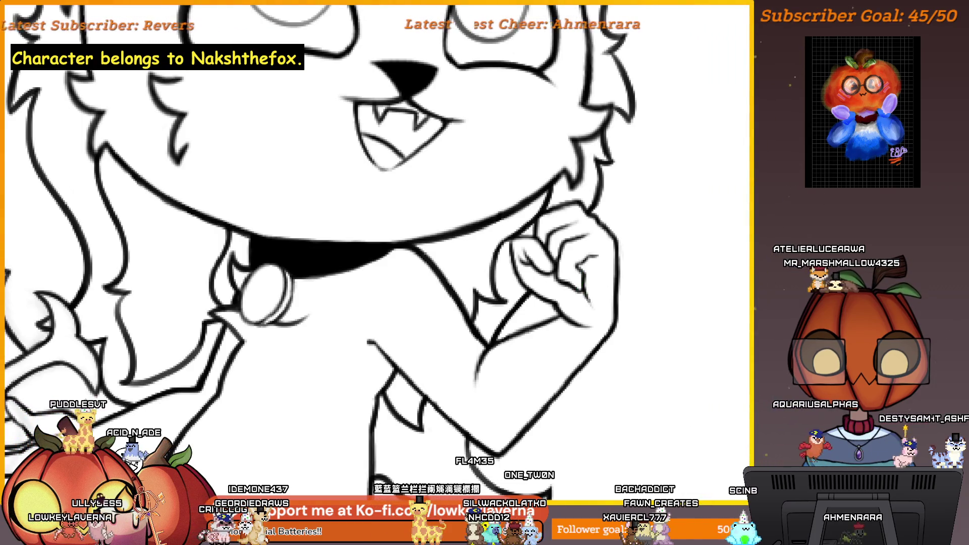
scroll(663, 341, down, 4)
scroll(663, 342, down, 1)
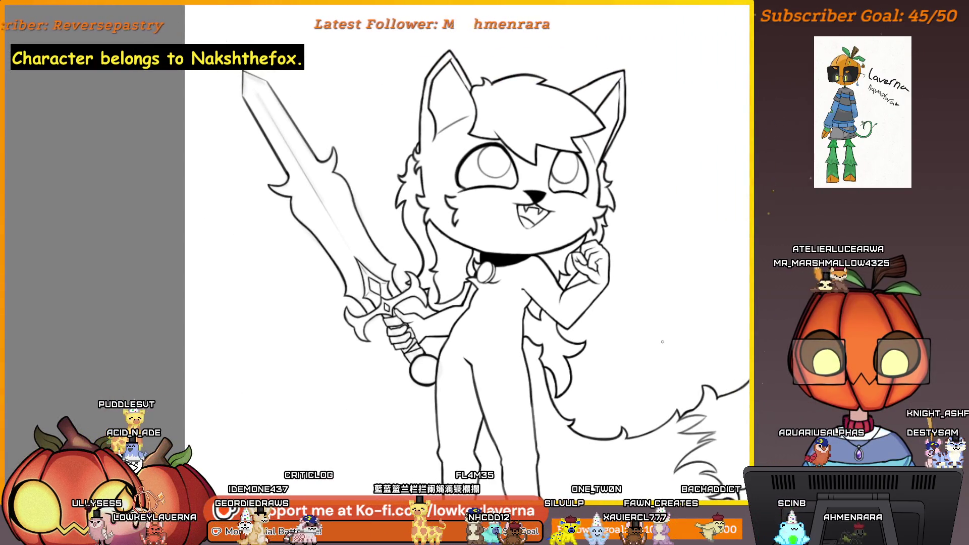
scroll(663, 342, down, 1)
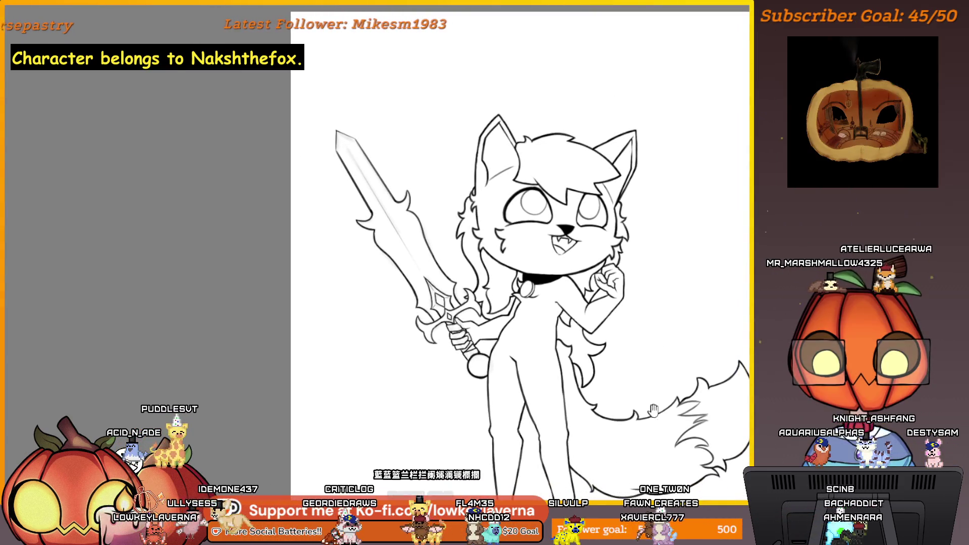
Step: Frame the whole fox and enclose its fluffy tail with a freehand lasso selection
drag(654, 409, 641, 269)
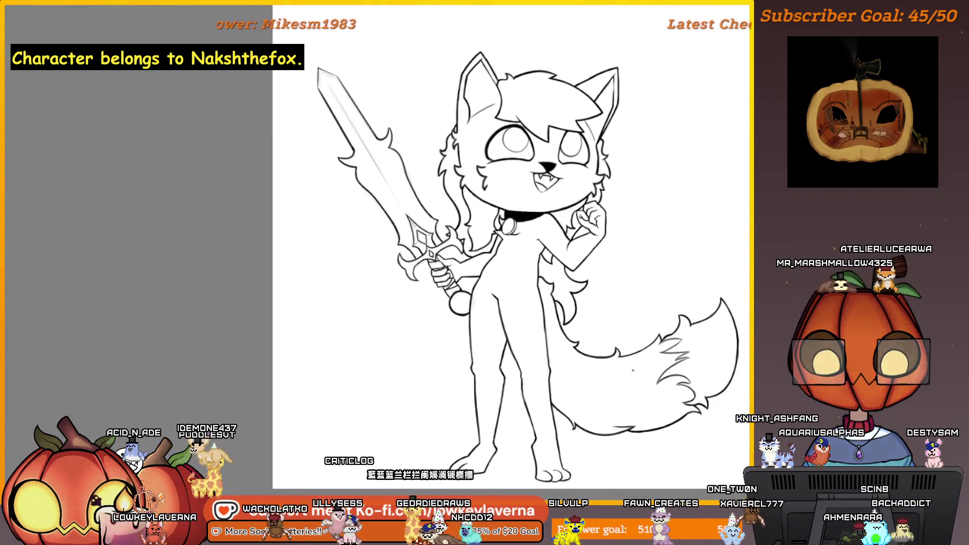
scroll(667, 345, down, 1)
scroll(698, 319, down, 1)
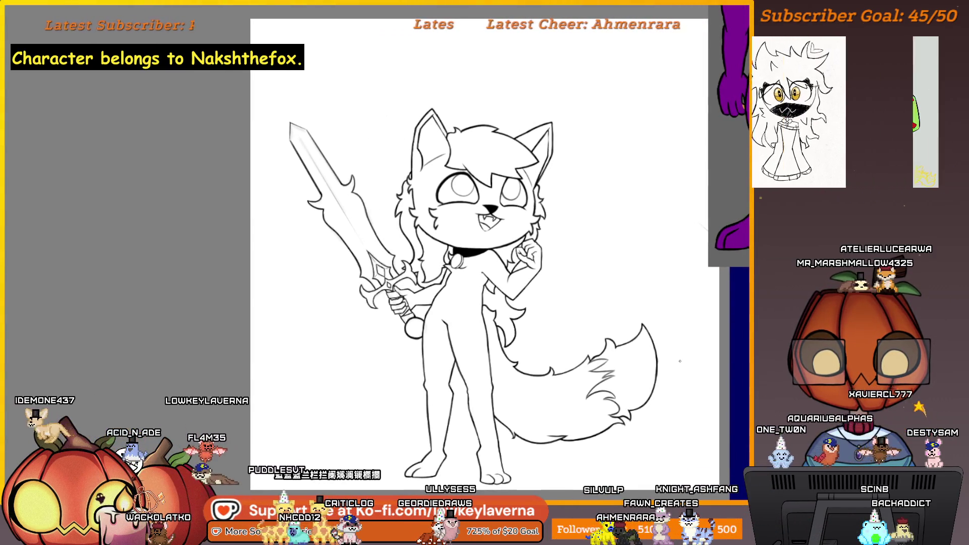
scroll(669, 400, up, 1)
scroll(669, 401, up, 1)
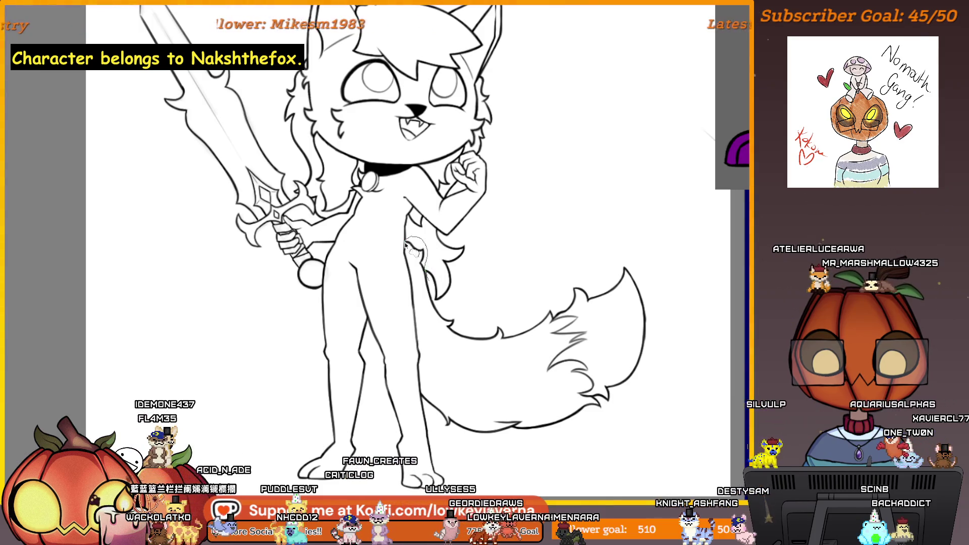
drag(408, 246, 433, 377)
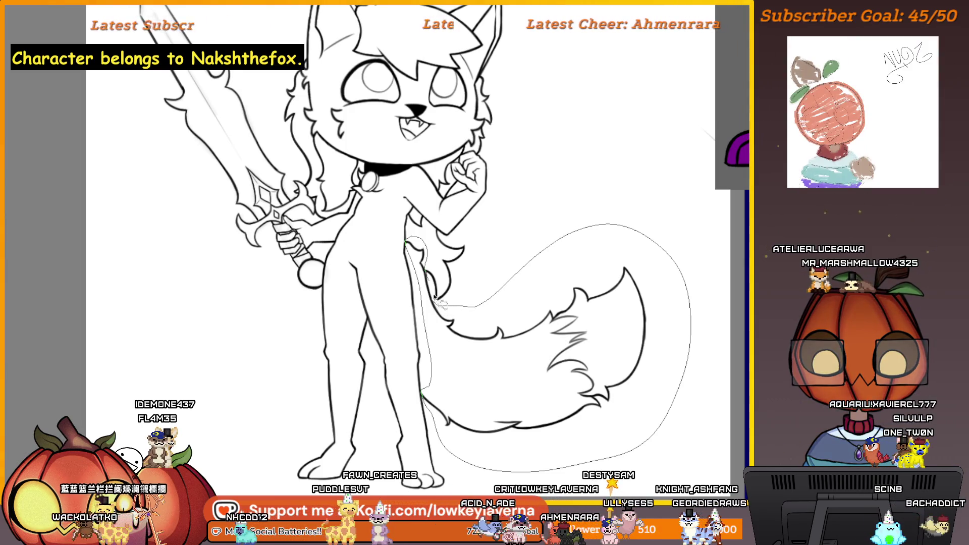
Step: Copy the lassoed tail and try rotating it with the transform tool, cancelling the attempts
key(ctrl+t)
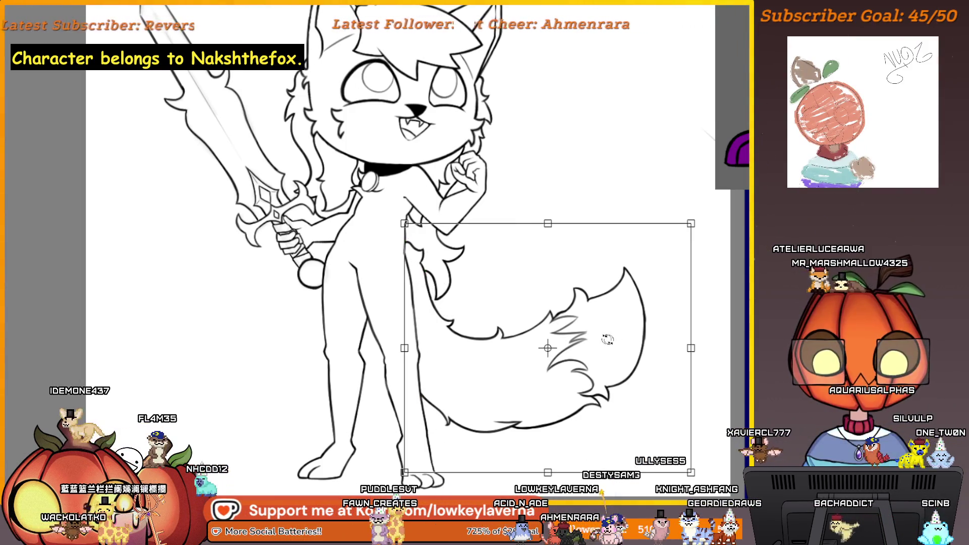
key(ctrl+d)
key(ctrl+t)
drag(671, 417, 671, 402)
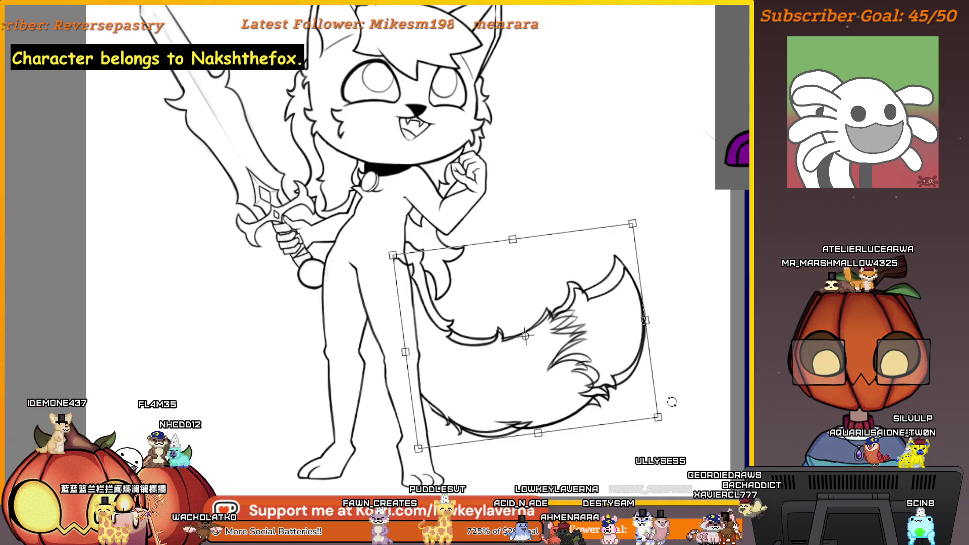
key(ctrl+z)
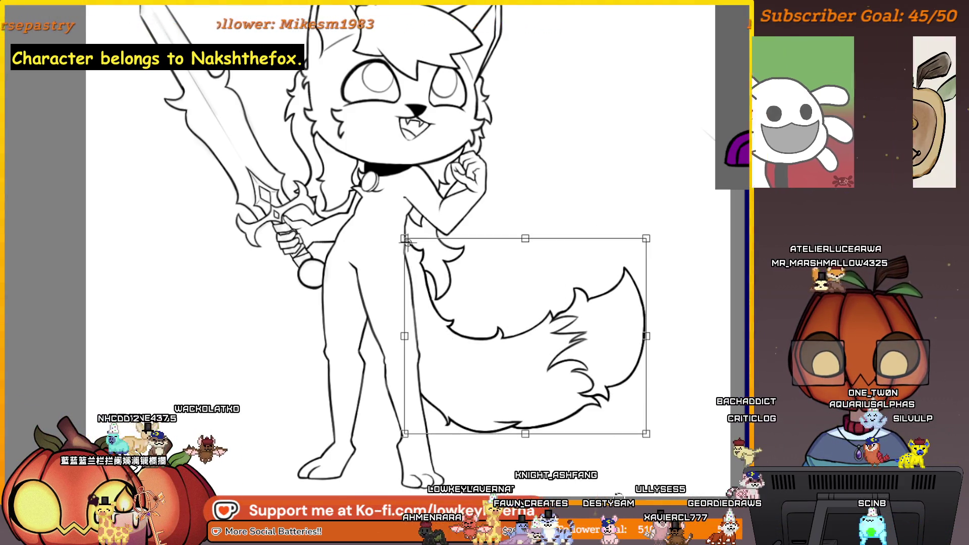
drag(591, 478, 630, 469)
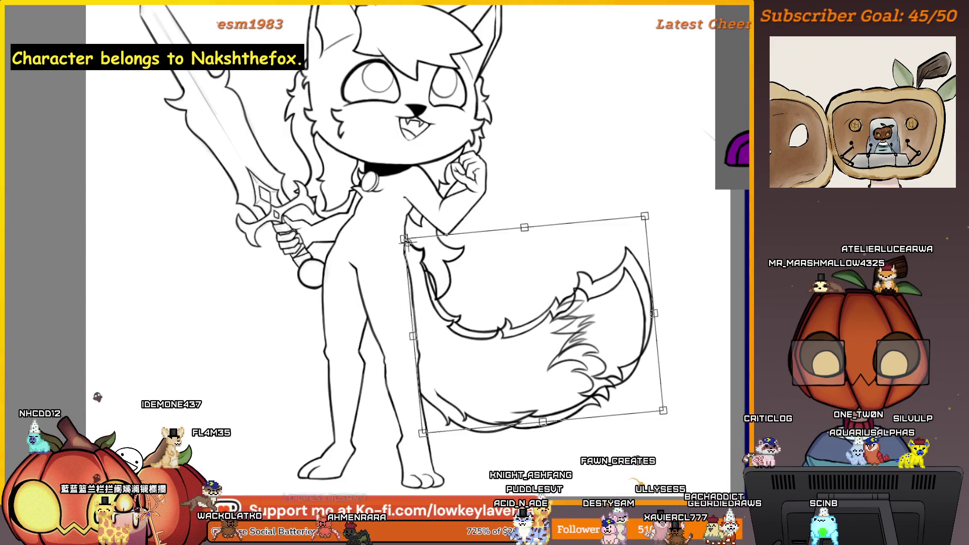
key(Escape)
Step: Rotate the tail copy into a lower pose, mirror it horizontally and move it left of the legs
key(ctrl+t)
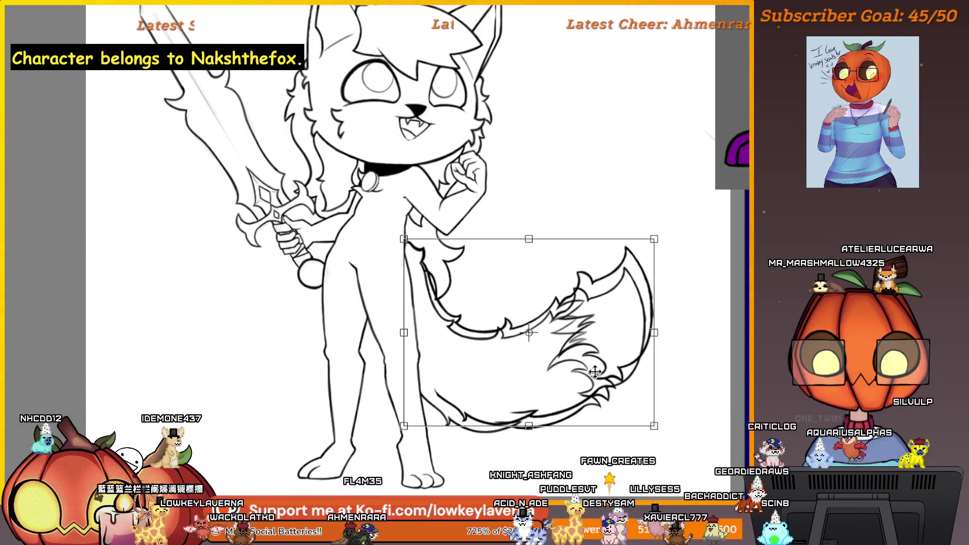
key(space)
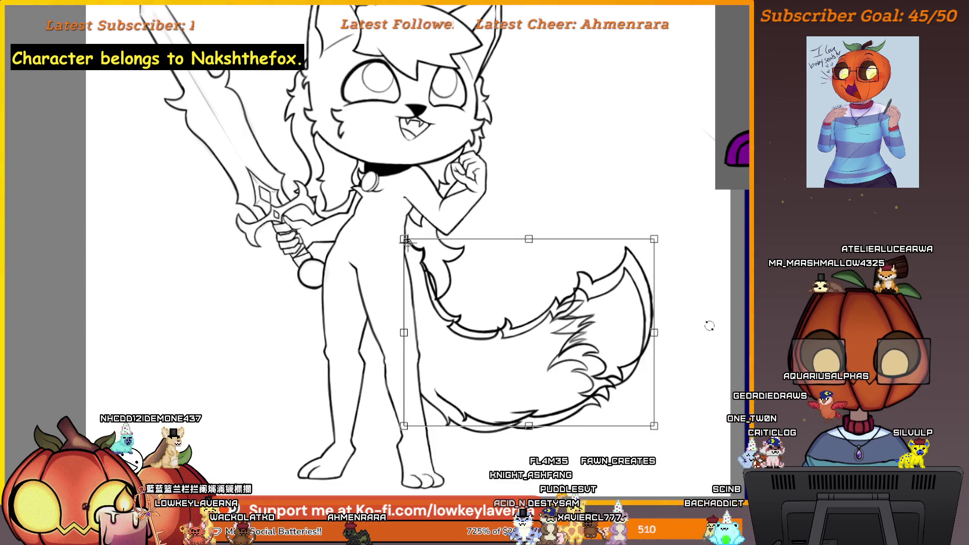
drag(710, 326, 672, 396)
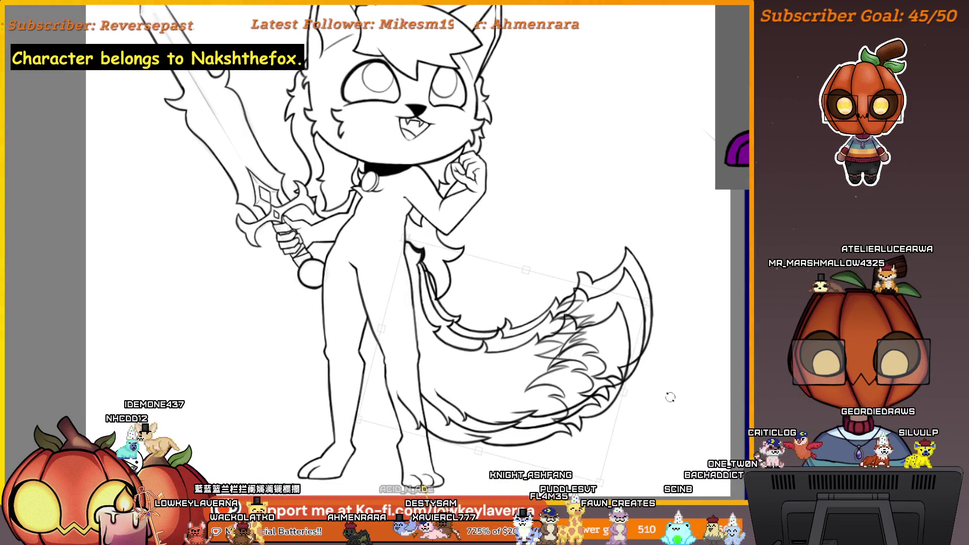
drag(657, 401, 597, 409)
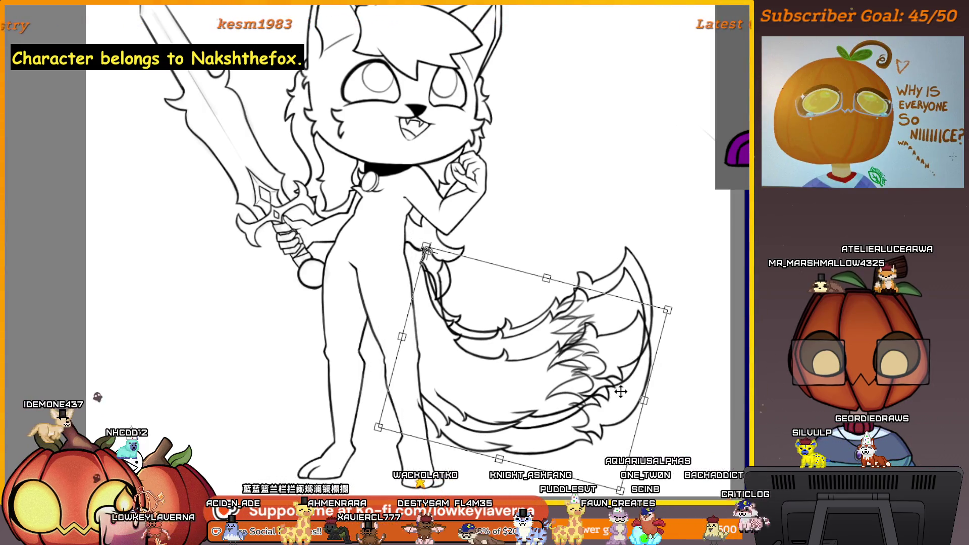
scroll(596, 372, down, 1)
scroll(595, 372, down, 1)
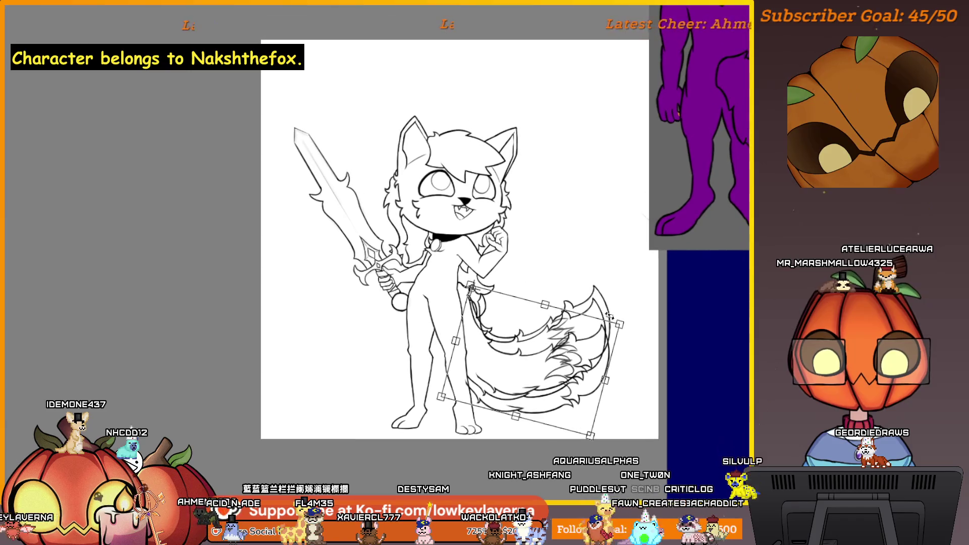
right_click(572, 353)
click(613, 450)
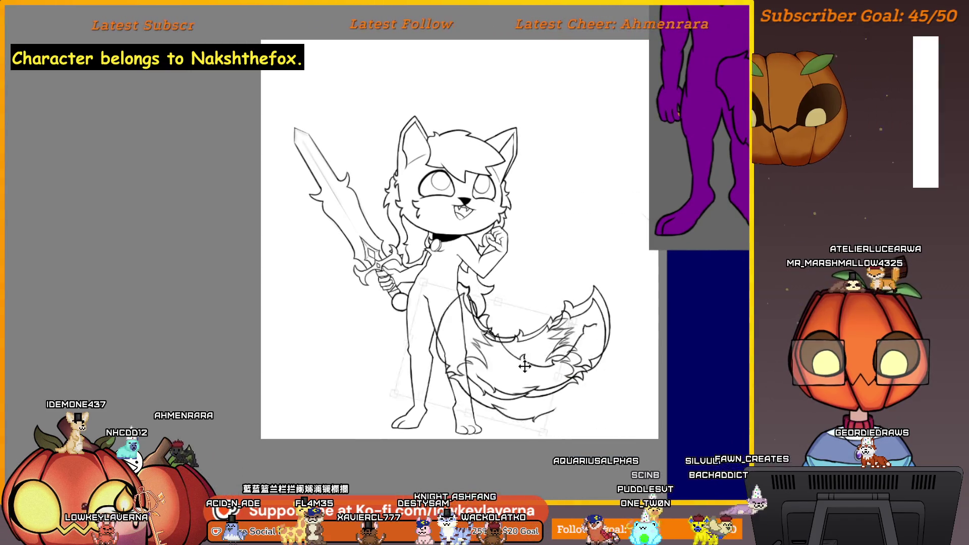
mouse_move(596, 359)
mouse_down()
mouse_move(467, 359)
mouse_move(470, 374)
mouse_move(422, 375)
mouse_move(453, 363)
mouse_up()
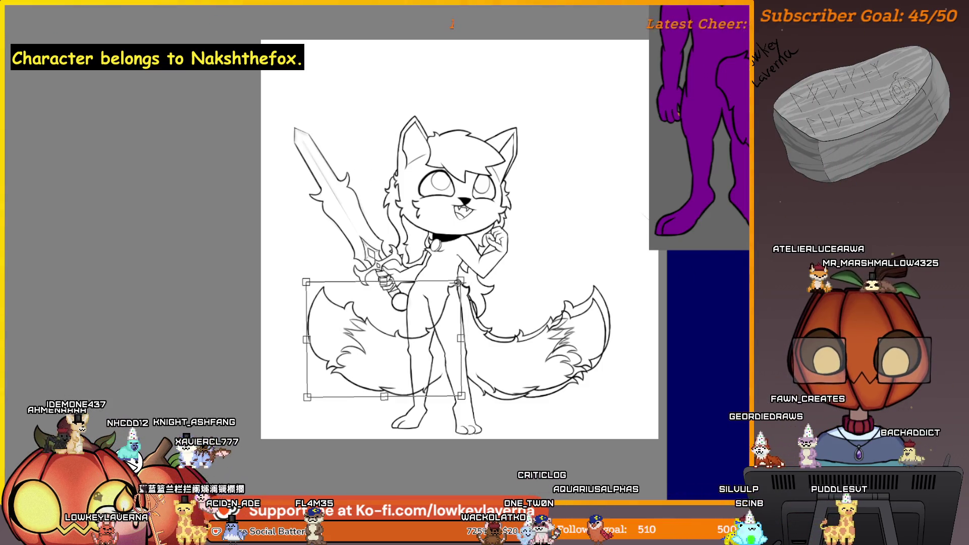
Step: Apply the tail transform, keep the grey duplicate tail, and rotate the inked right tail upward
key(Return)
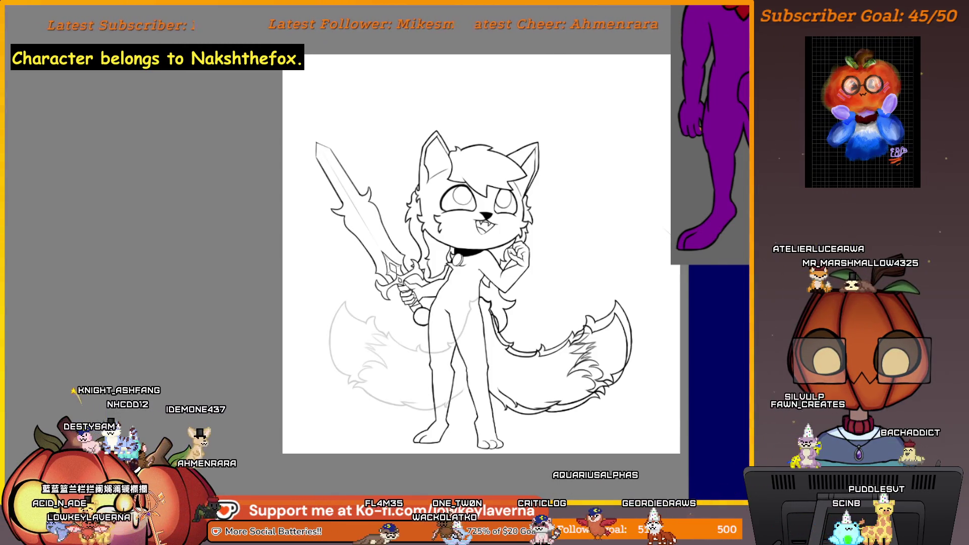
key(Delete)
key(ctrl+z)
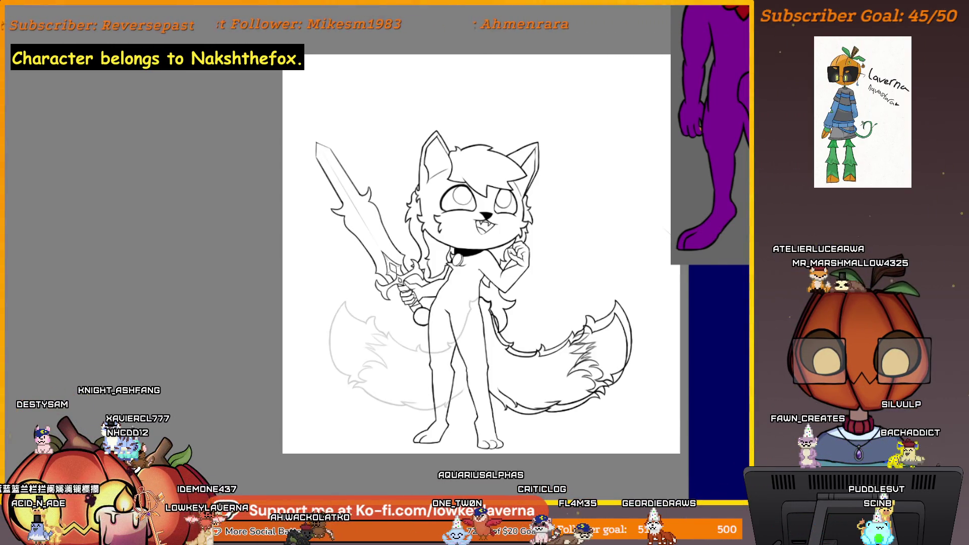
click(500, 322)
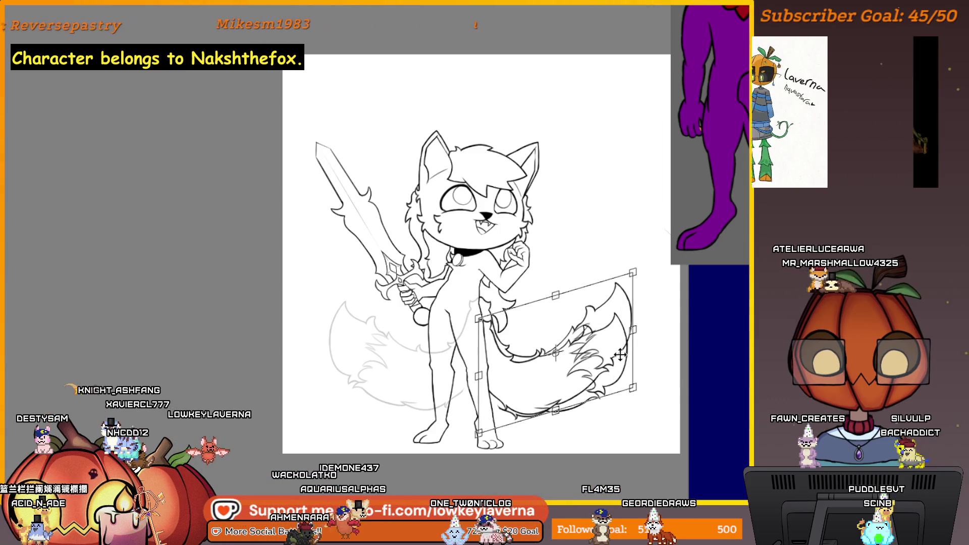
drag(500, 322, 547, 350)
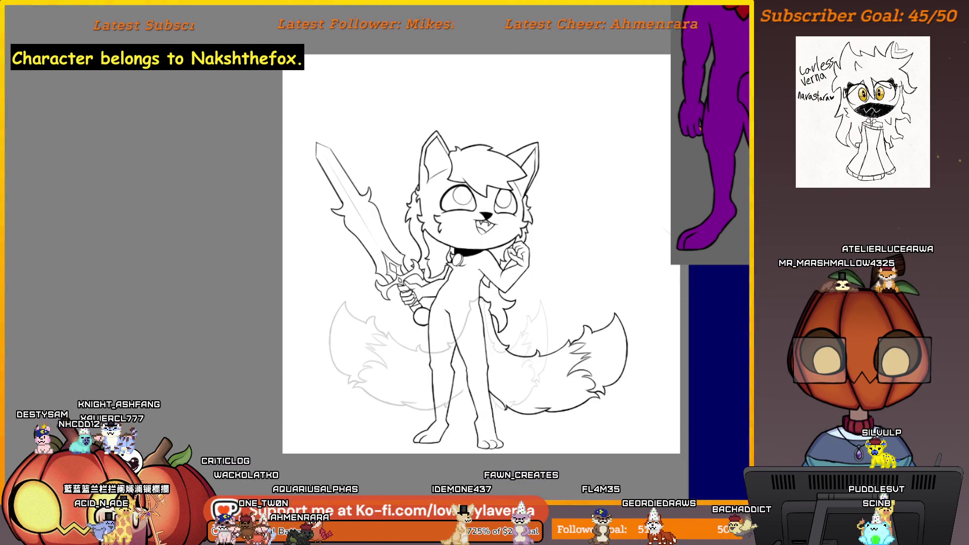
scroll(578, 394, up, 3)
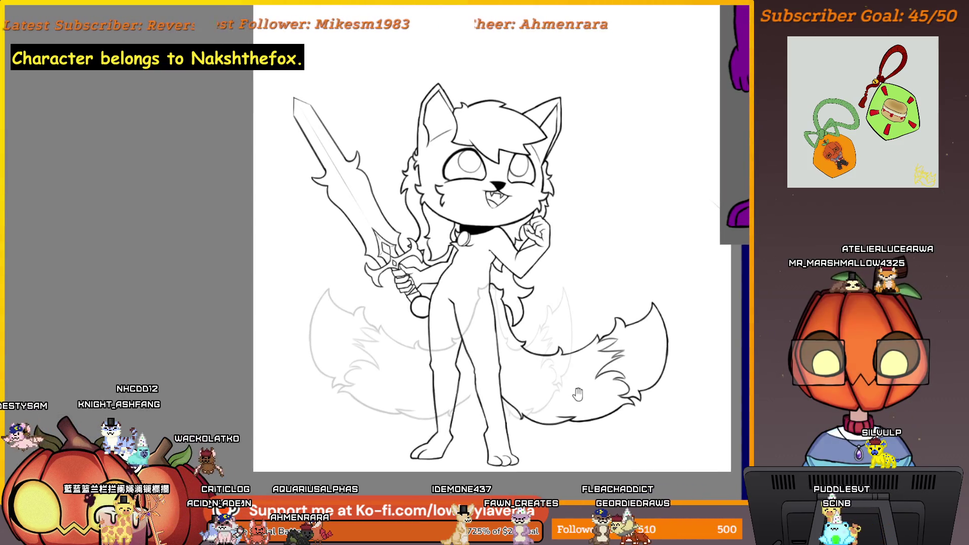
scroll(578, 395, up, 1)
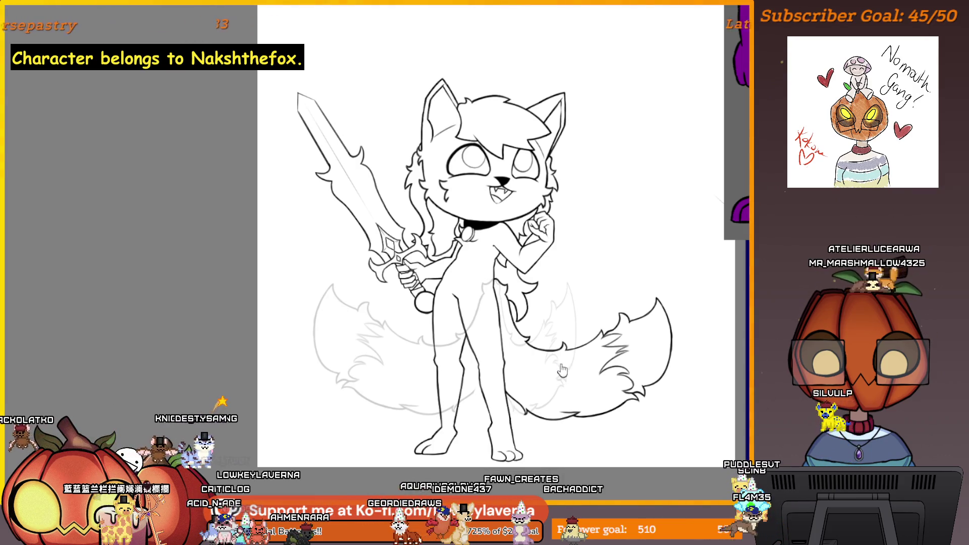
mouse_move(562, 370)
mouse_down()
mouse_move(648, 345)
mouse_move(678, 320)
mouse_up()
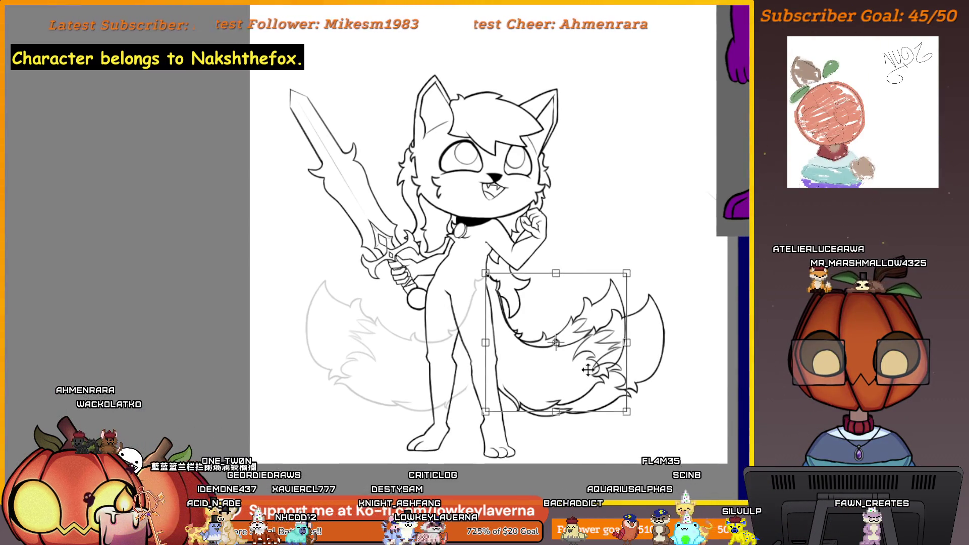
key(Return)
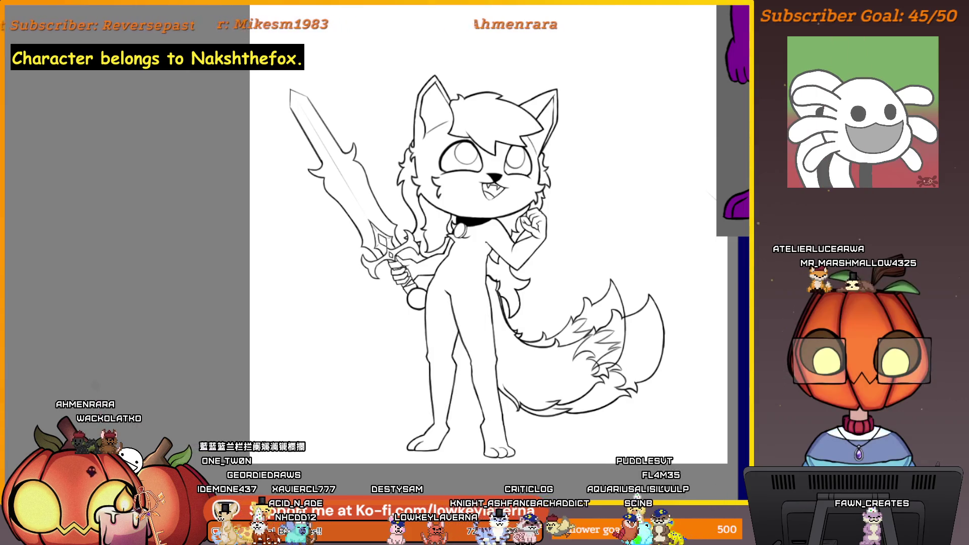
Step: Flip the faint sketch tail horizontally and move it to the right side
key(ctrl+t)
right_click(474, 346)
click(509, 440)
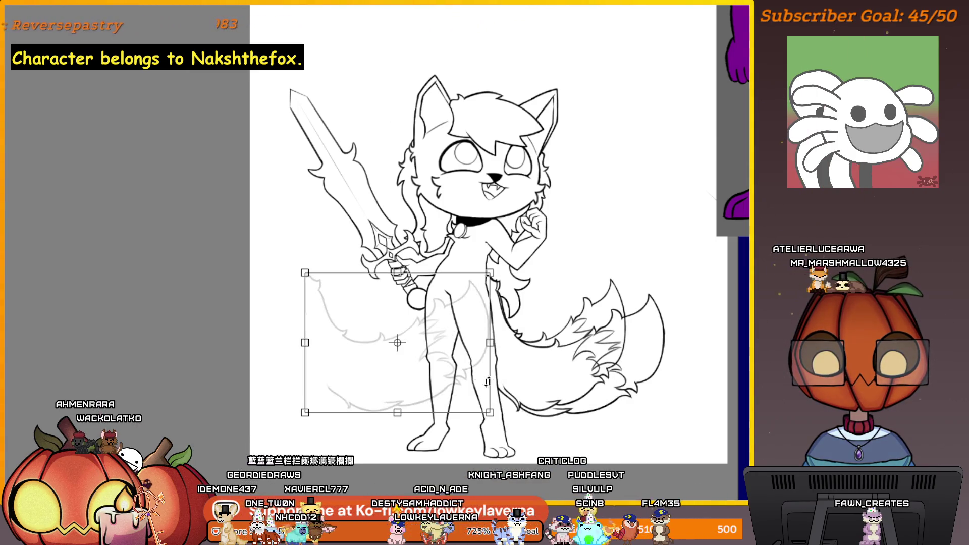
mouse_move(456, 376)
mouse_down()
mouse_move(663, 409)
mouse_move(628, 405)
mouse_up()
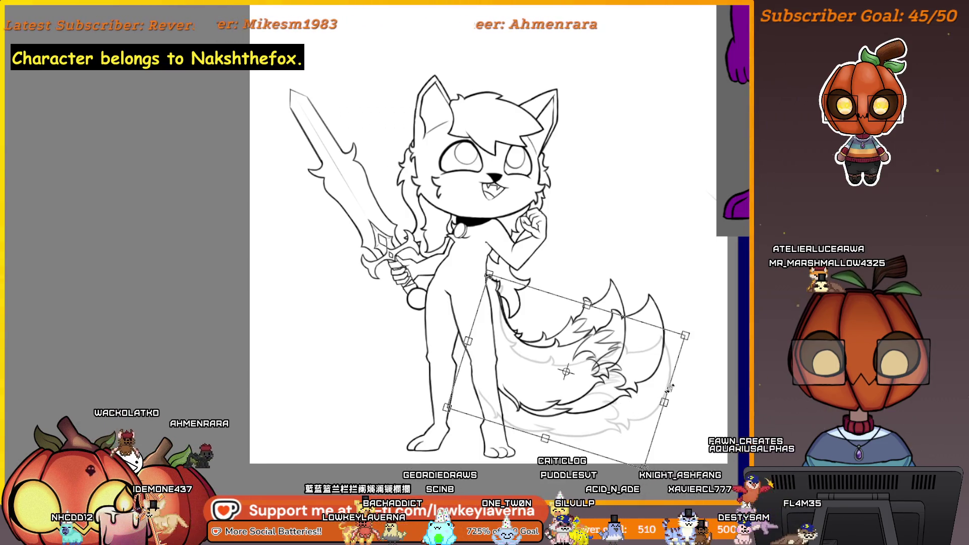
key(Return)
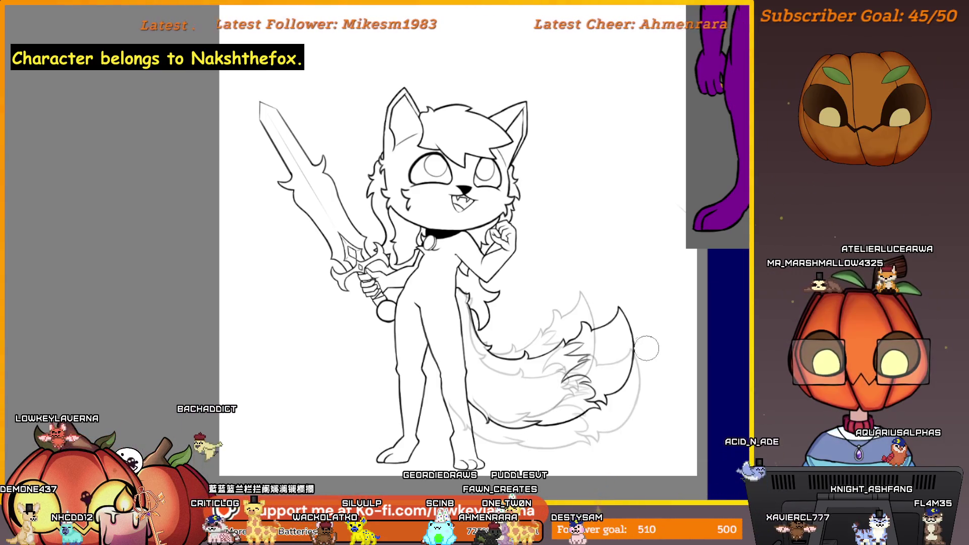
scroll(579, 414, up, 2)
scroll(579, 414, up, 1)
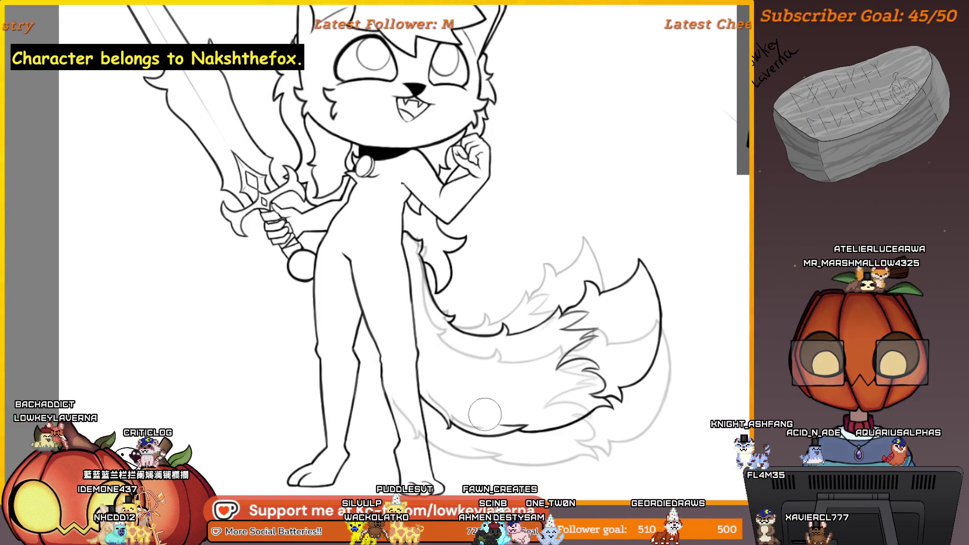
Step: Zoom out to see the whole fox character
key(ctrl+minus)
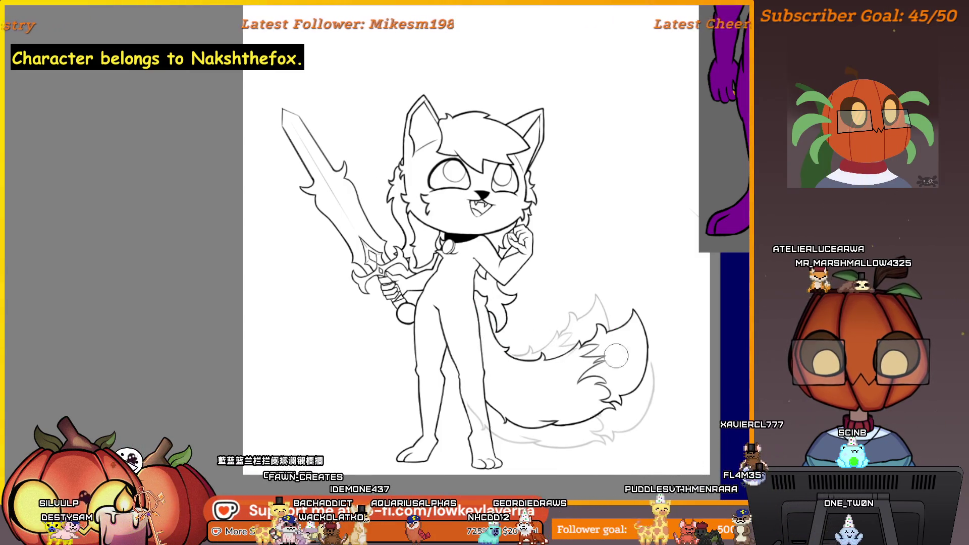
Step: Move the faint tail section up and right and tilt it slightly counterclockwise
key(ctrl+t)
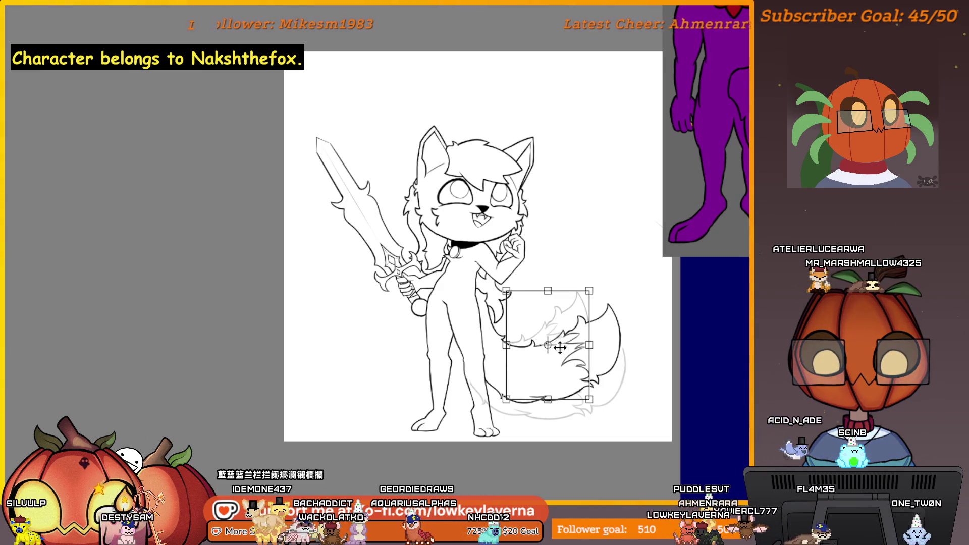
mouse_move(560, 346)
mouse_down()
mouse_move(573, 351)
mouse_move(575, 369)
mouse_up()
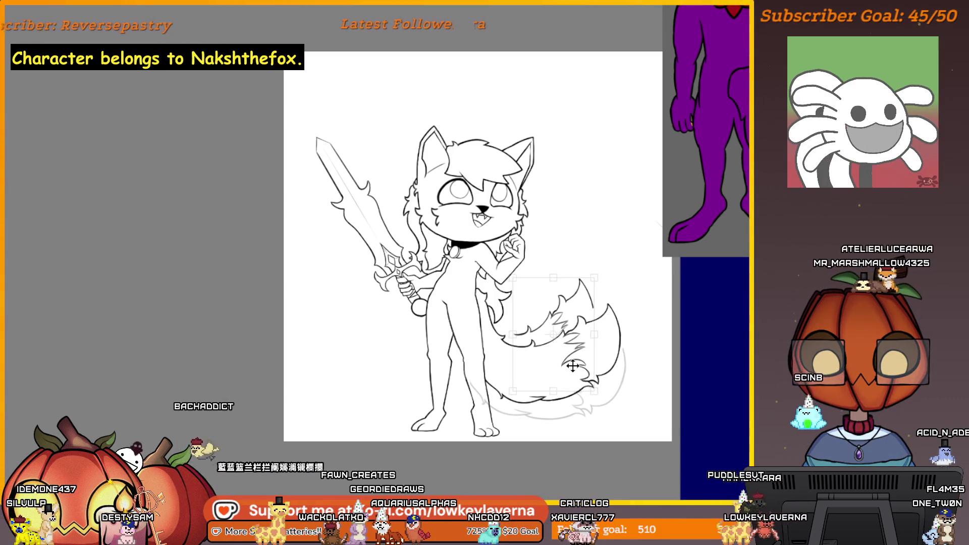
drag(617, 347, 570, 359)
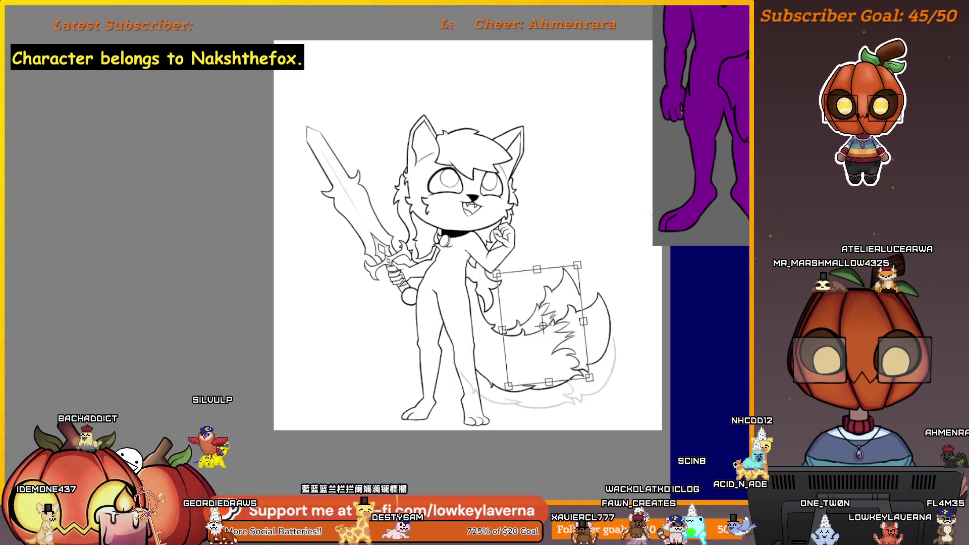
key(Return)
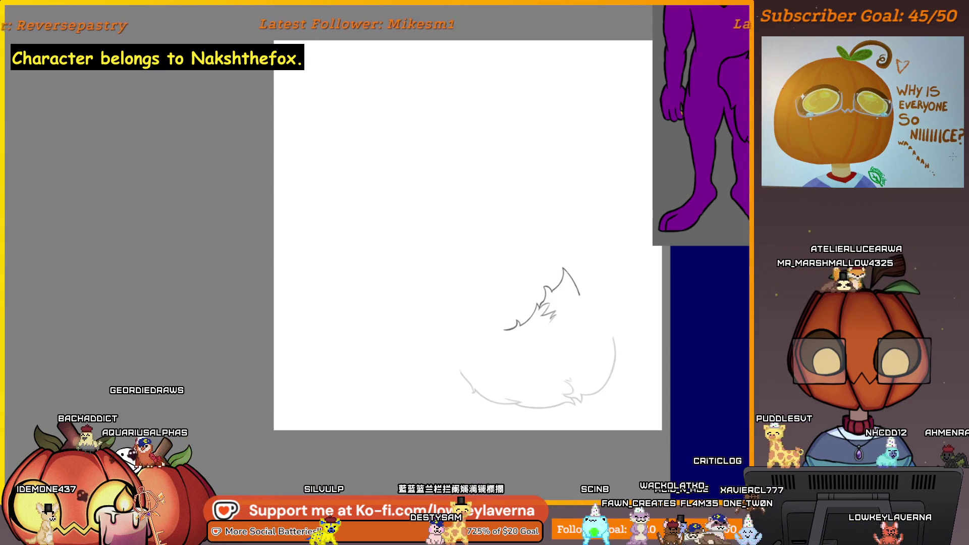
Step: Start and cancel two unneeded transforms on the drawing and lower tail strokes
key(ctrl+t)
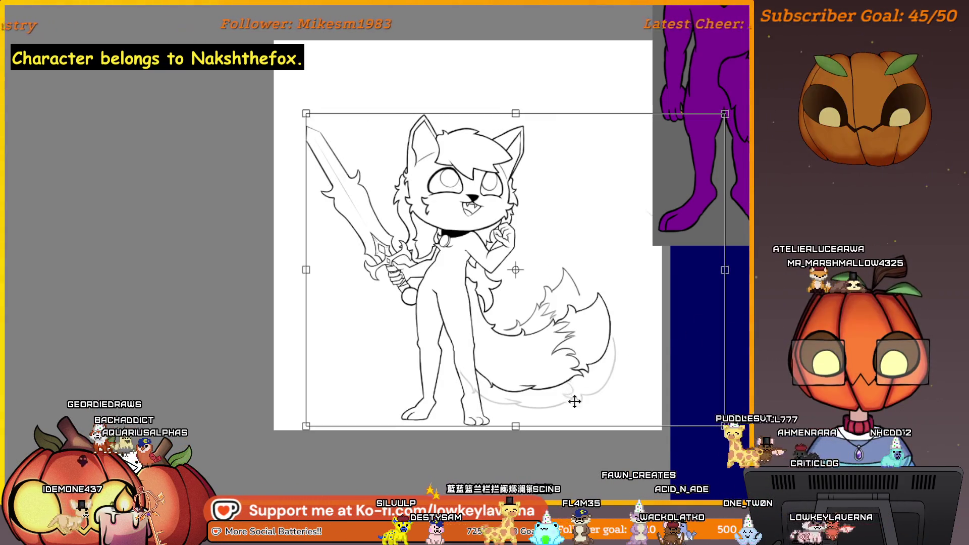
key(Return)
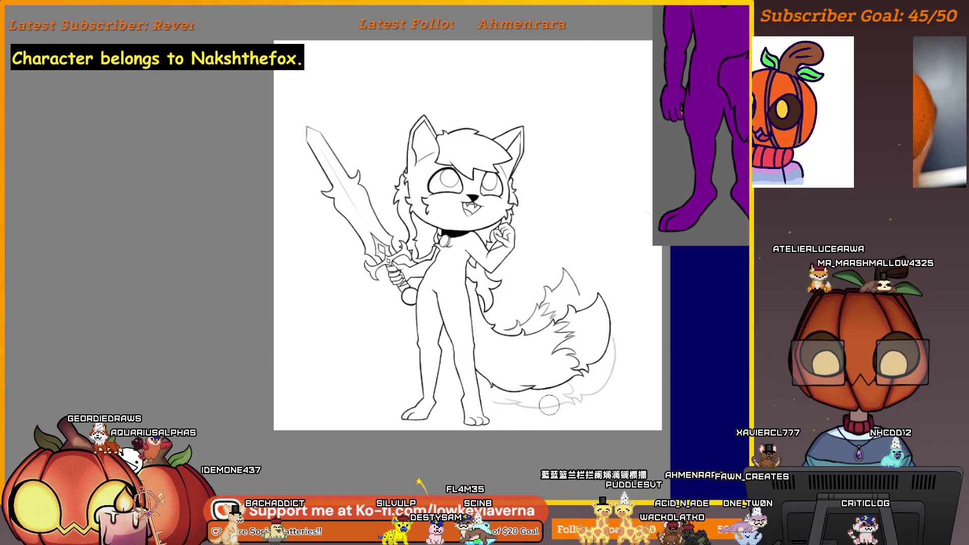
key(ctrl+t)
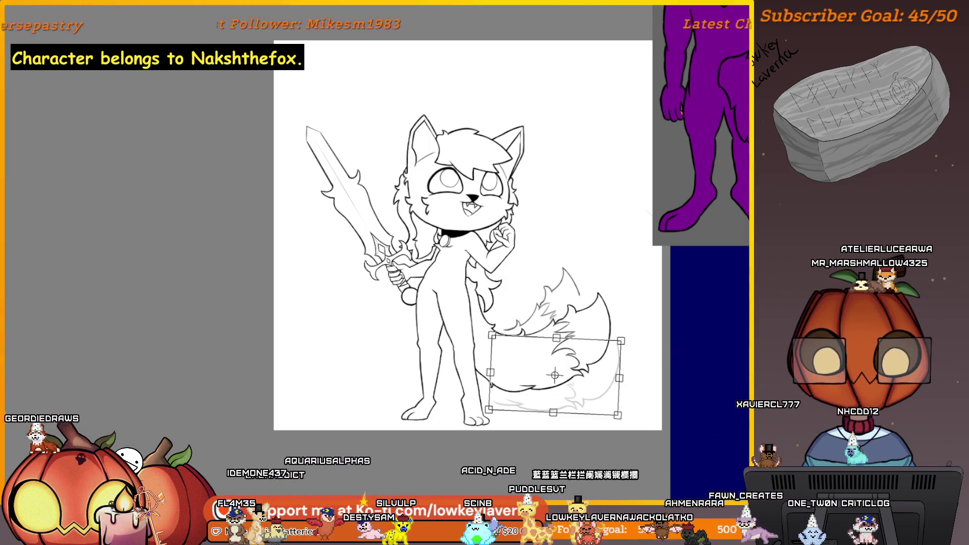
key(Return)
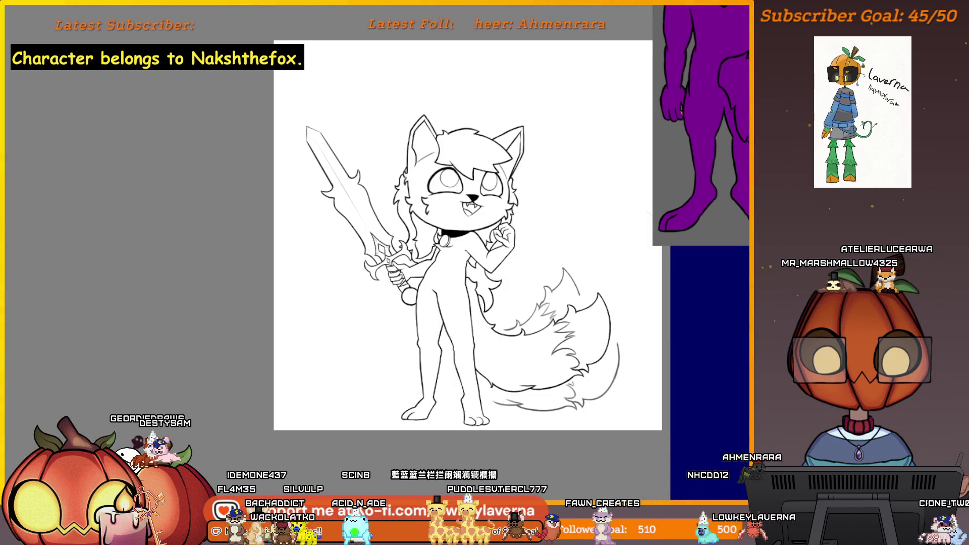
scroll(454, 250, up, 3)
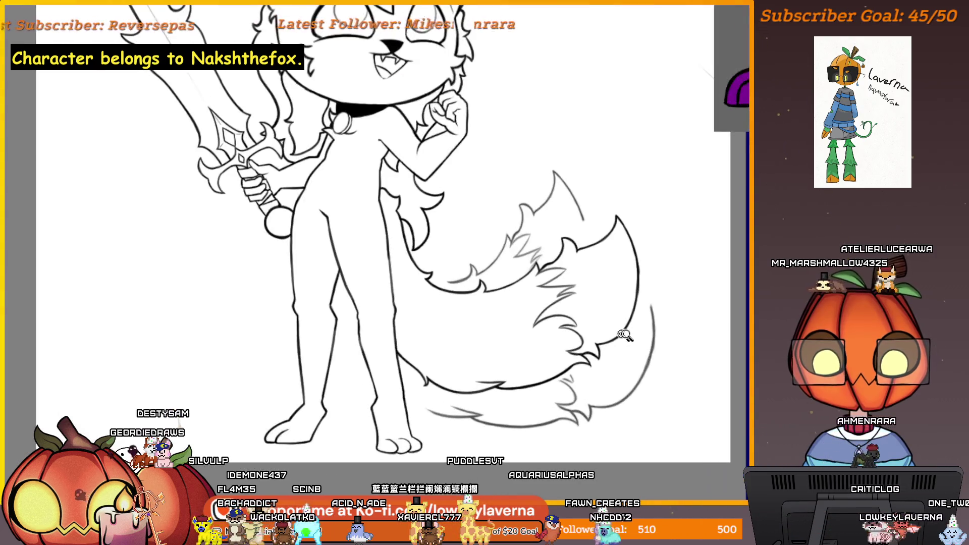
scroll(455, 250, up, 2)
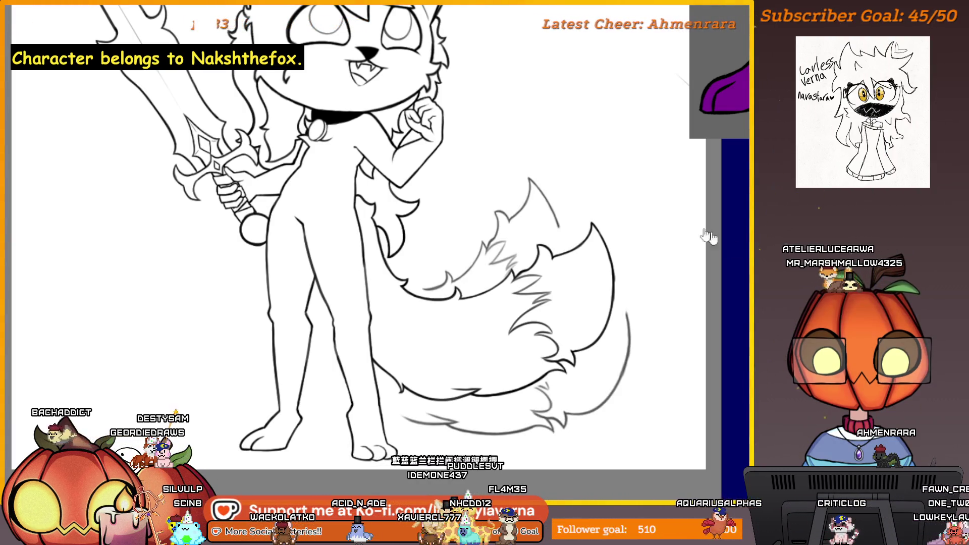
Step: Loosely lasso-select the tail strokes with freehand outlines
drag(648, 371, 476, 151)
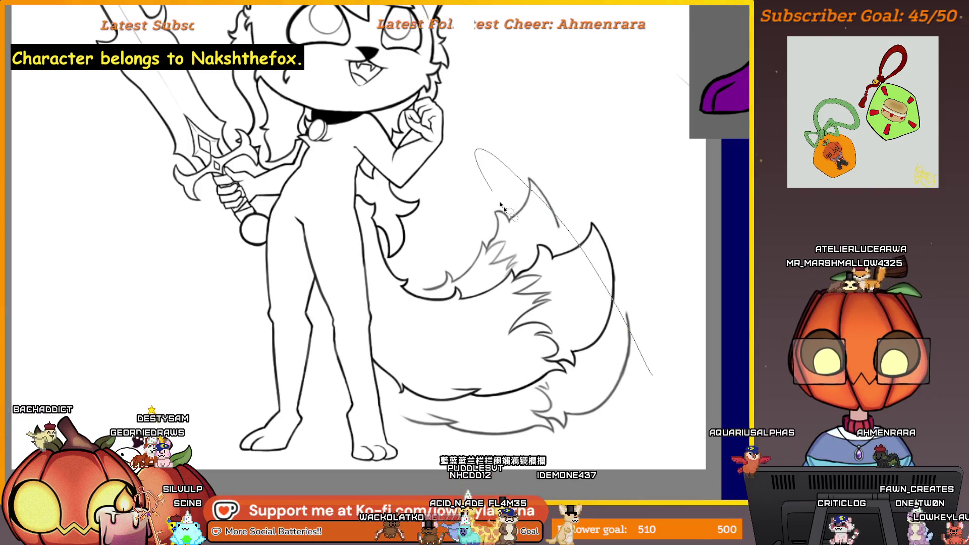
drag(530, 265, 633, 466)
drag(441, 195, 531, 463)
drag(413, 199, 447, 455)
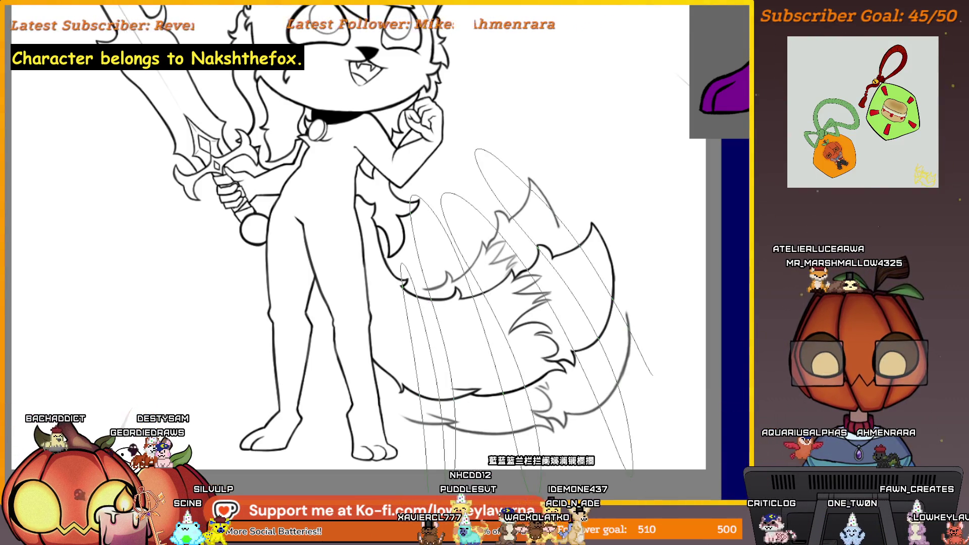
Step: Nudge the selected tail strokes slightly down and right and mirror the view
key(ctrl+t)
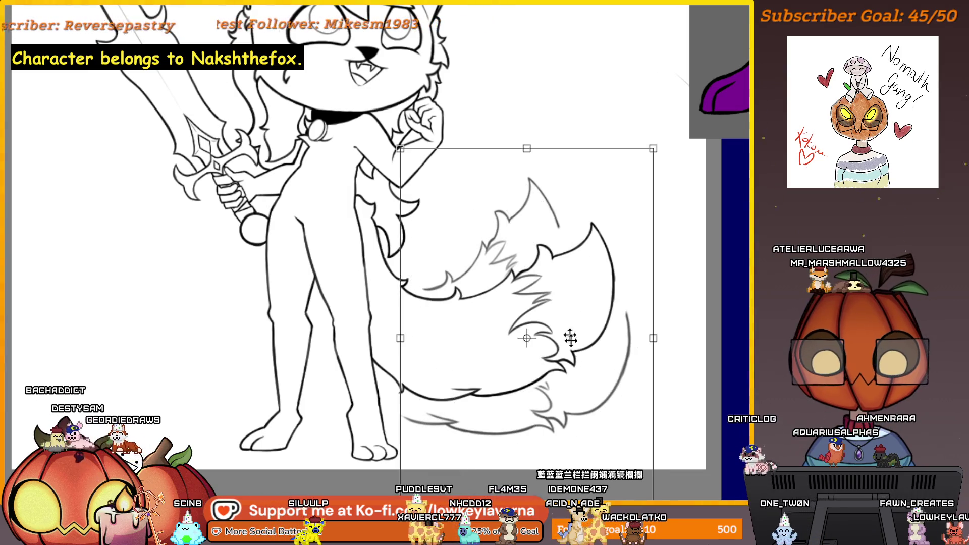
drag(571, 418, 573, 424)
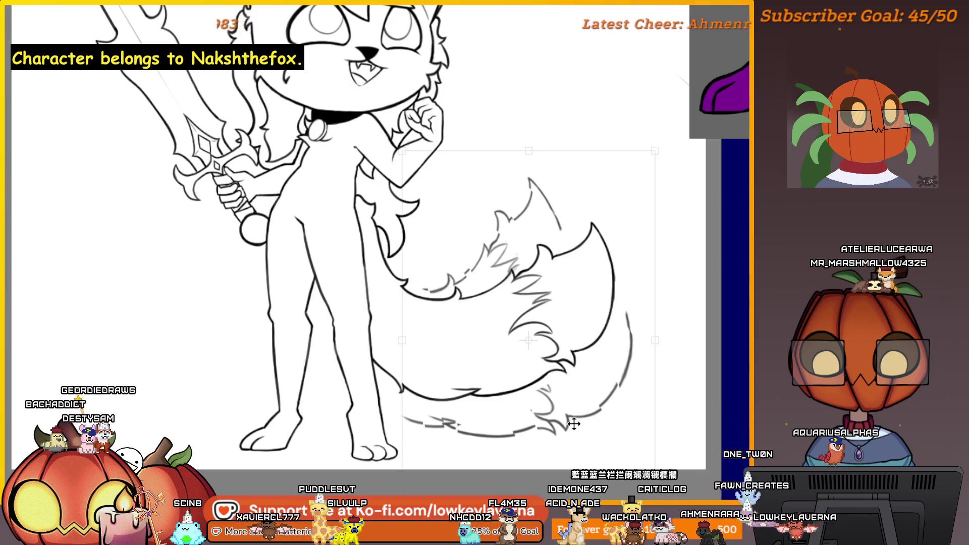
scroll(573, 412, down, 2)
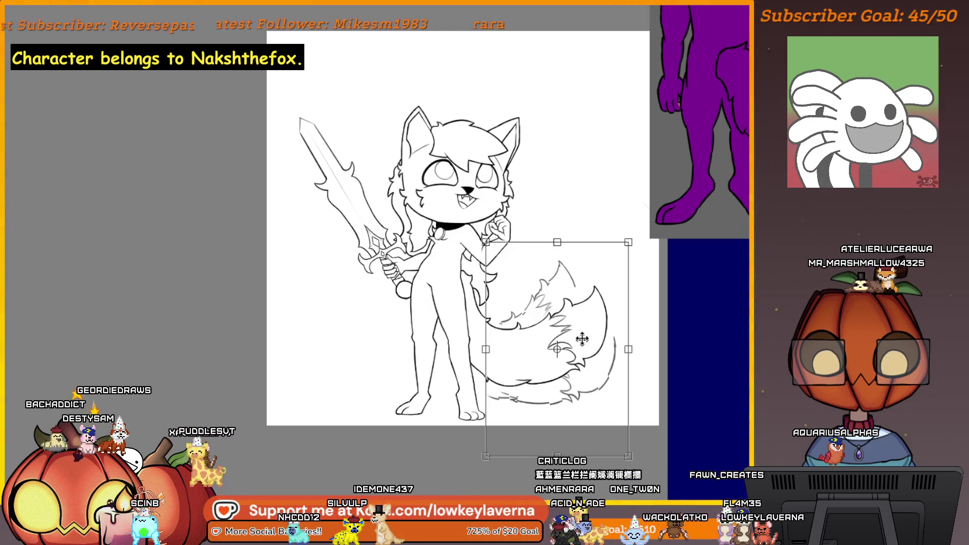
key(m)
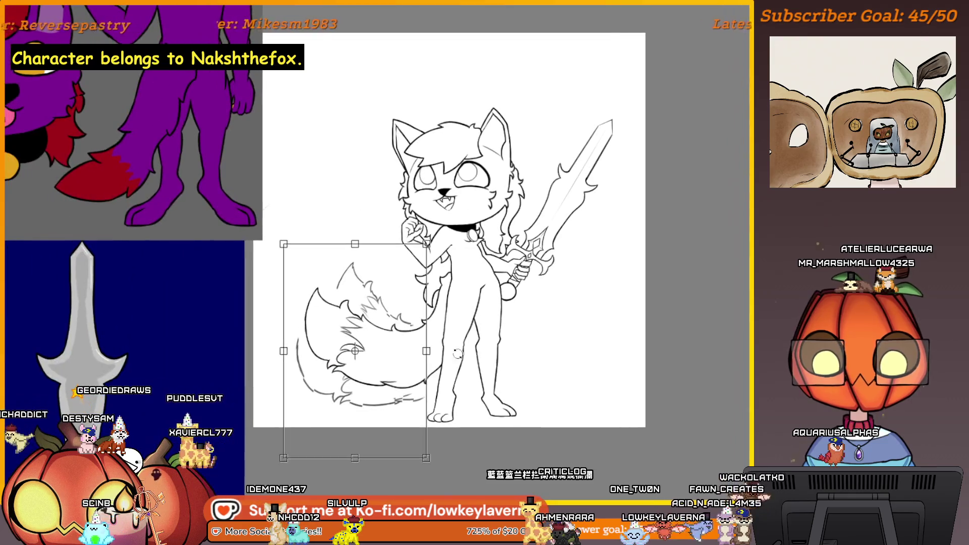
scroll(407, 412, up, 2)
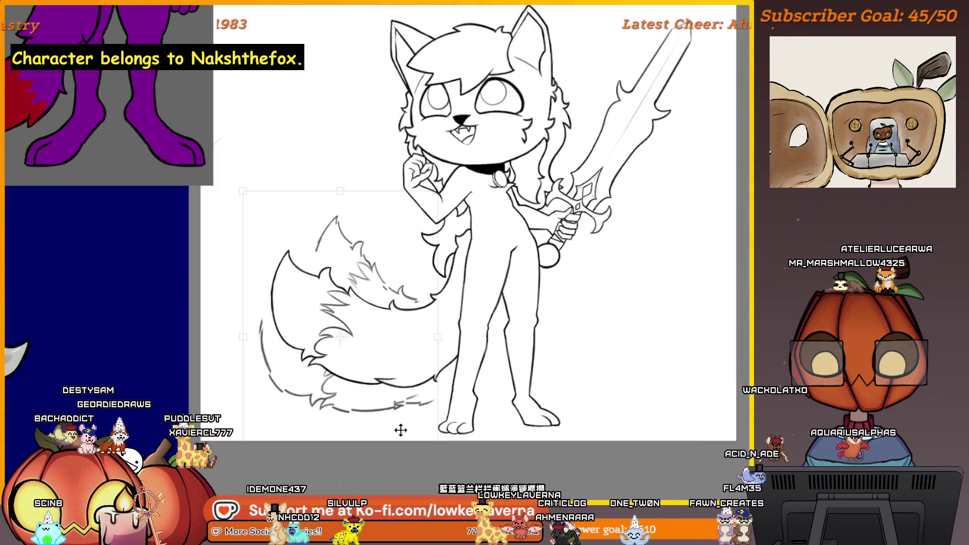
Step: Nudge the selected tail into place, commit it and clear the selection
drag(402, 426, 396, 435)
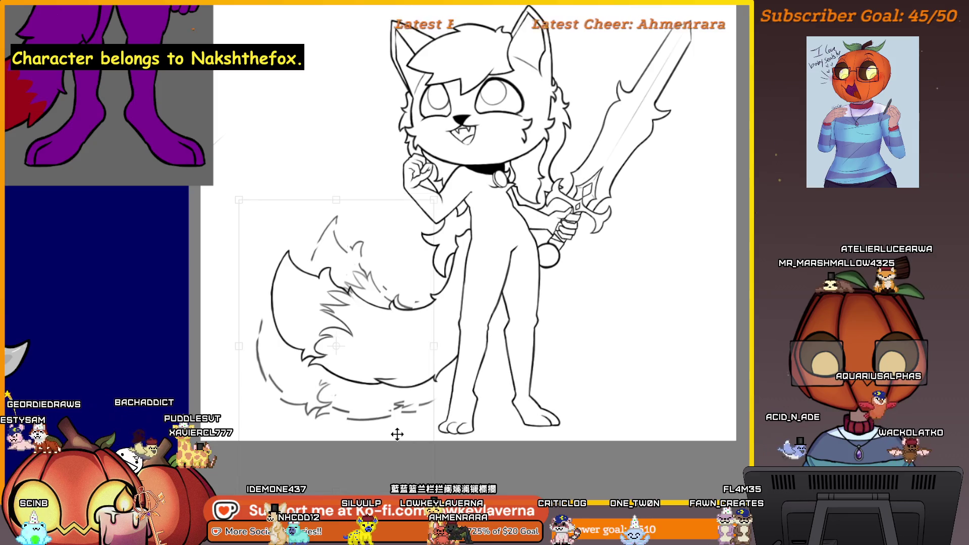
scroll(396, 434, up, 2)
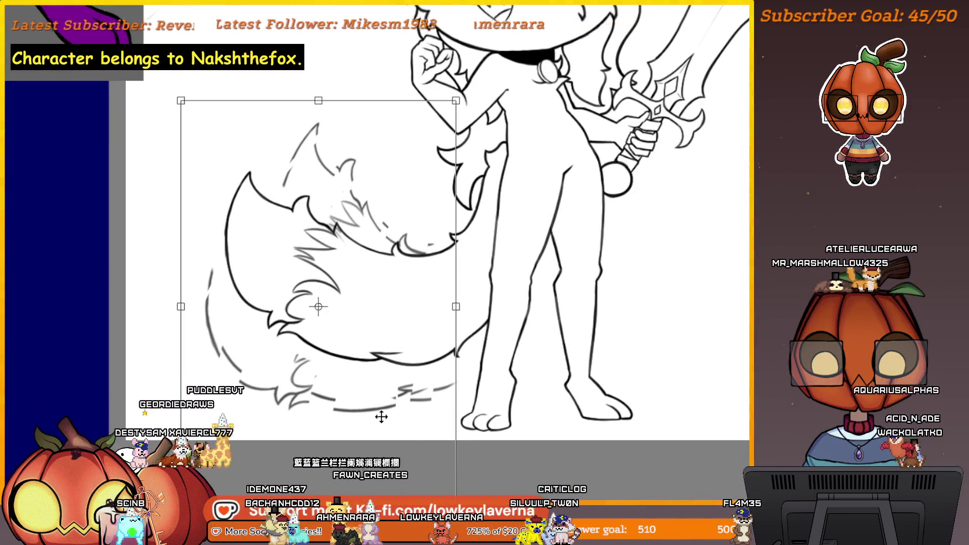
scroll(379, 413, down, 2)
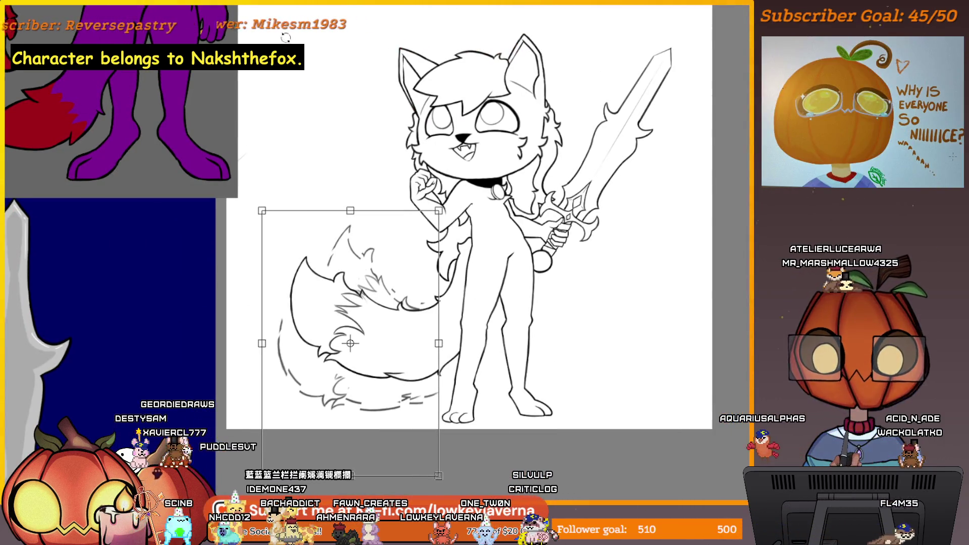
drag(475, 295, 478, 289)
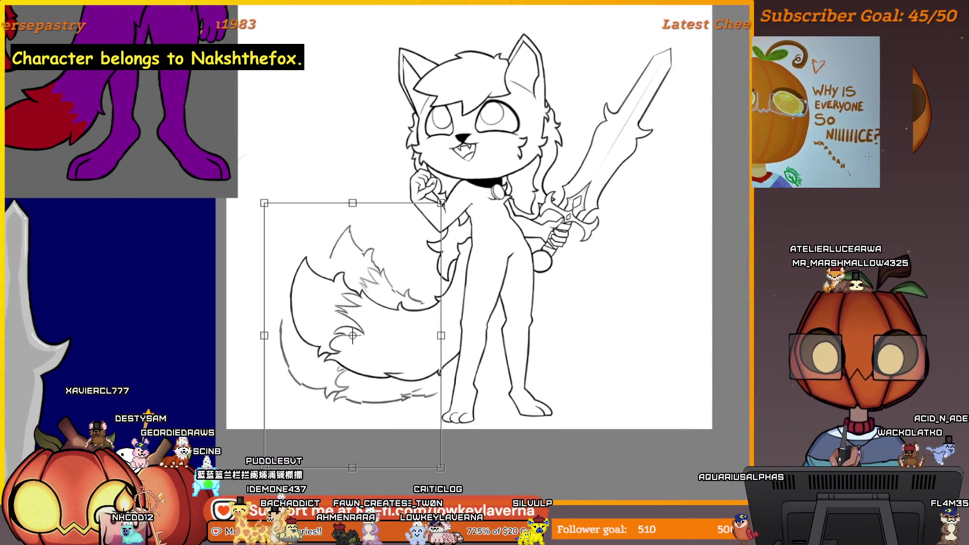
key(Return)
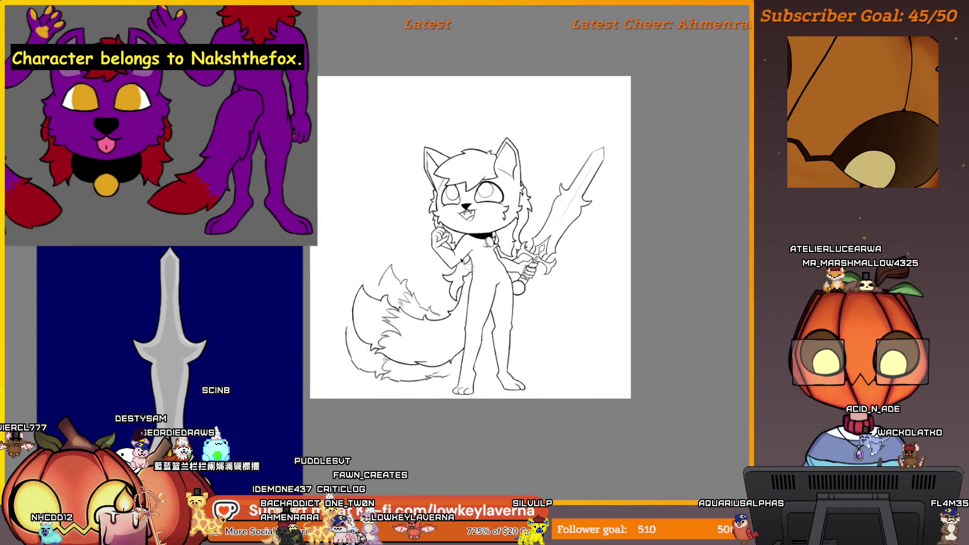
key(ctrl+d)
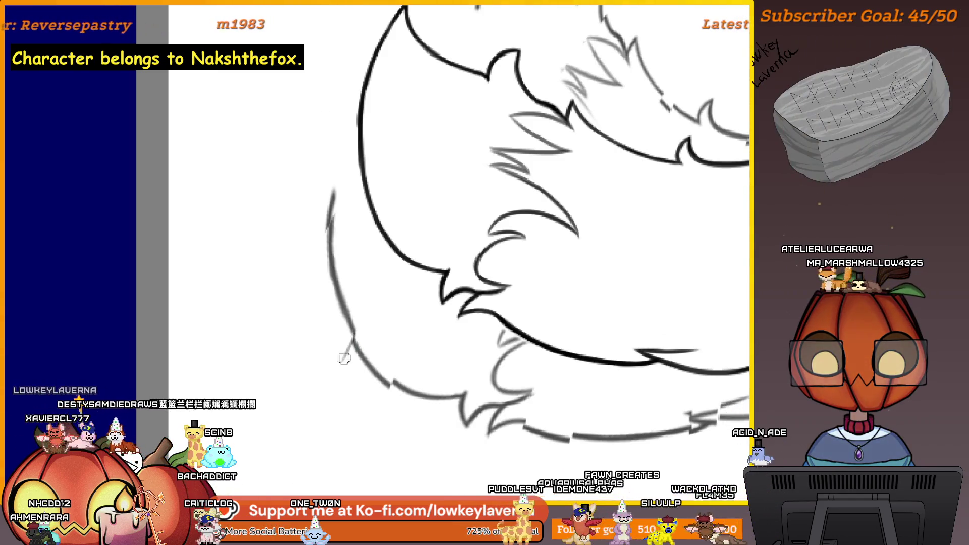
Step: Paint a faint fur stroke along the lower edge of the tail
drag(416, 359, 391, 328)
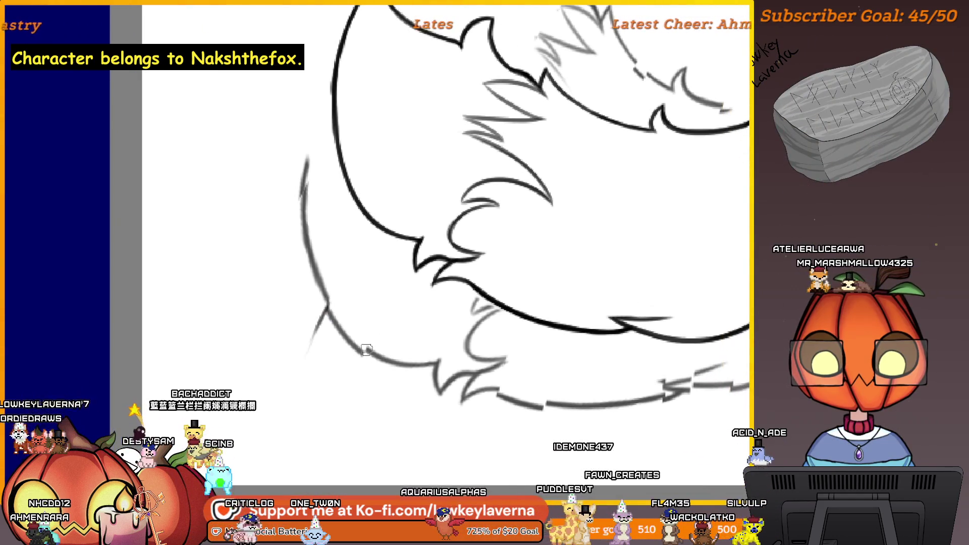
drag(339, 411, 460, 294)
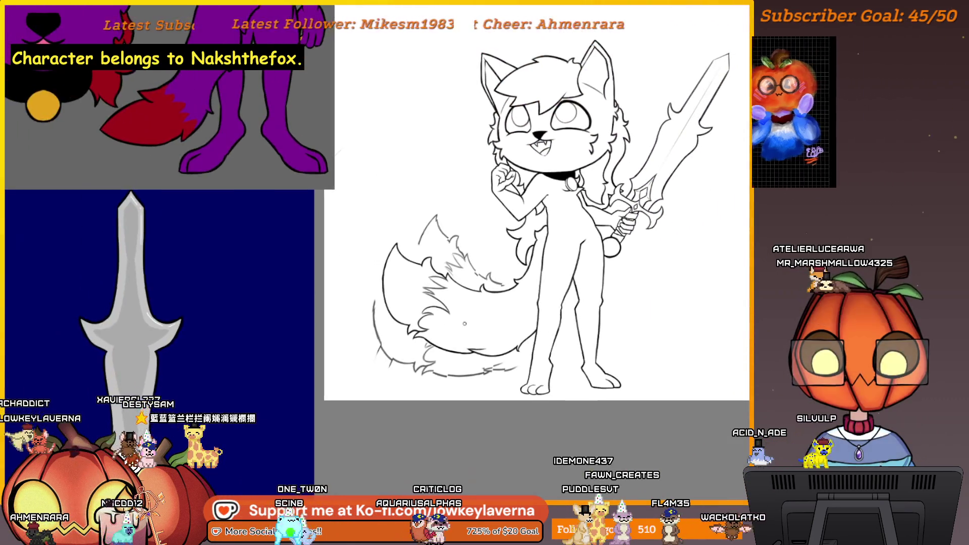
drag(461, 294, 415, 361)
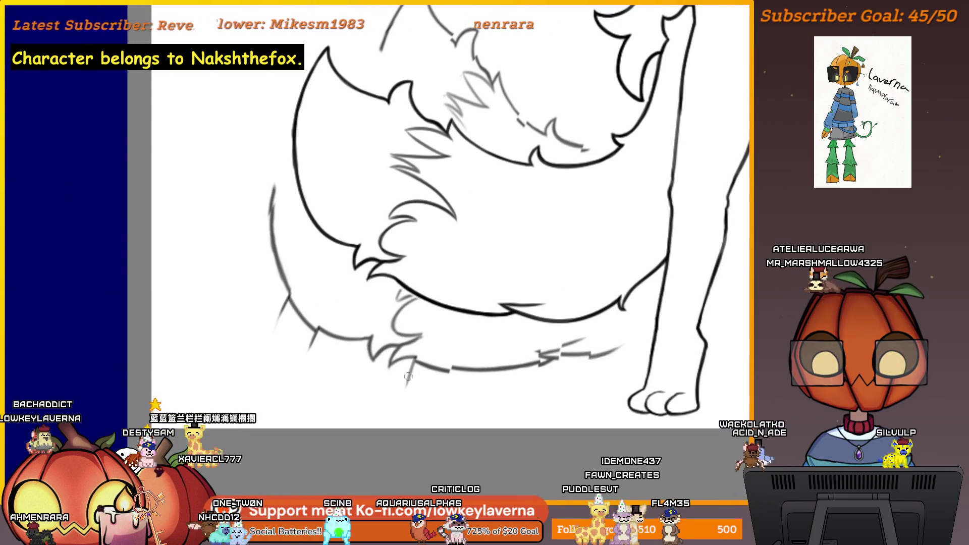
mouse_move(401, 395)
mouse_down()
mouse_move(409, 373)
mouse_move(423, 377)
mouse_up()
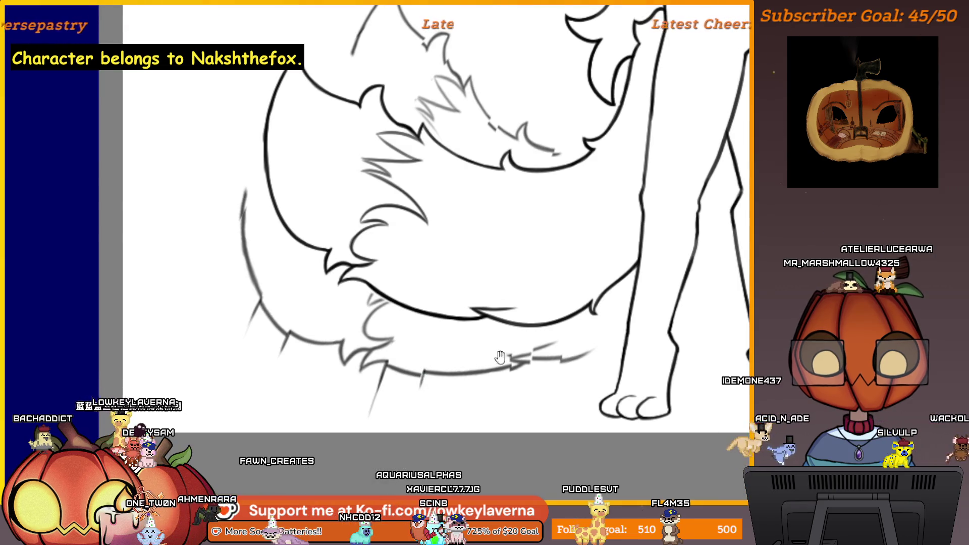
mouse_move(499, 357)
mouse_down()
mouse_move(464, 350)
mouse_move(493, 369)
mouse_up()
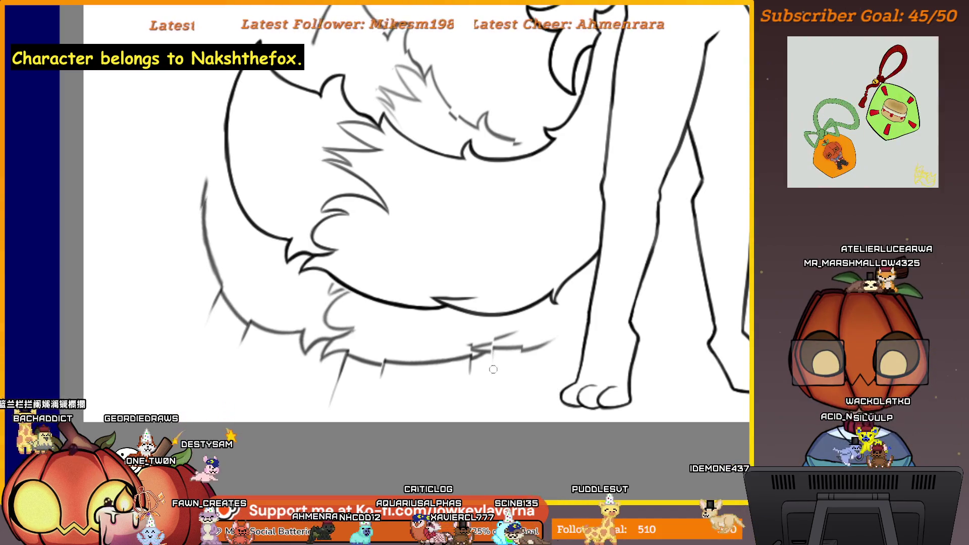
scroll(533, 302, down, 5)
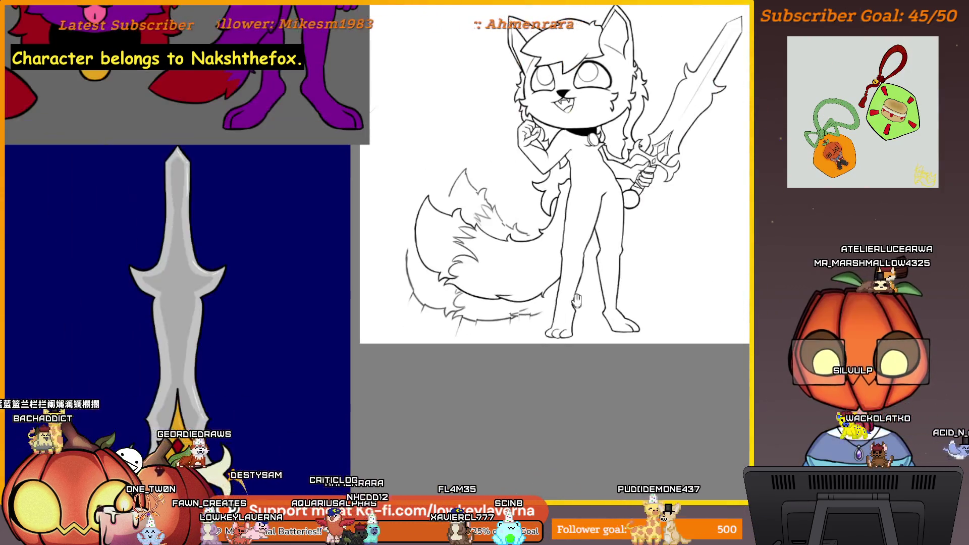
scroll(489, 226, up, 1)
scroll(489, 225, up, 5)
Step: Bring up the Blur filter settings over the fox lineart
drag(489, 227, 483, 268)
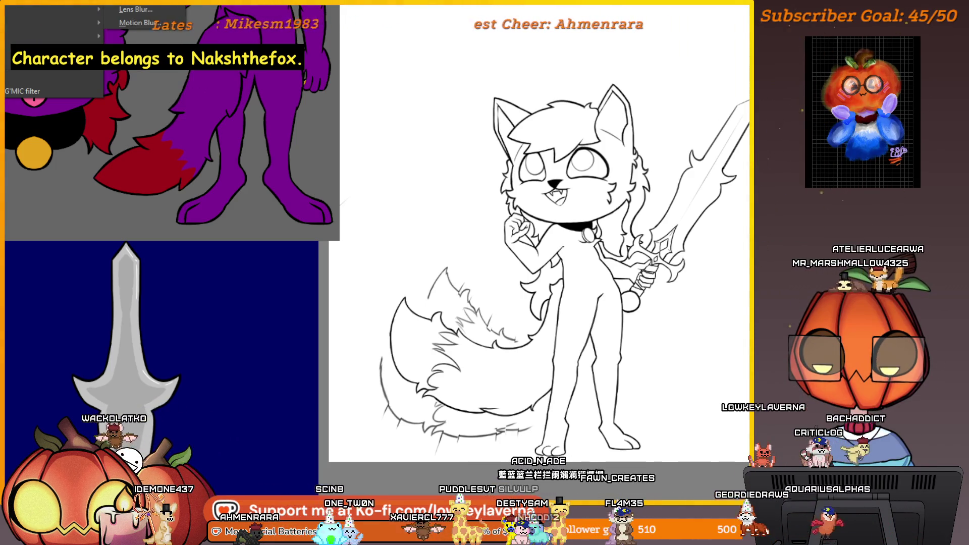
click(132, 10)
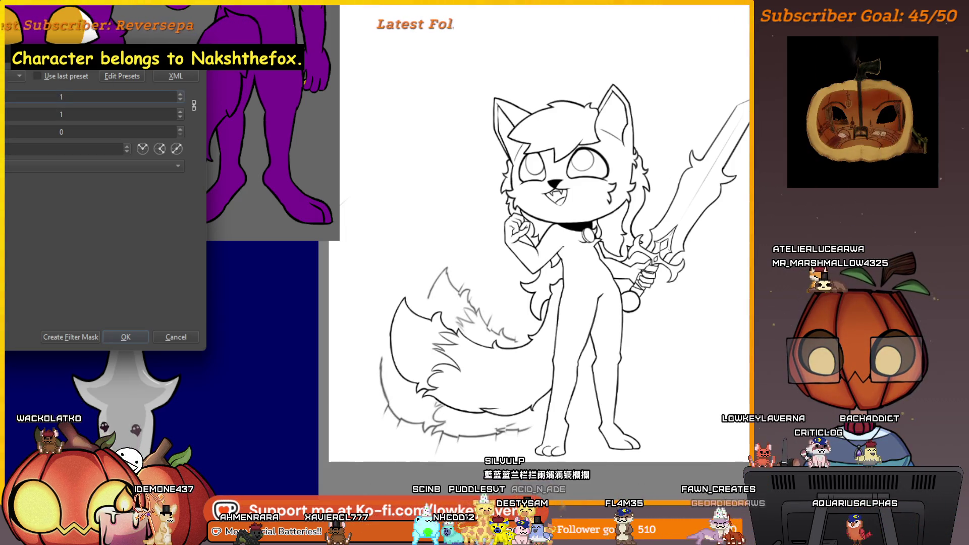
Step: Apply a light blur with radius and strength values of 2 to the lineart
click(179, 93)
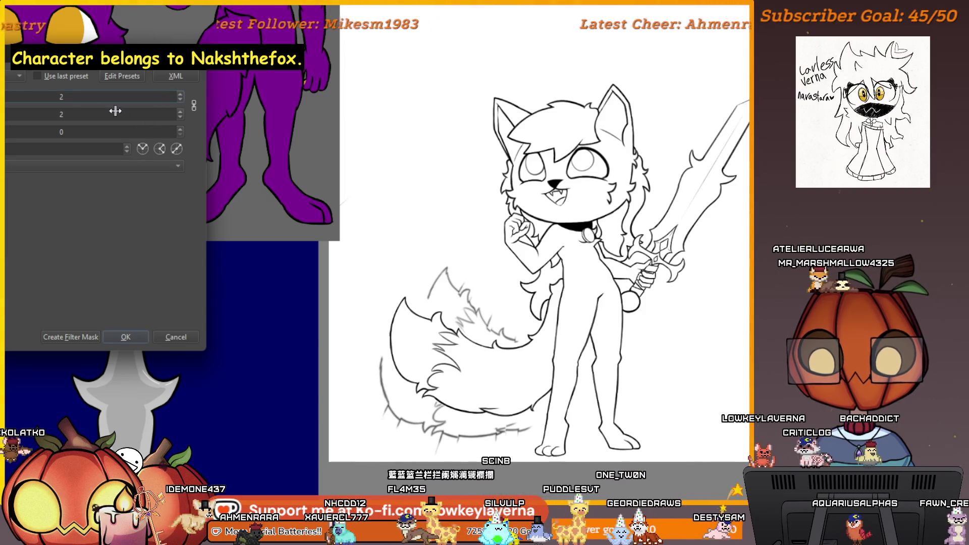
text(15)
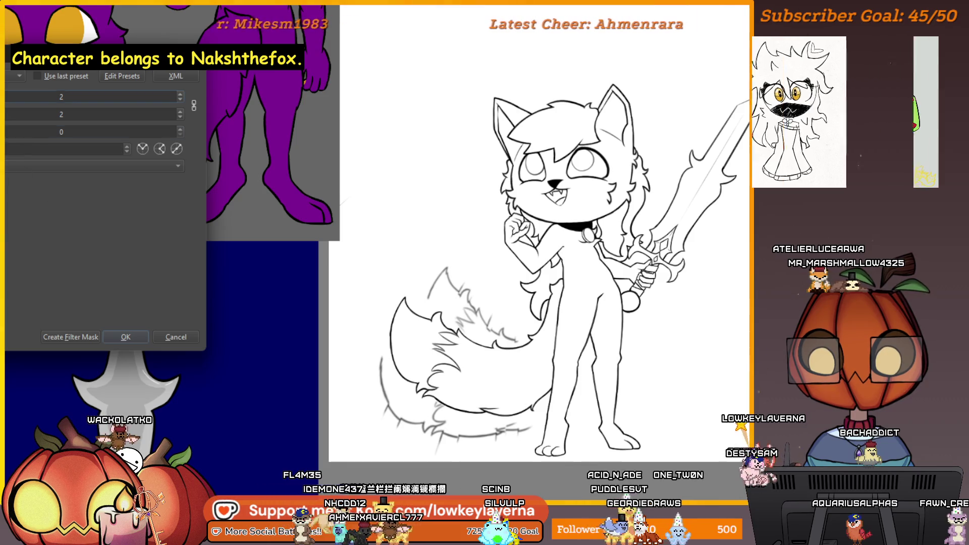
text(5)
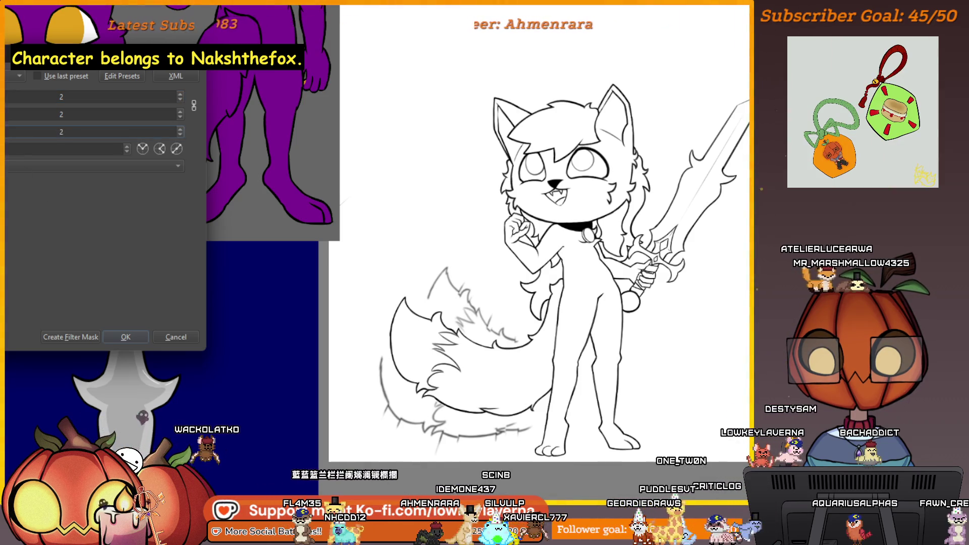
click(123, 340)
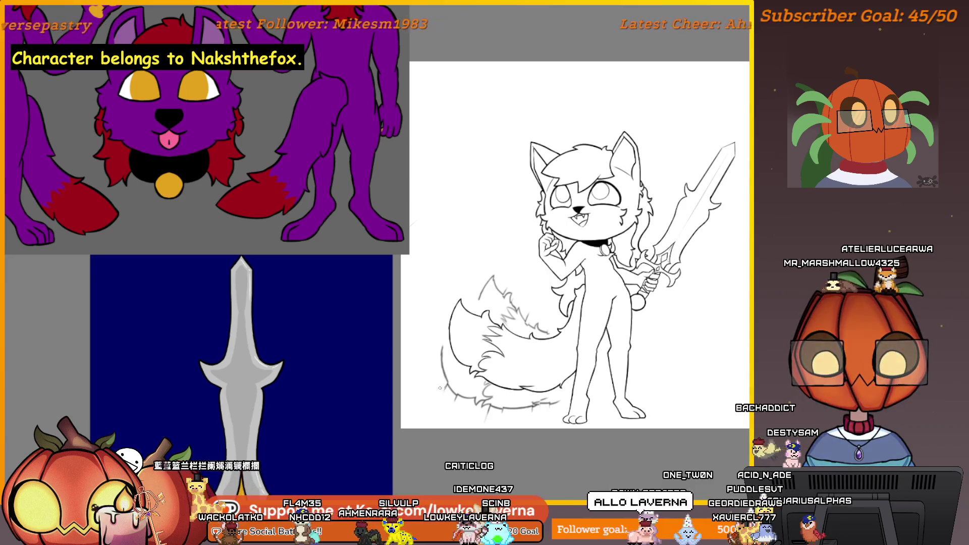
Step: Mirror the canvas view and rotate the tail to a new angle
key(m)
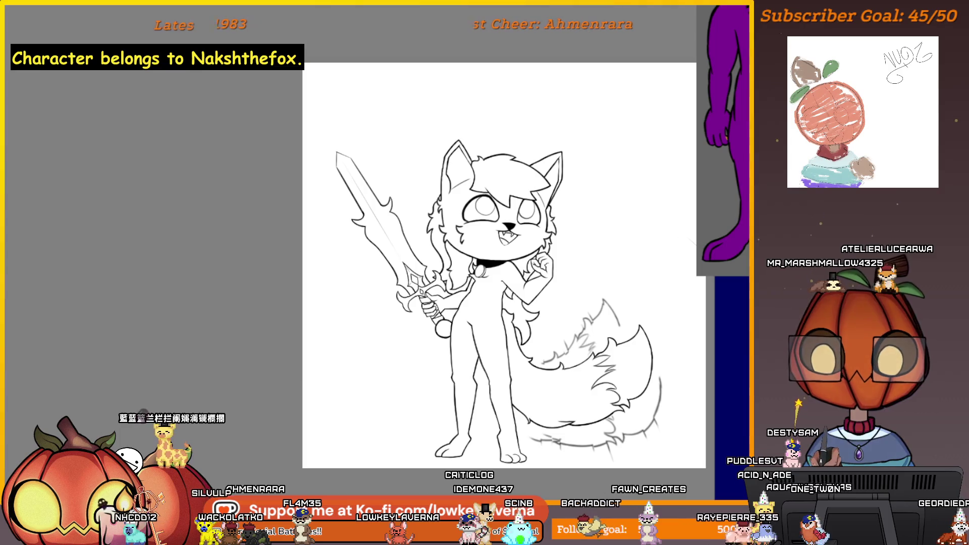
key(ctrl+t)
drag(715, 372, 631, 402)
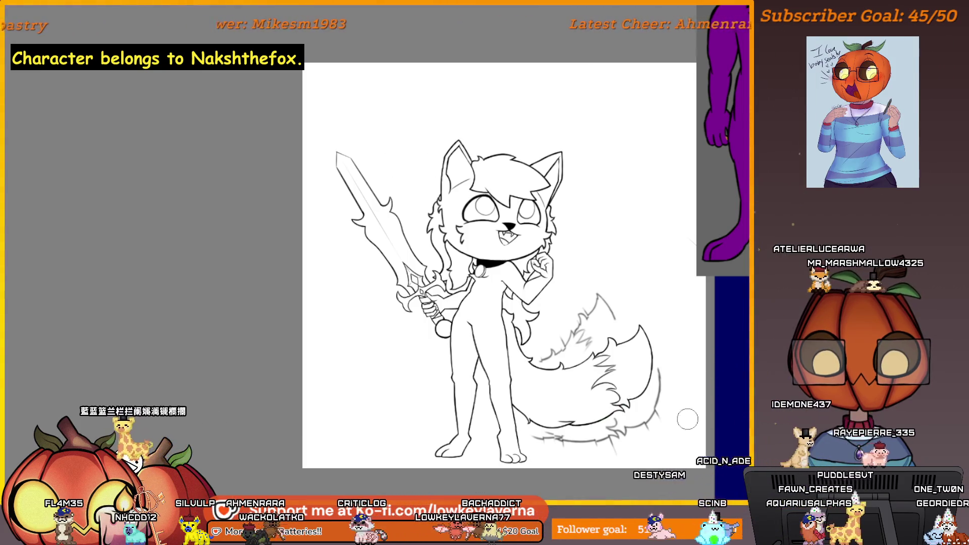
drag(665, 367, 682, 379)
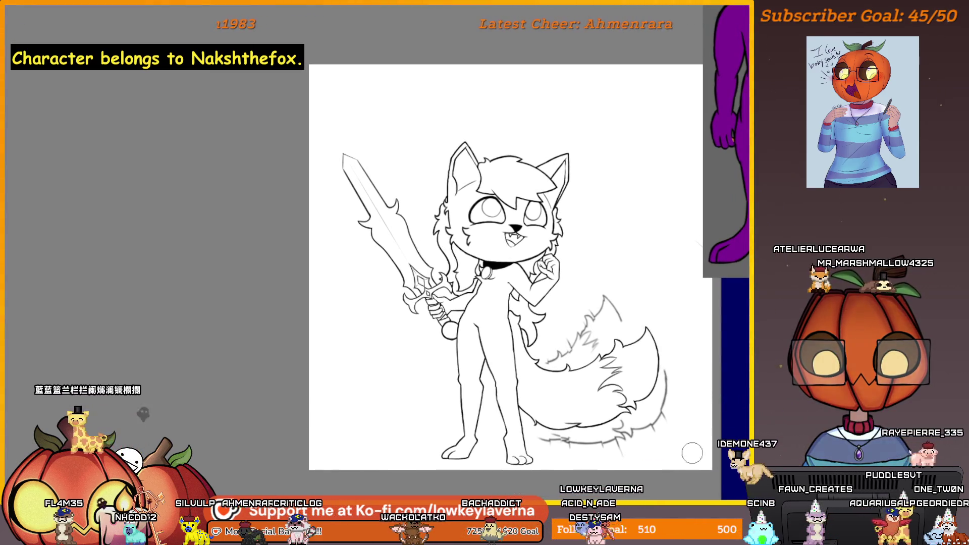
scroll(702, 401, down, 1)
scroll(680, 425, up, 1)
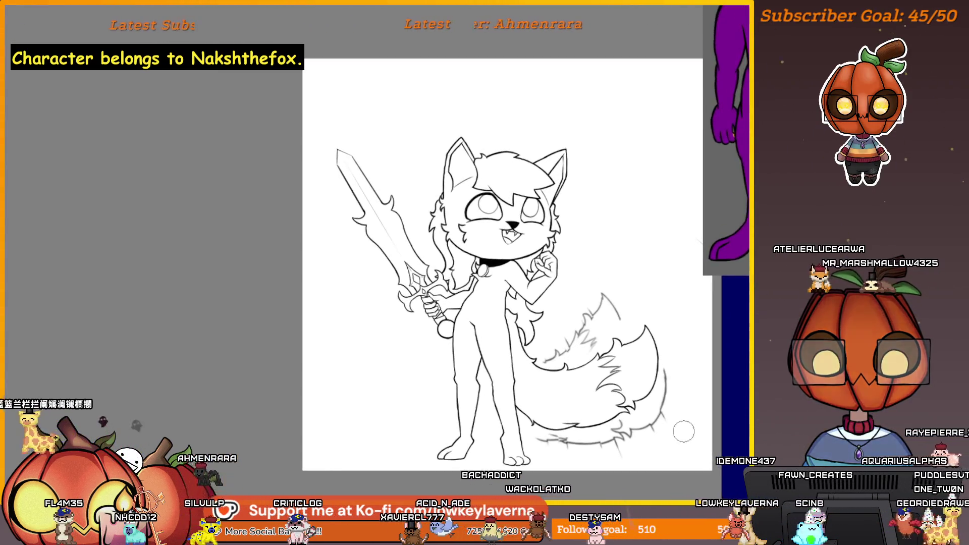
Step: Nudge the tail slightly to the right and commit the transform
key(ctrl+t)
drag(648, 410, 649, 410)
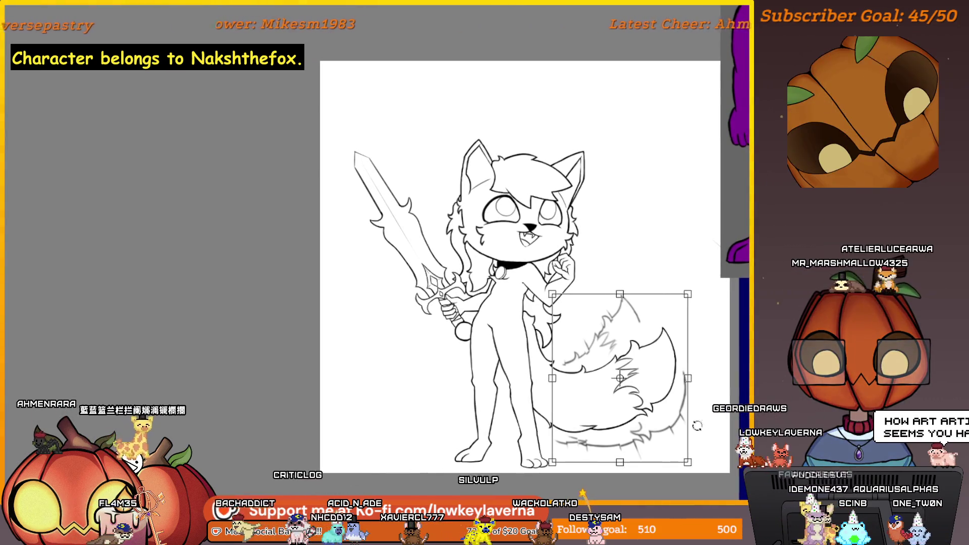
key(Return)
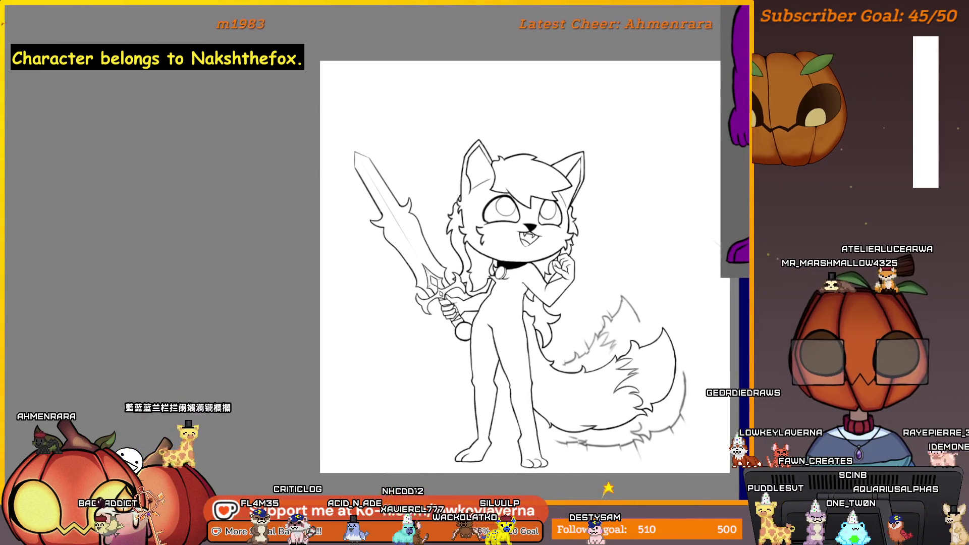
scroll(644, 277, up, 2)
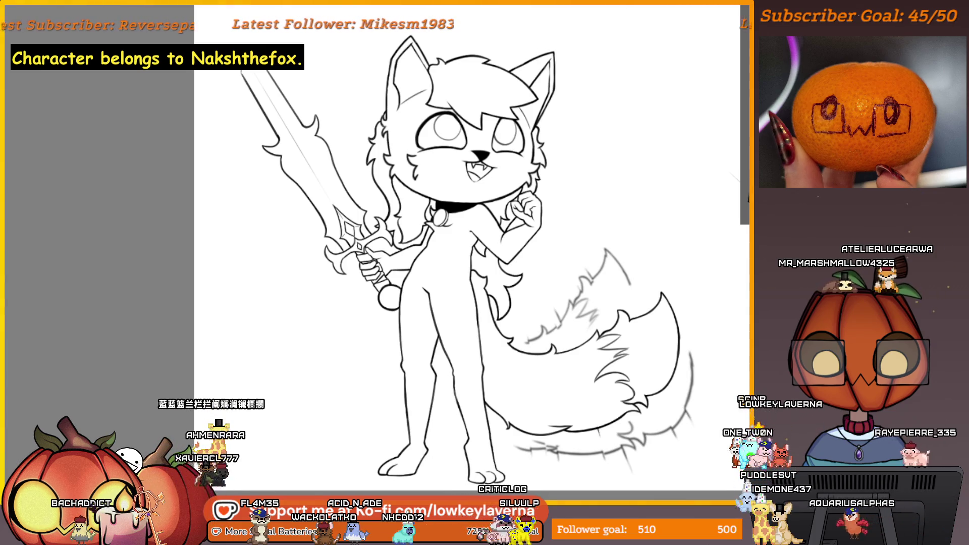
Step: Pan around the tail while drawing short swish accent strokes beside it
drag(663, 377, 654, 368)
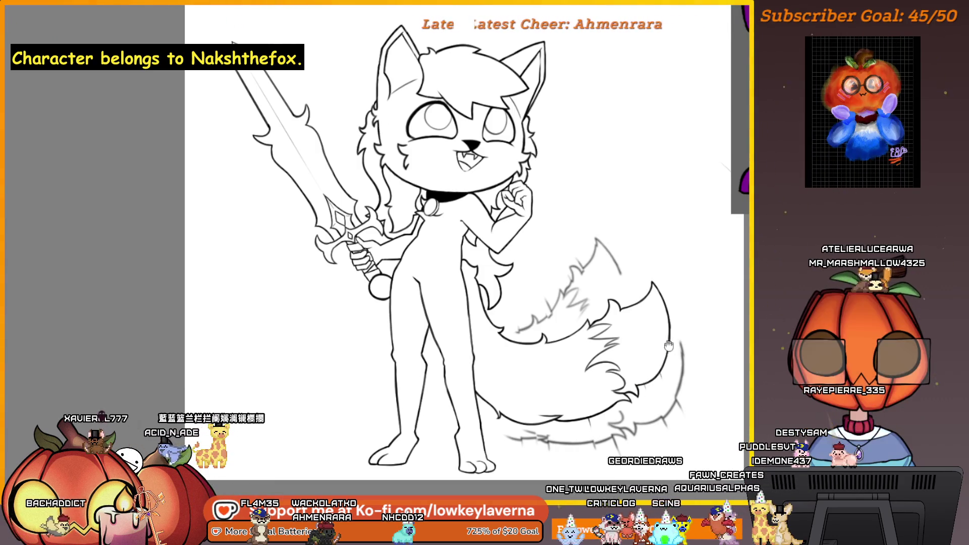
drag(666, 345, 668, 353)
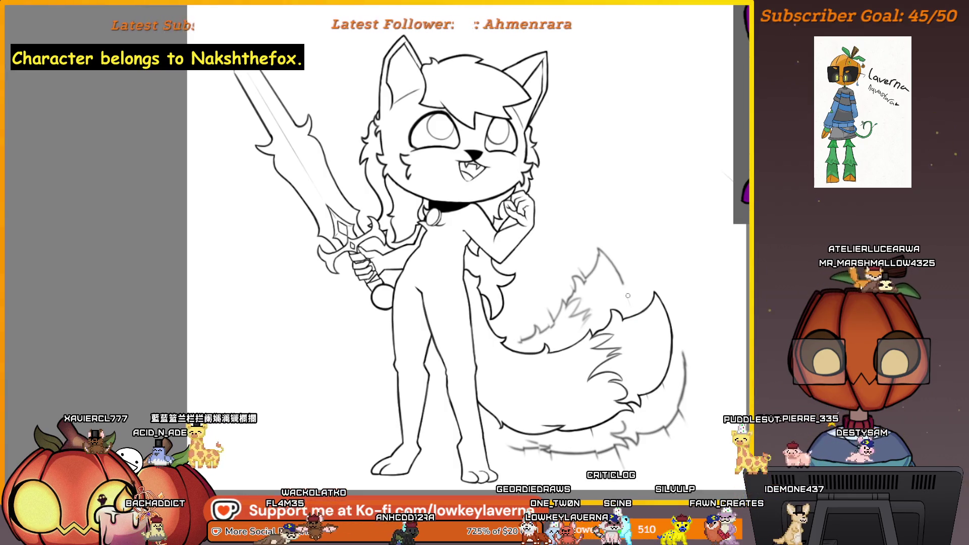
drag(626, 271, 629, 272)
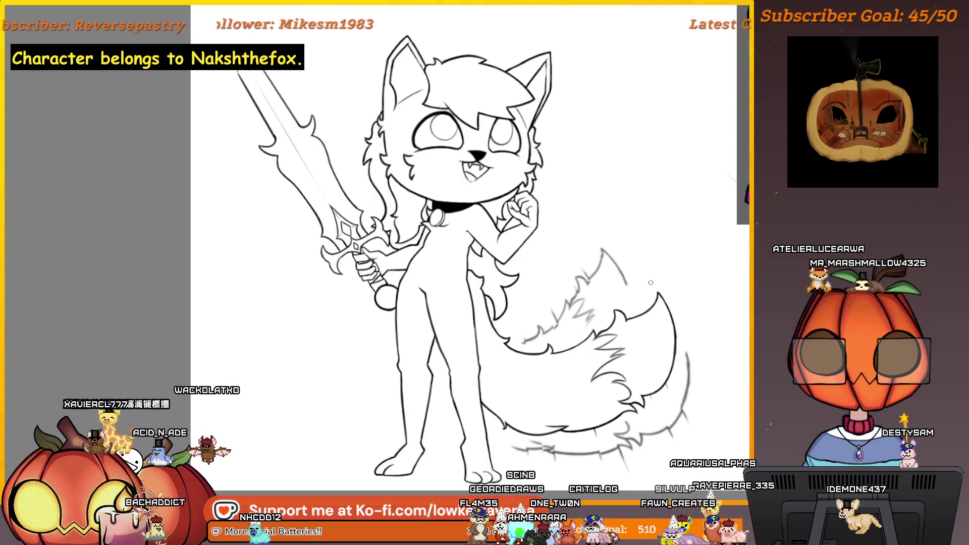
scroll(640, 248, down, 2)
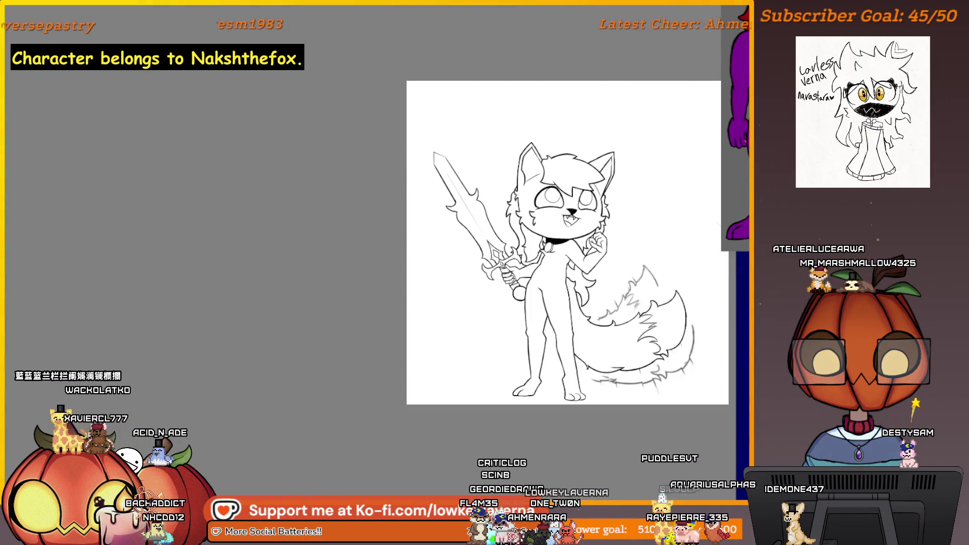
scroll(637, 379, up, 1)
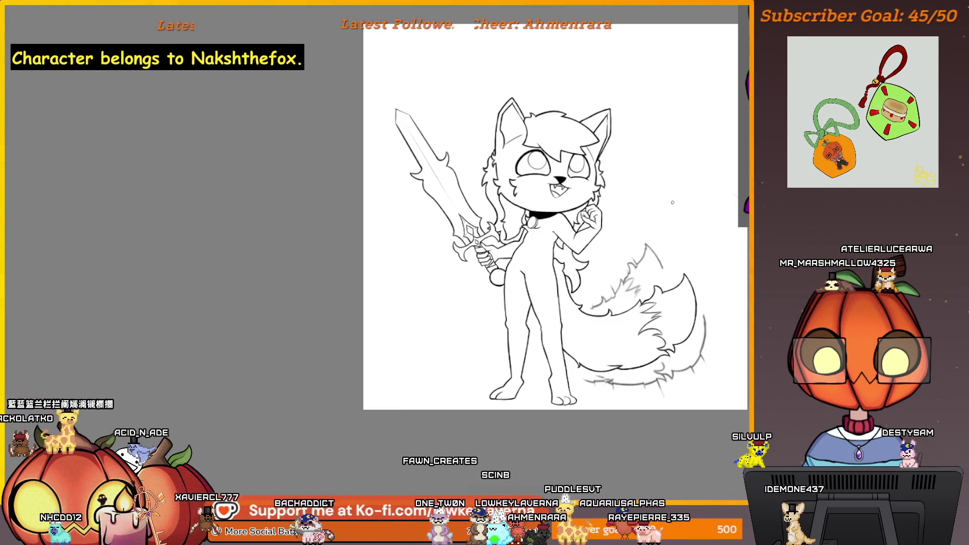
scroll(664, 214, up, 1)
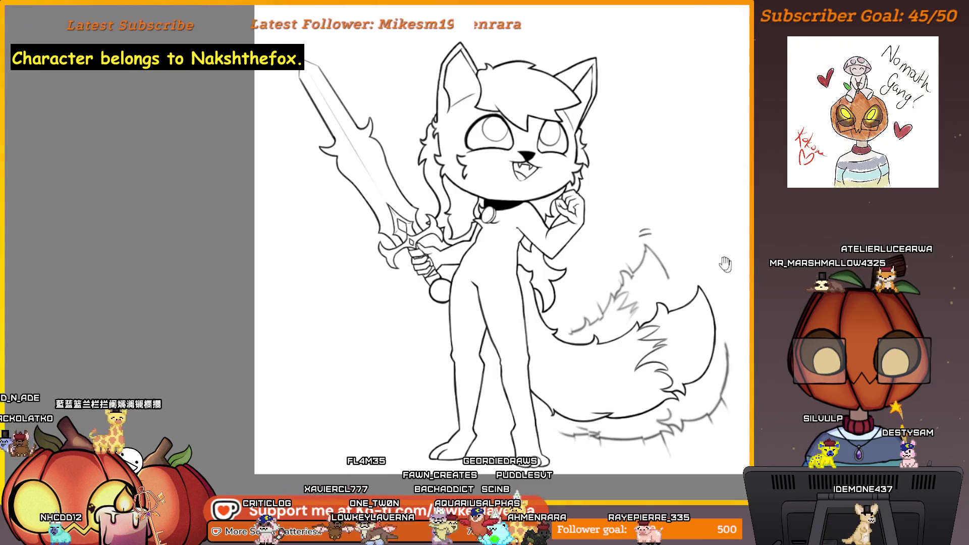
drag(649, 233, 634, 234)
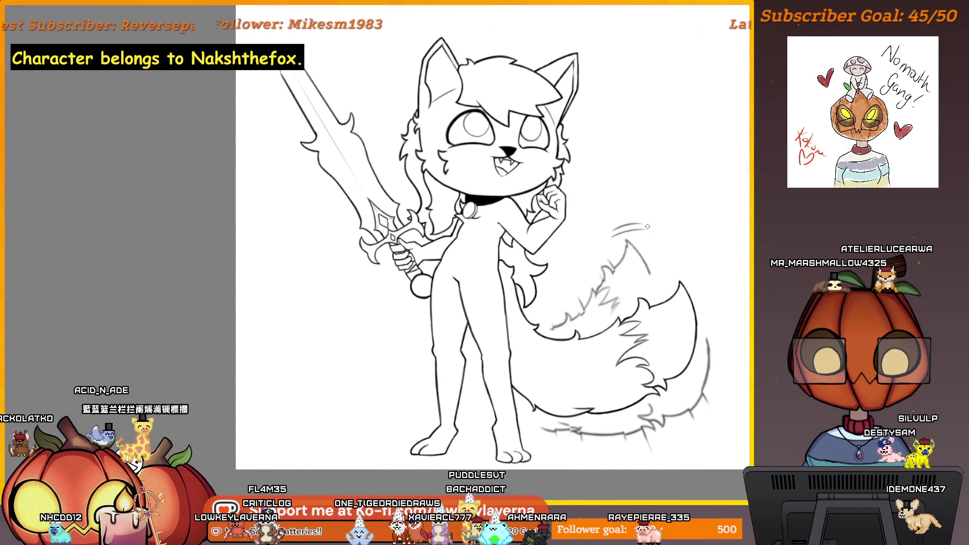
drag(726, 351, 668, 320)
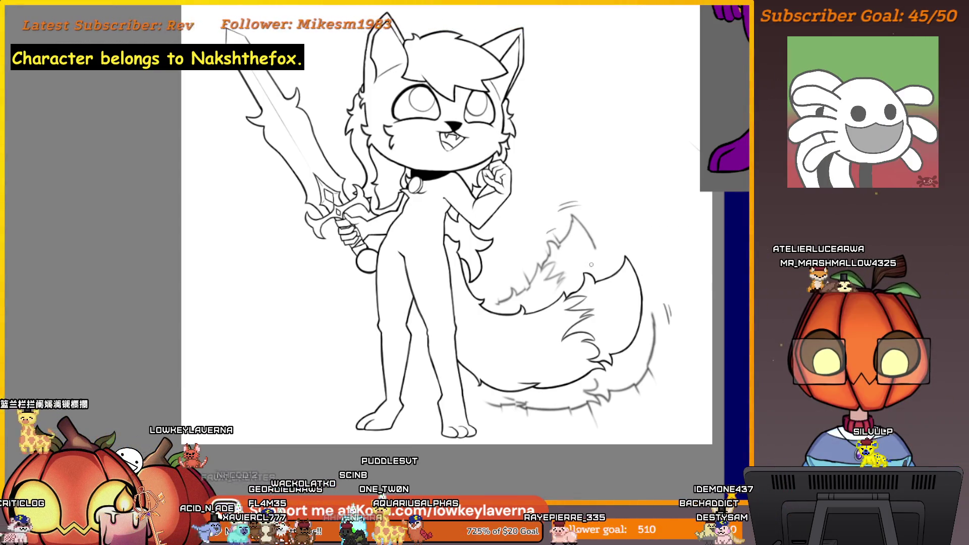
Step: Select the opaque lineart with the canvas area, then deselect it again
key(ctrl+minus)
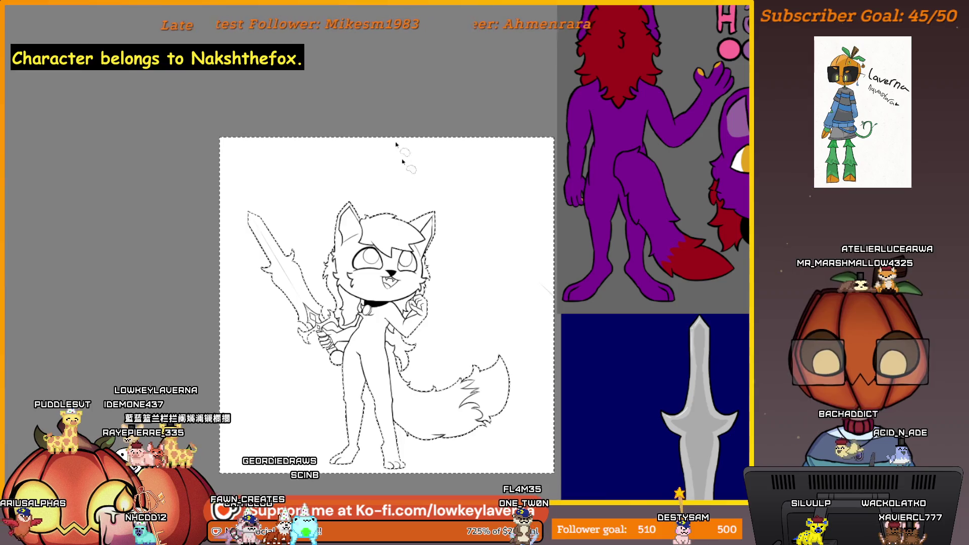
key(ctrl+d)
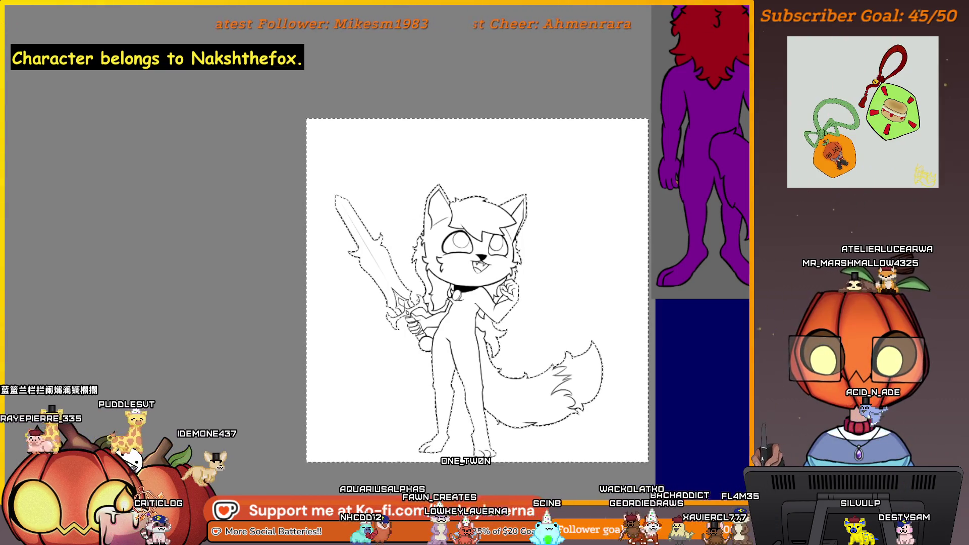
scroll(321, 163, up, 5)
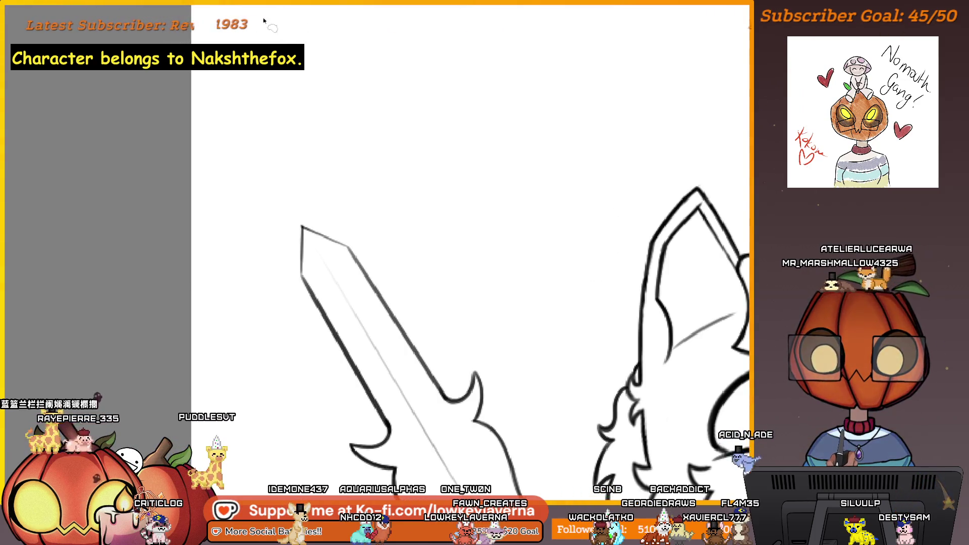
Step: Mirror the canvas view and pan across the sword's hilt curves to the tip
key(m)
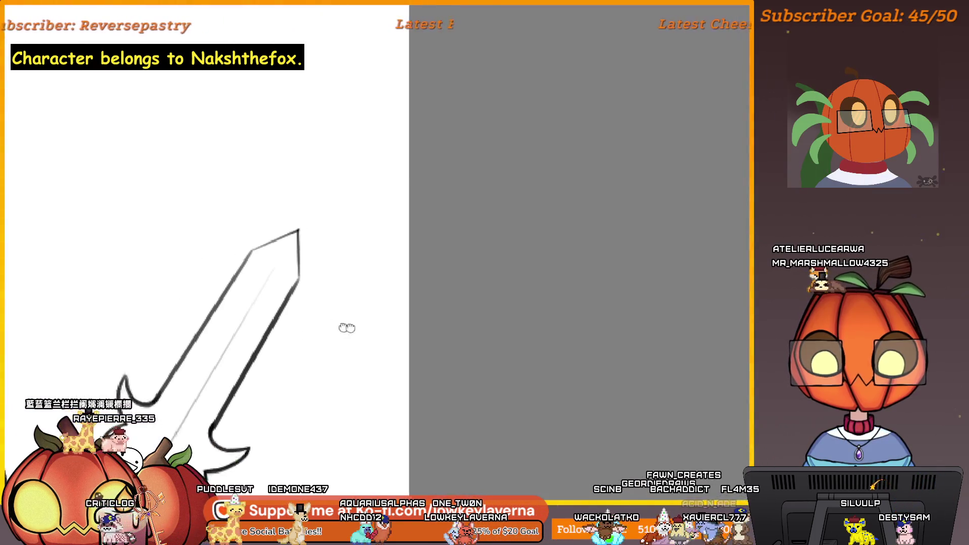
drag(346, 329, 566, 377)
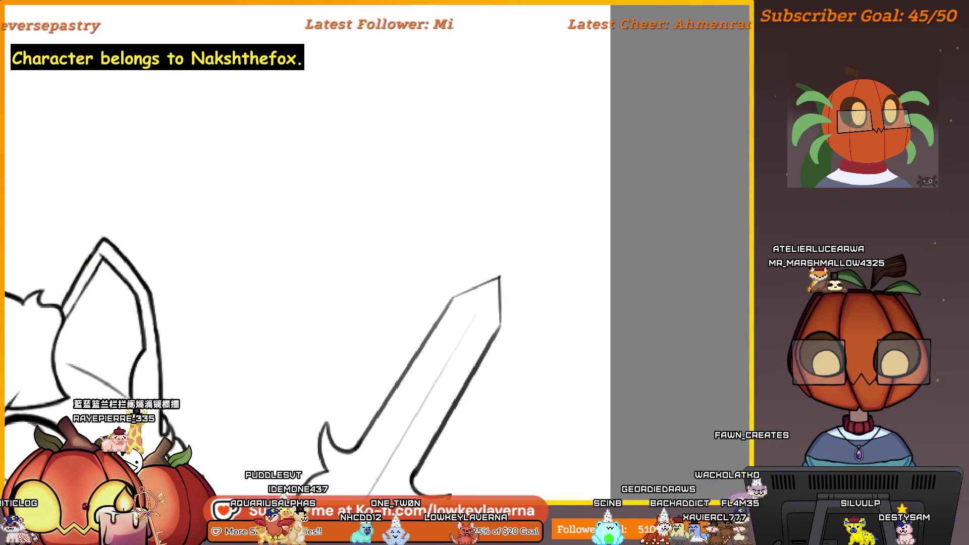
scroll(544, 197, up, 5)
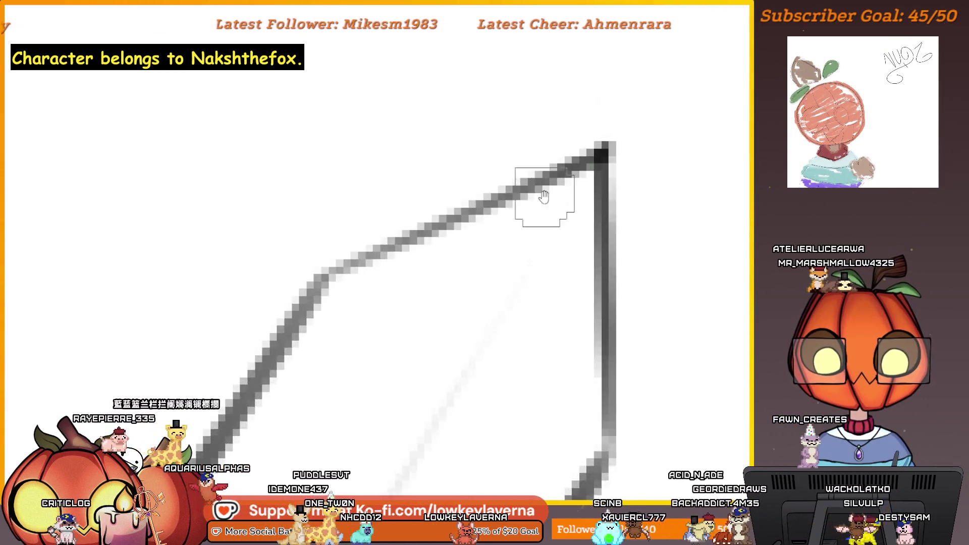
drag(544, 197, 650, 229)
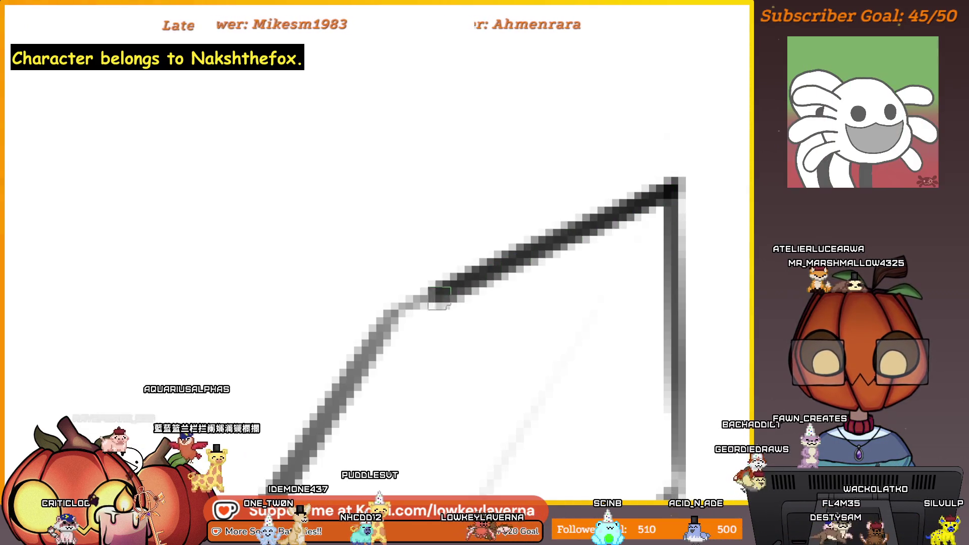
scroll(538, 182, up, 2)
scroll(537, 182, down, 3)
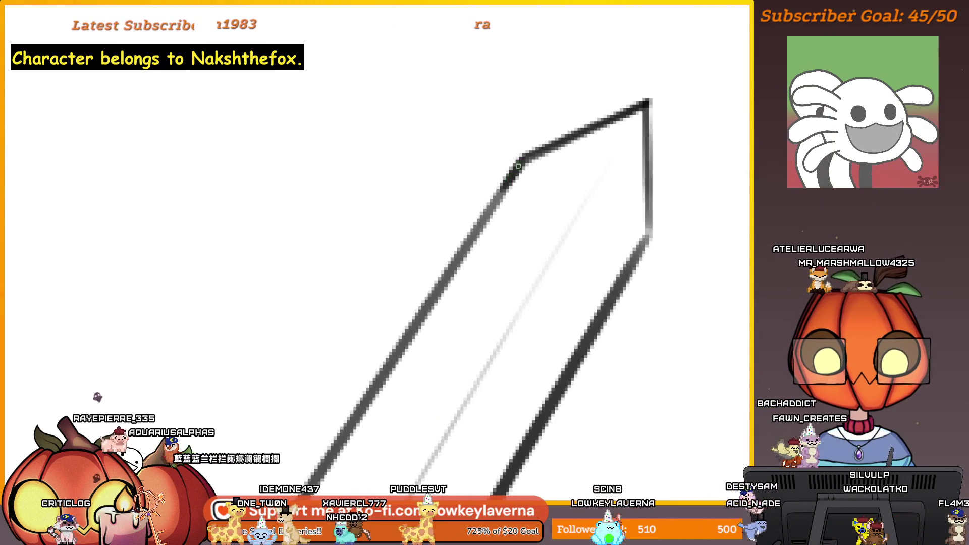
drag(465, 262, 540, 153)
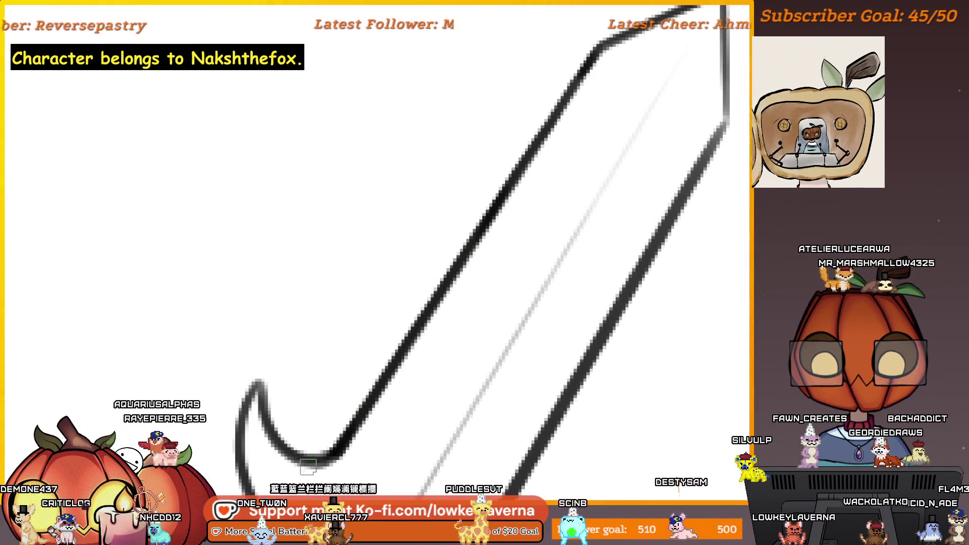
drag(552, 436, 470, 292)
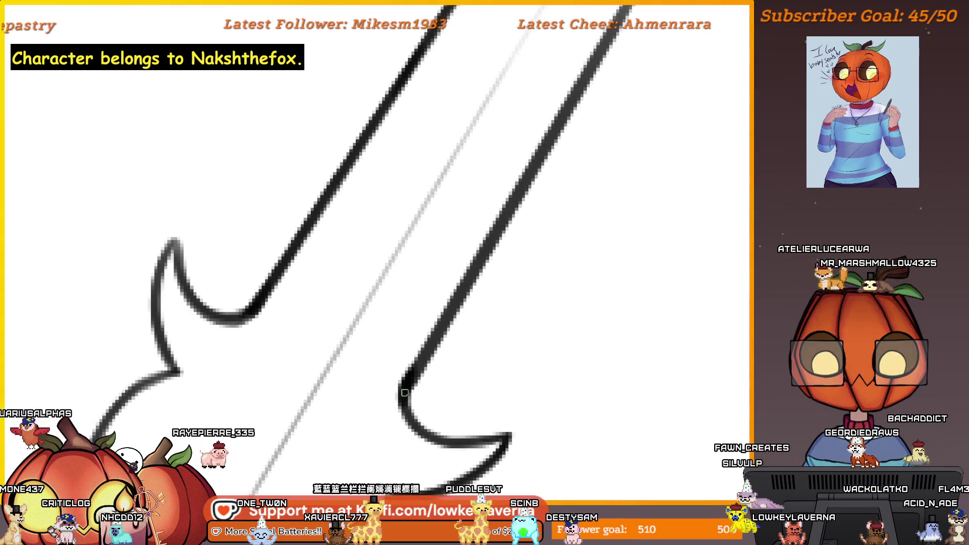
drag(570, 130, 467, 325)
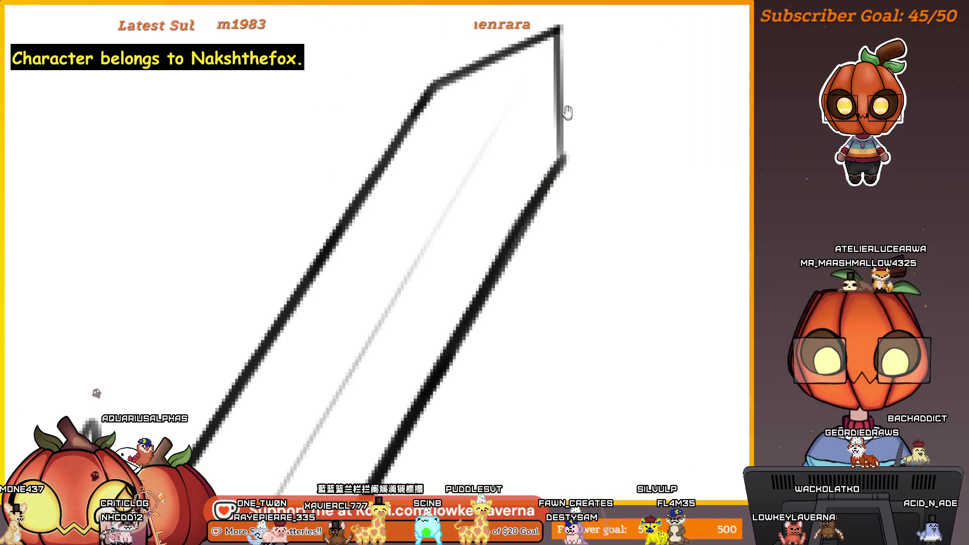
mouse_move(568, 112)
mouse_down()
mouse_move(580, 284)
mouse_move(627, 324)
mouse_up()
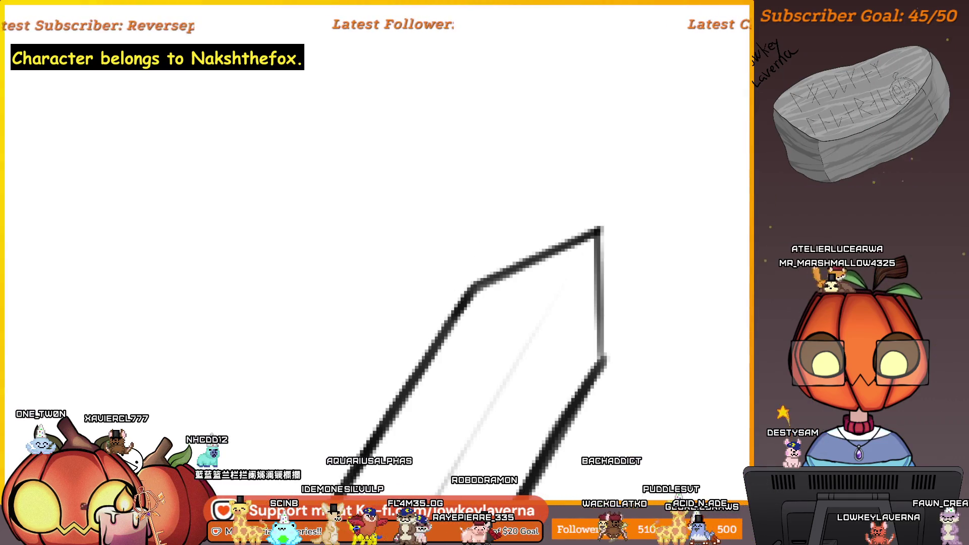
scroll(625, 362, up, 3)
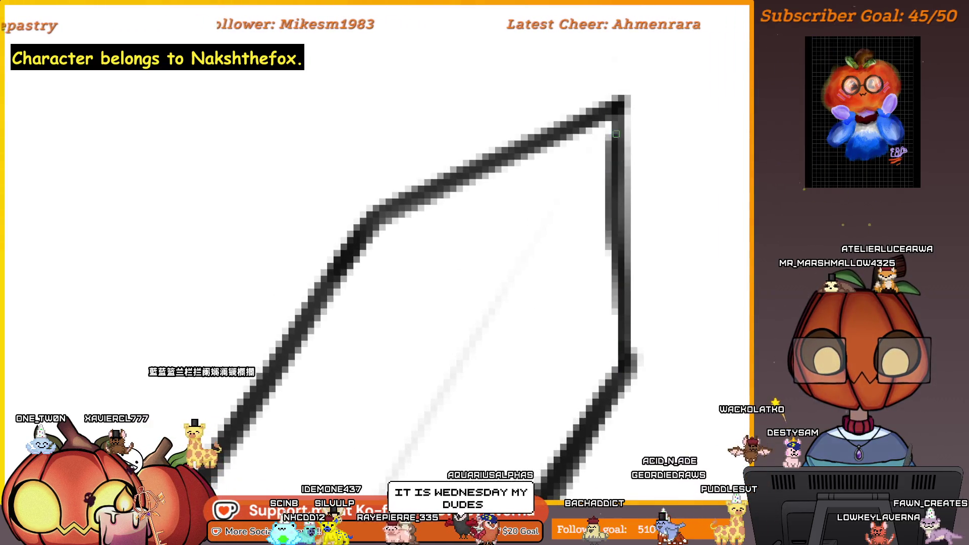
scroll(615, 138, down, 2)
Step: Darken and extend the sword tip's right edge with a black brush stroke
drag(614, 138, 617, 240)
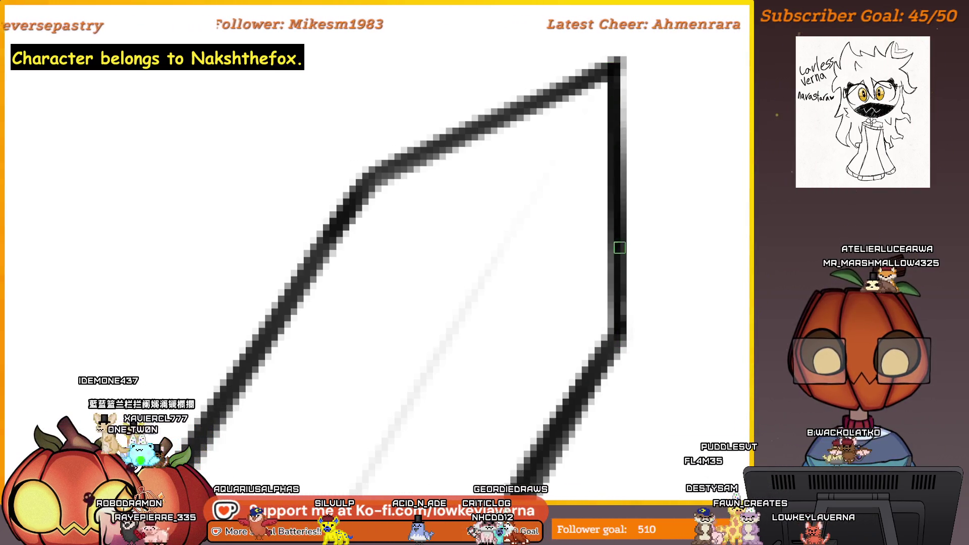
drag(597, 151, 647, 231)
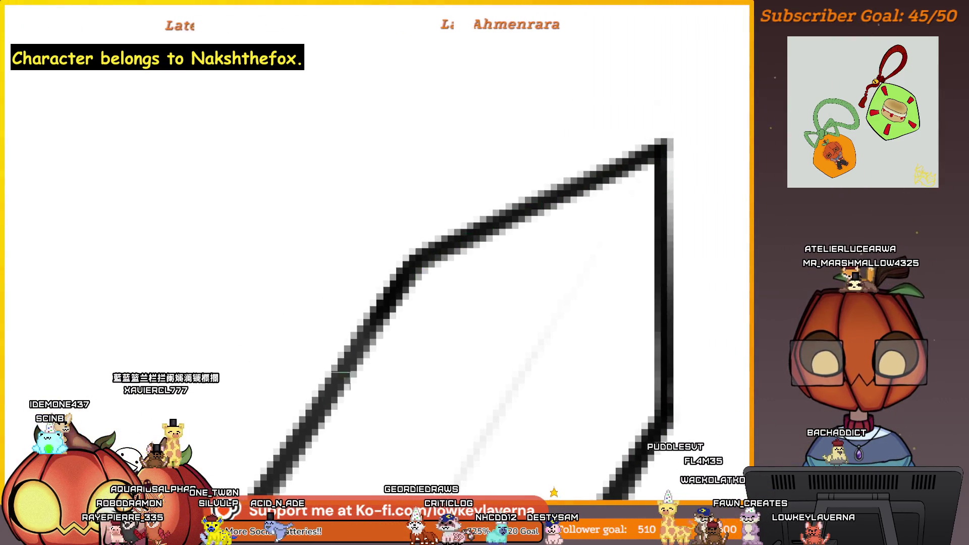
scroll(435, 392, down, 2)
scroll(574, 280, down, 2)
scroll(568, 378, down, 2)
scroll(595, 297, down, 2)
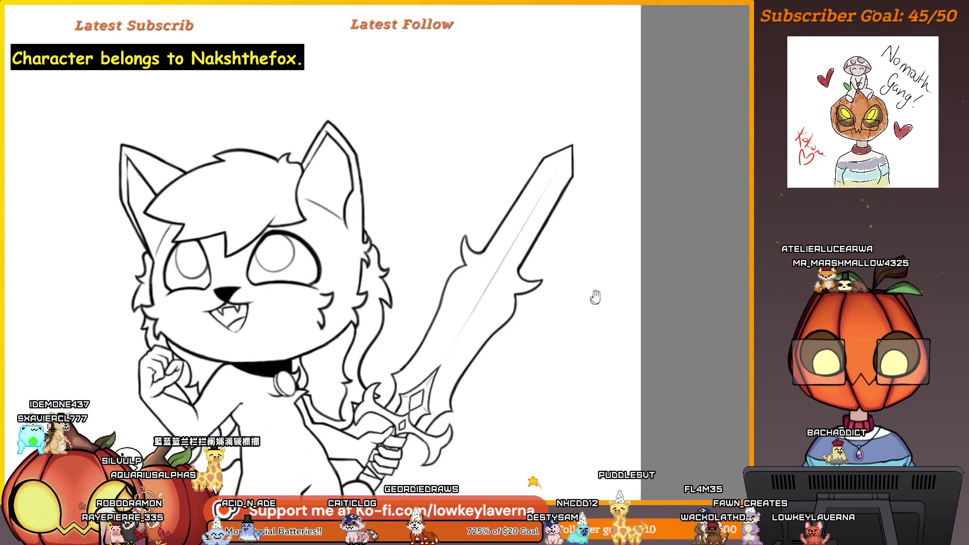
Step: With a smaller brush, retrace the diagonal guard line on the sword hilt darker
drag(596, 297, 597, 290)
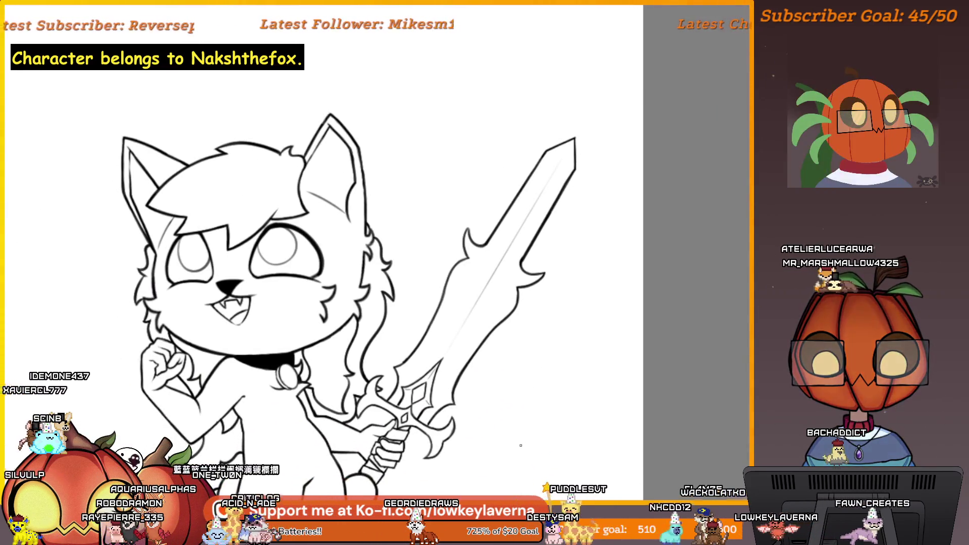
scroll(480, 222, up, 3)
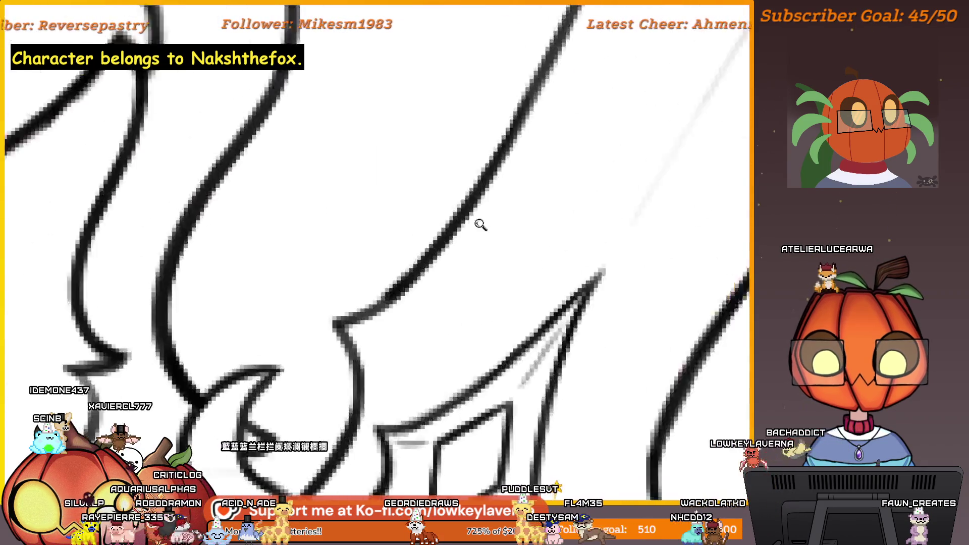
scroll(536, 299, up, 3)
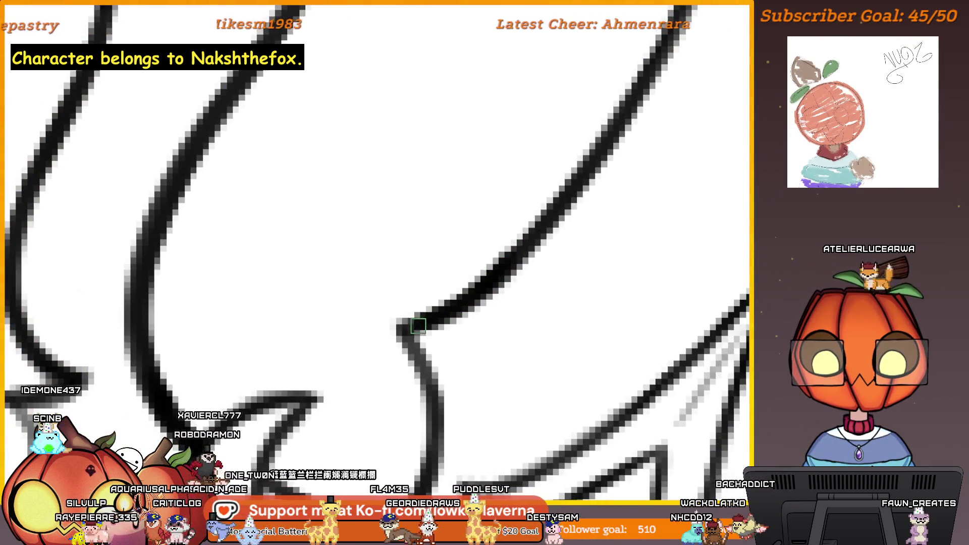
key(bracketleft)
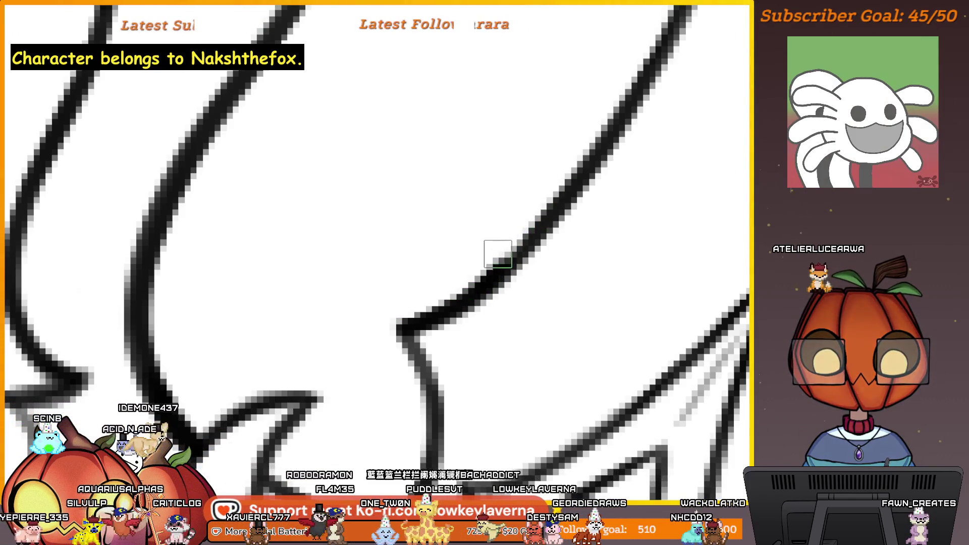
scroll(453, 284, down, 2)
scroll(573, 227, down, 3)
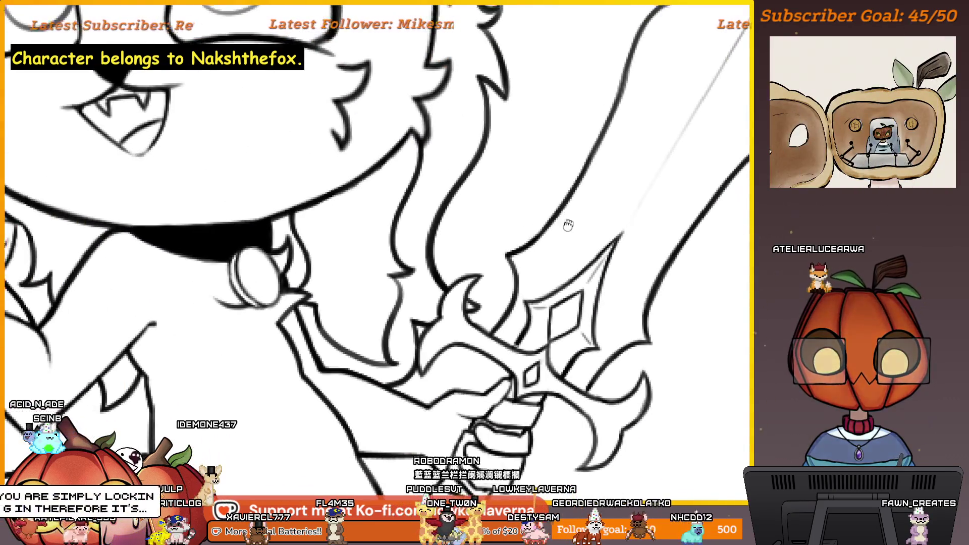
scroll(540, 278, up, 3)
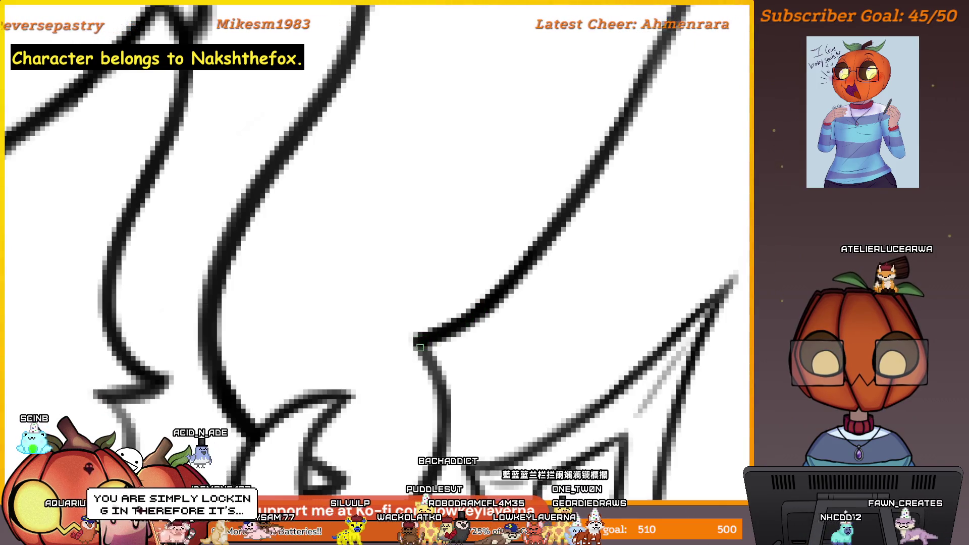
scroll(455, 354, down, 3)
scroll(580, 391, down, 1)
scroll(583, 357, down, 1)
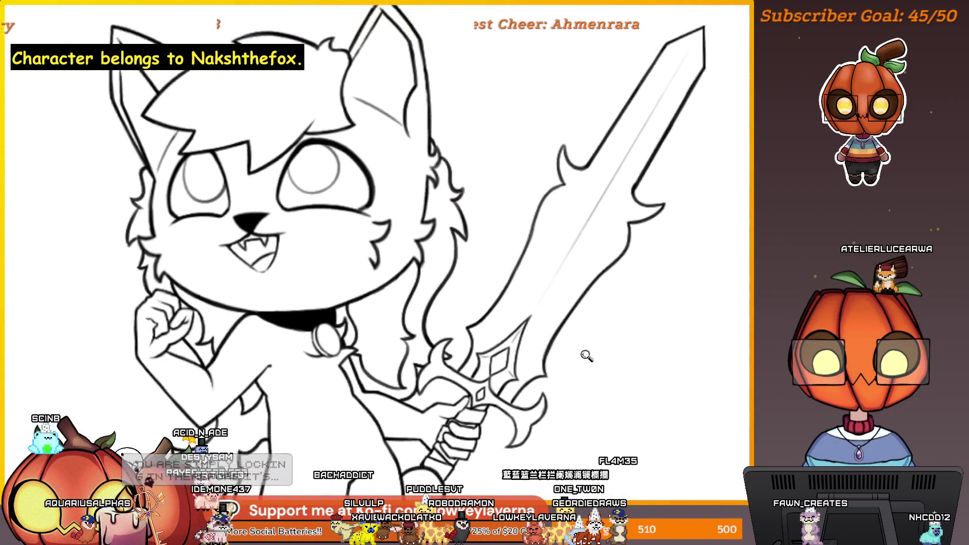
scroll(584, 357, up, 2)
scroll(507, 383, up, 1)
scroll(530, 333, up, 2)
scroll(558, 281, up, 2)
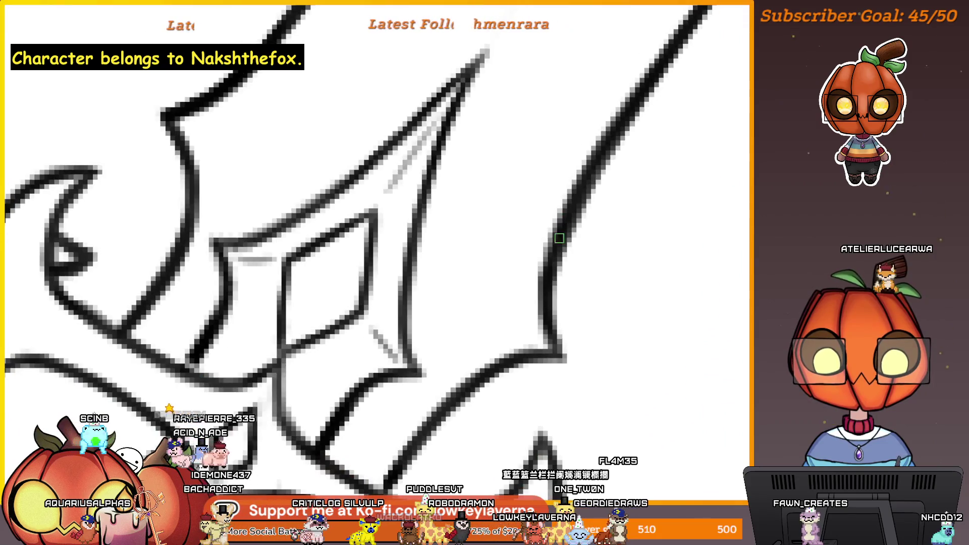
scroll(548, 260, down, 2)
scroll(548, 259, left, 2)
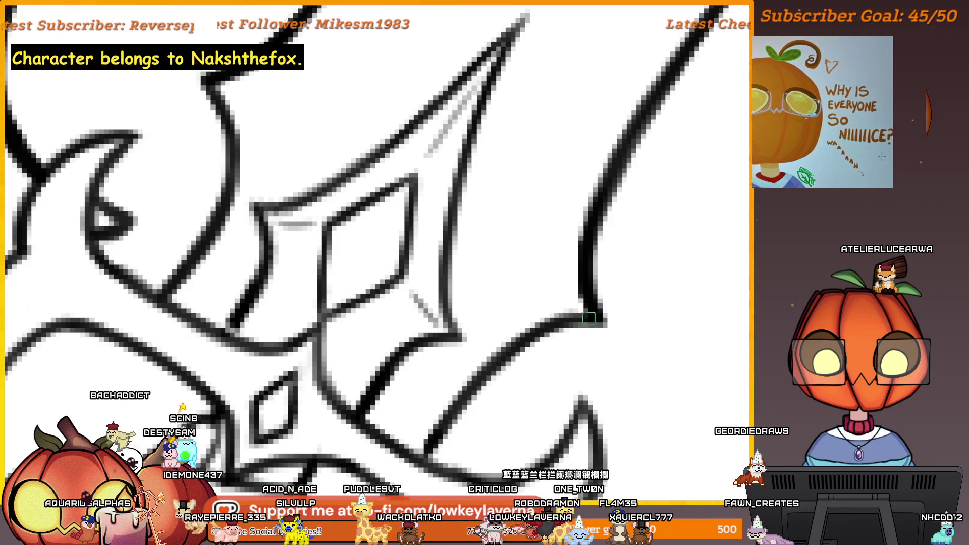
mouse_move(544, 328)
mouse_down()
mouse_move(472, 392)
mouse_move(426, 457)
mouse_up()
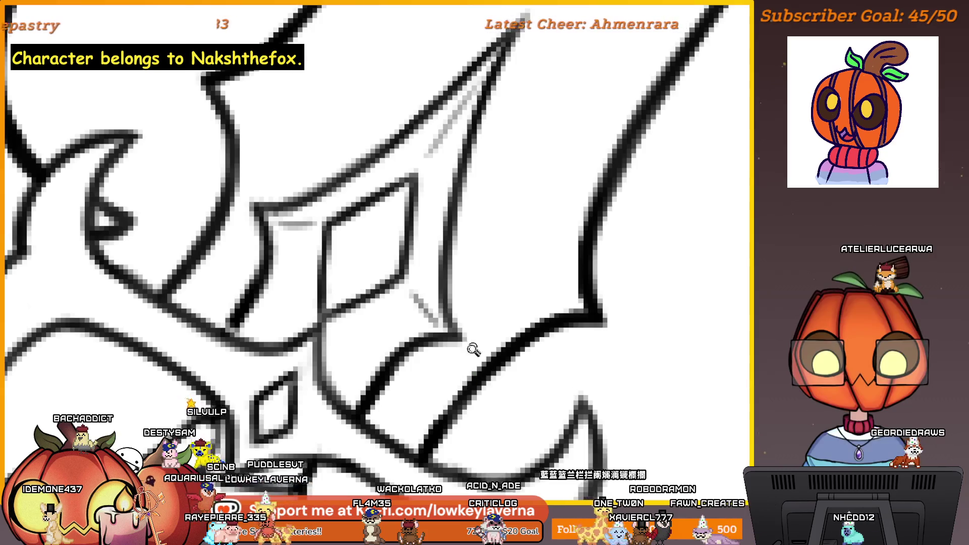
scroll(473, 349, down, 2)
scroll(501, 319, down, 2)
scroll(531, 302, down, 2)
scroll(546, 304, down, 1)
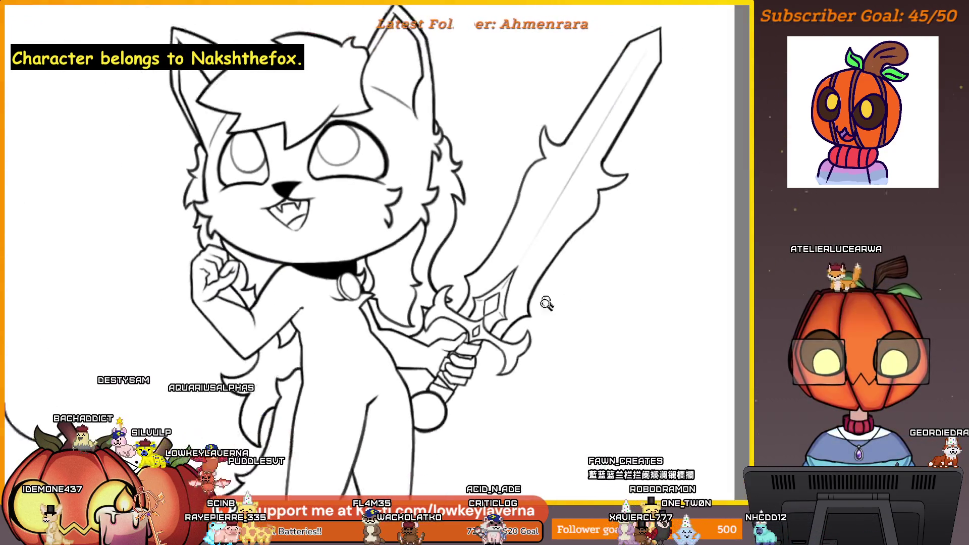
scroll(546, 304, down, 1)
scroll(608, 298, down, 1)
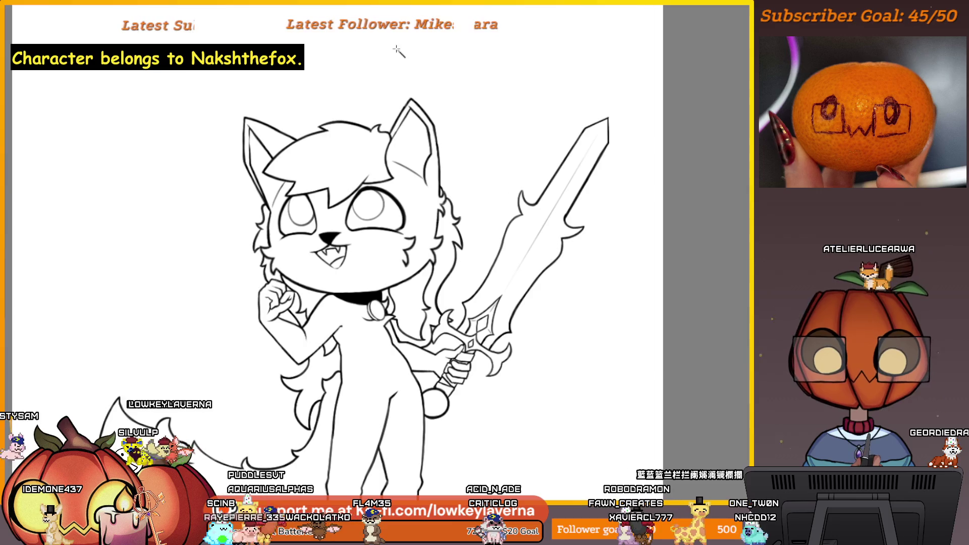
Step: Undo a stray purple stroke beside the head and invert the selection to cover only the character
right_click(467, 118)
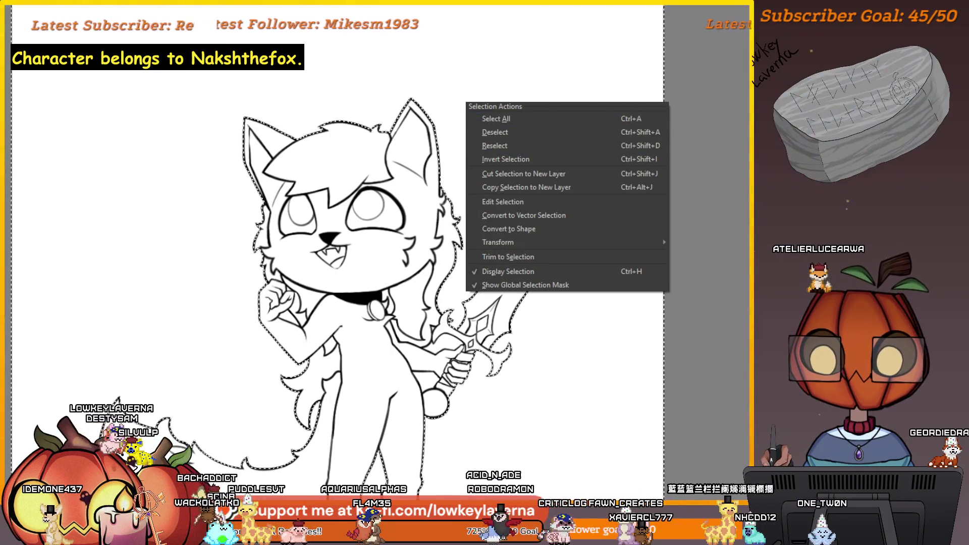
key(Escape)
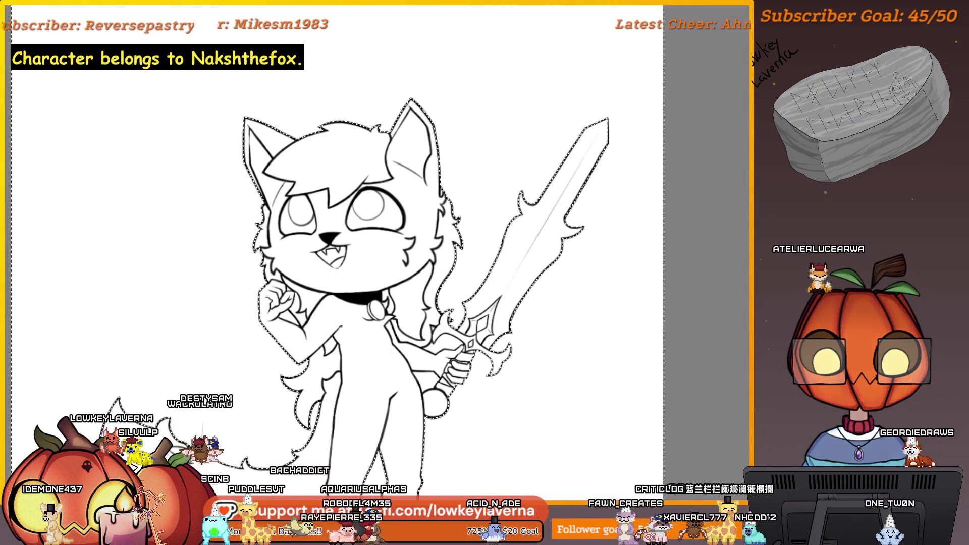
scroll(484, 263, down, 1)
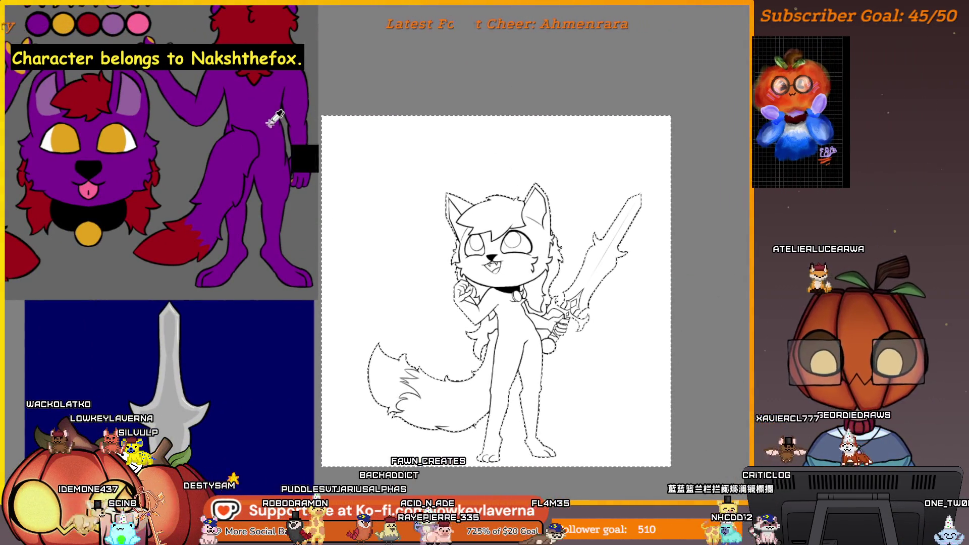
drag(455, 238, 448, 307)
key(ctrl+z)
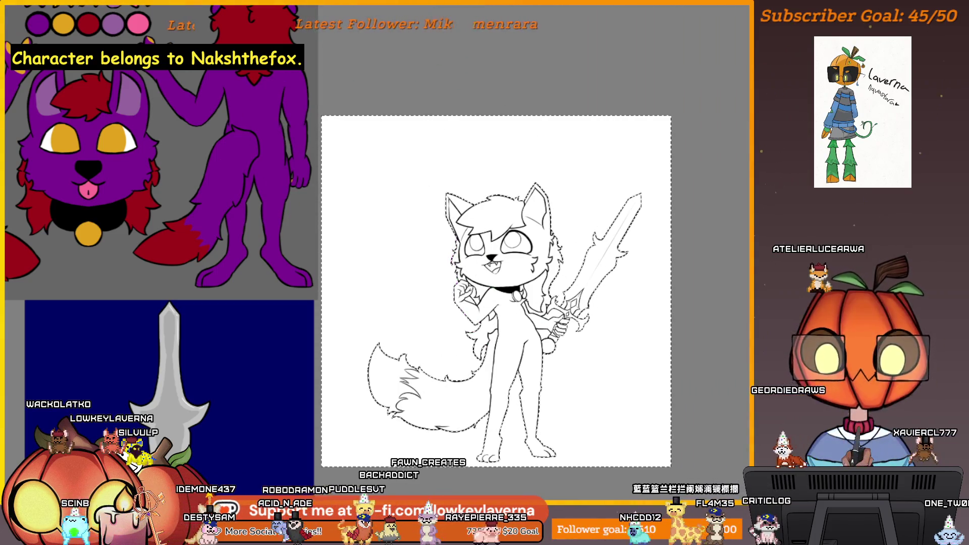
right_click(381, 157)
click(432, 214)
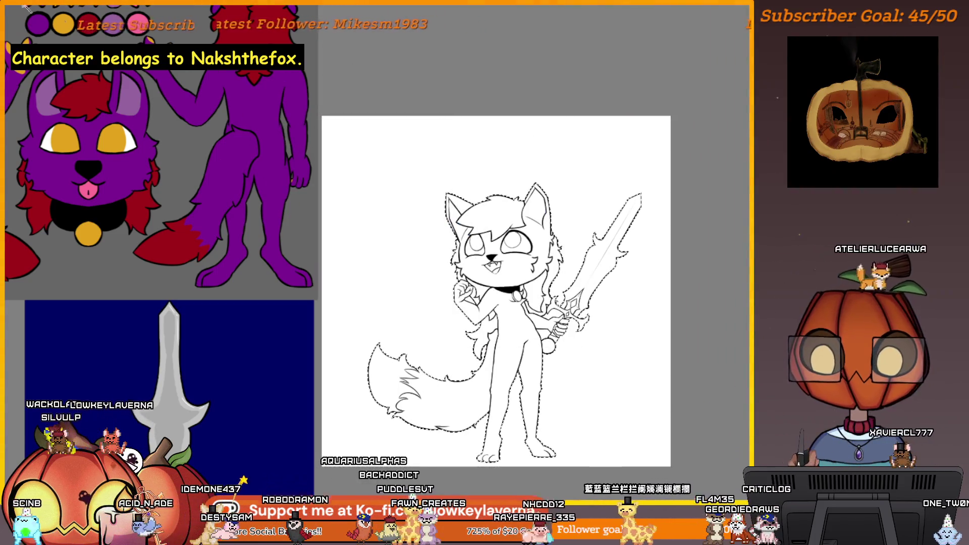
Step: Paint flat purple over the sword, body, chest, arm, head, tail and legs
drag(559, 356, 579, 321)
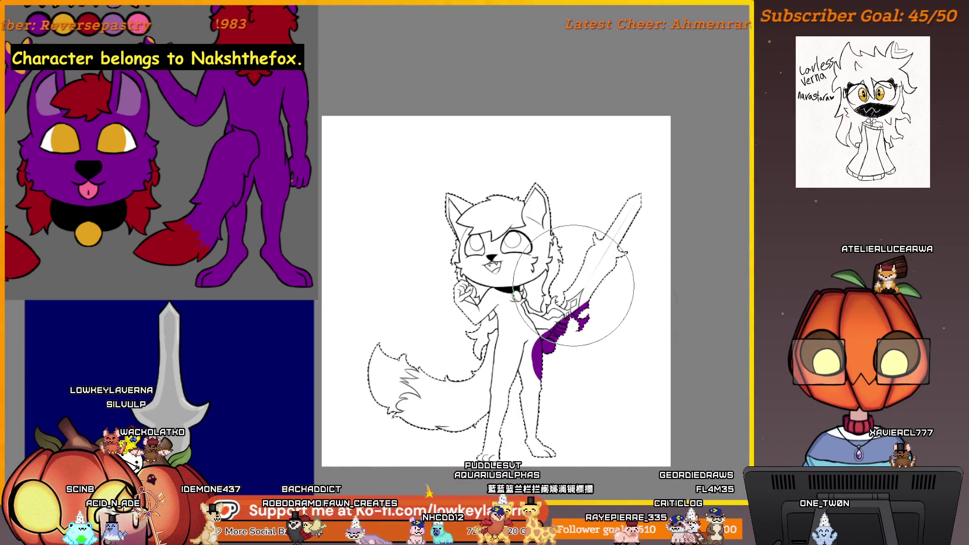
drag(651, 325, 560, 280)
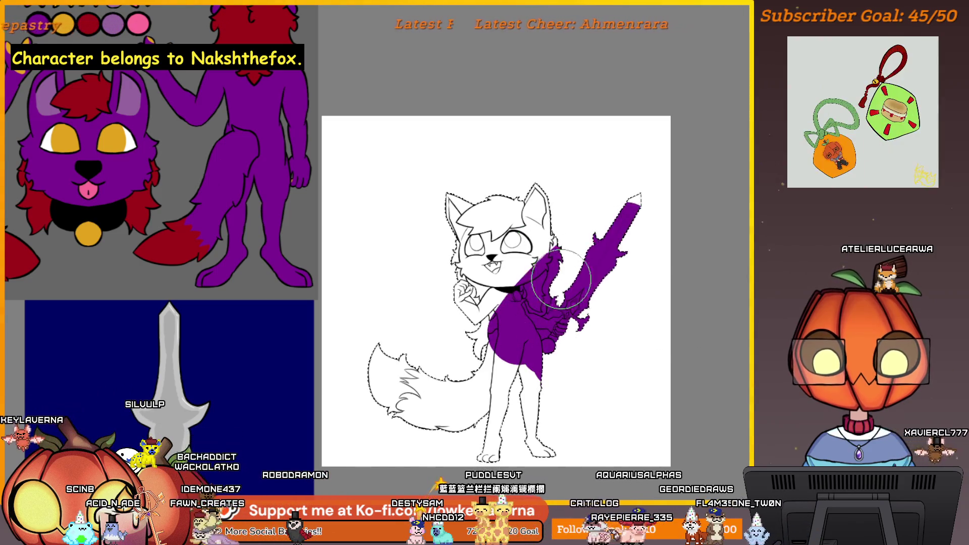
mouse_move(532, 318)
mouse_down()
mouse_move(432, 309)
mouse_move(406, 239)
mouse_up()
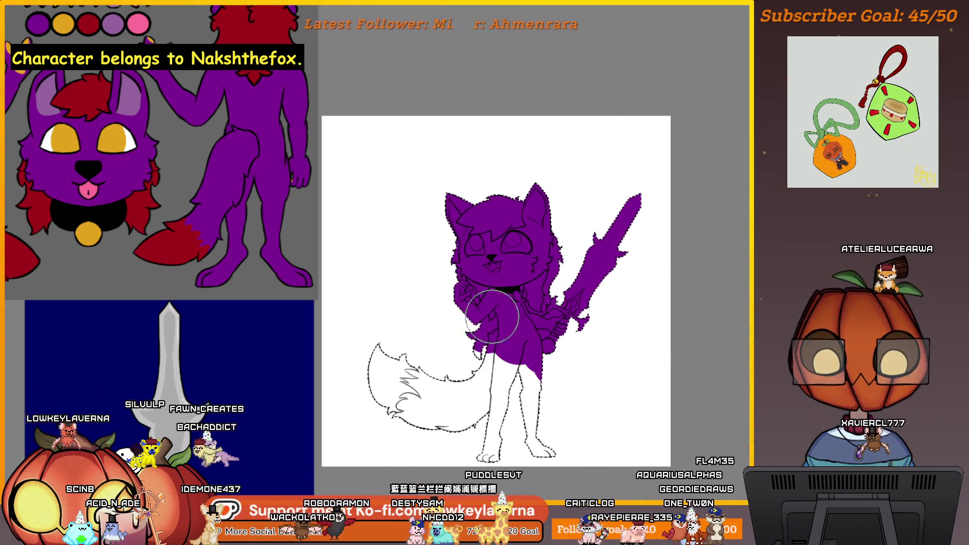
drag(574, 371, 370, 367)
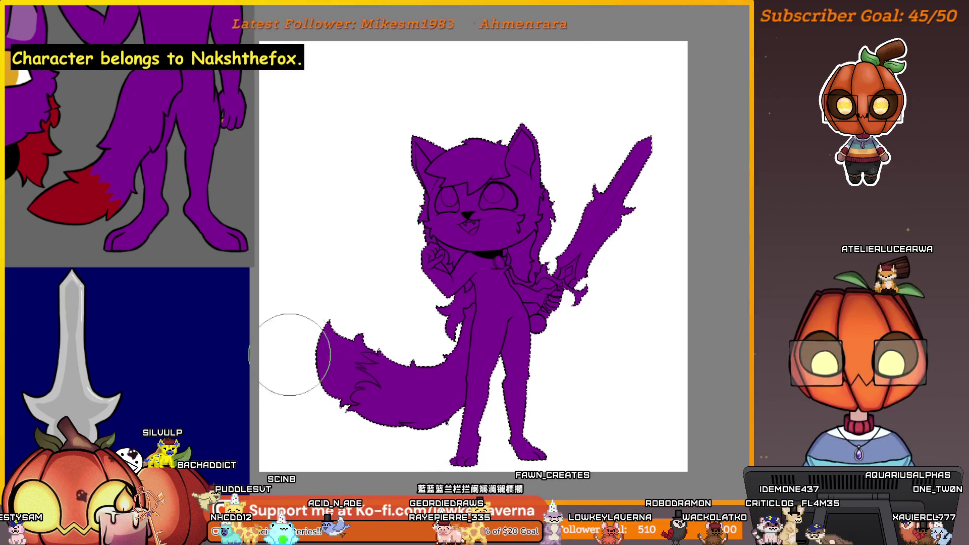
Step: Fill the two gaps by the sword hand white and delete the purple in the small triangle gap
key(bracketright)
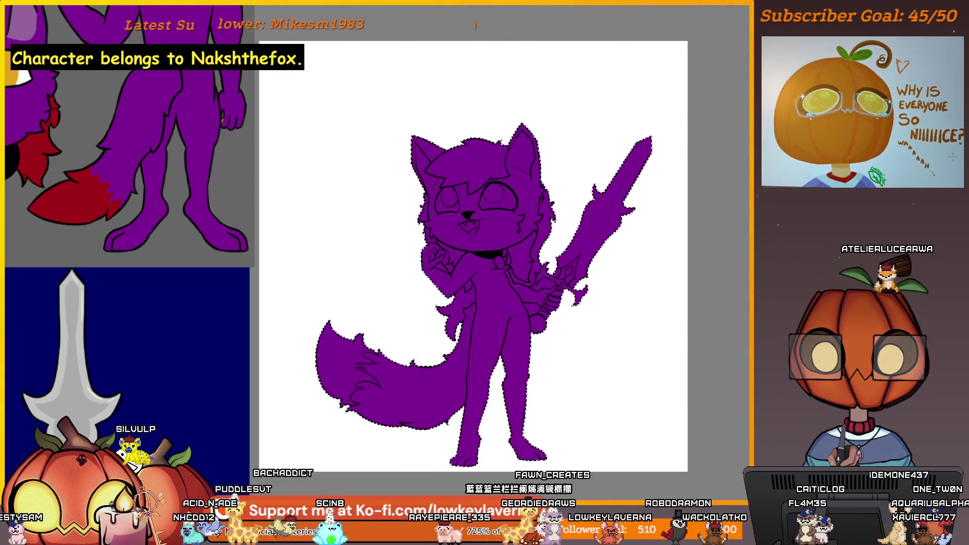
scroll(503, 157, up, 3)
scroll(510, 151, up, 2)
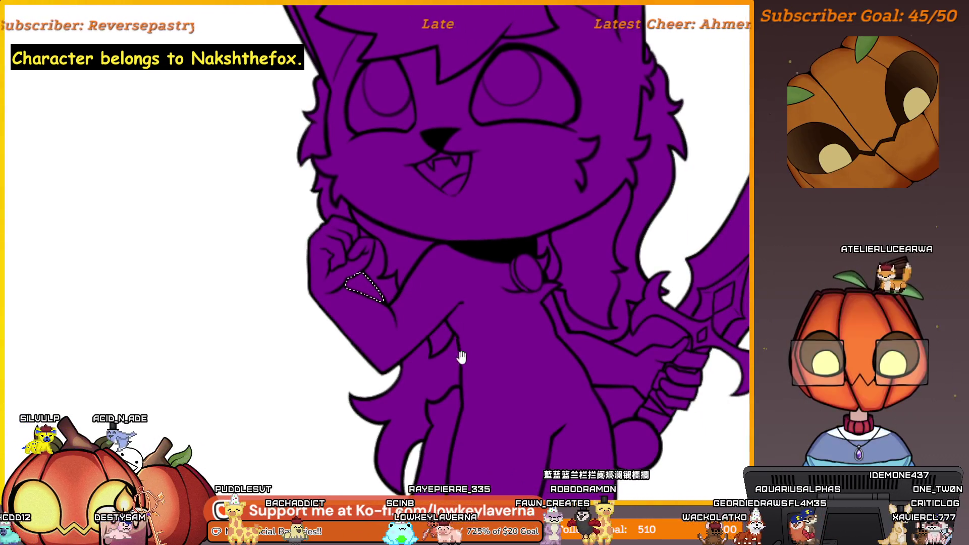
drag(462, 351, 395, 320)
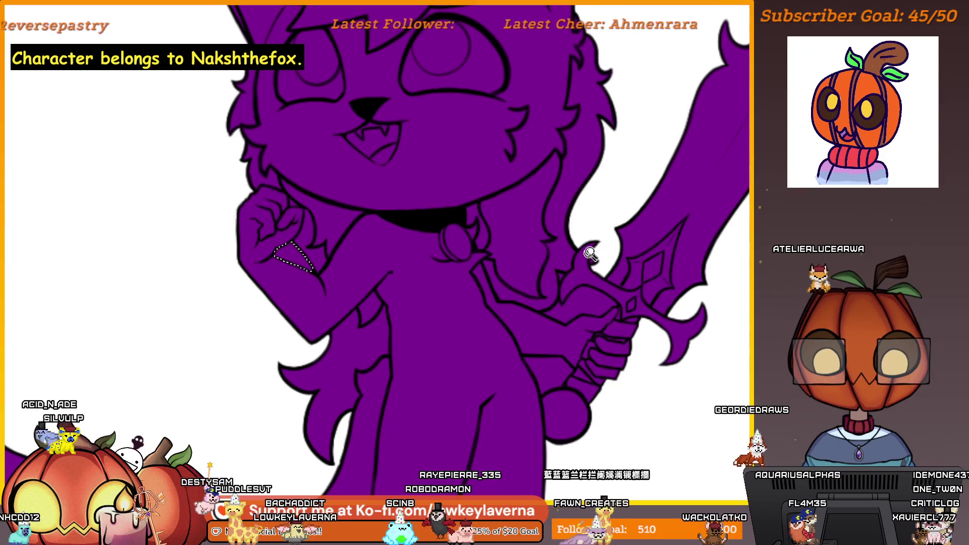
scroll(595, 271, down, 2)
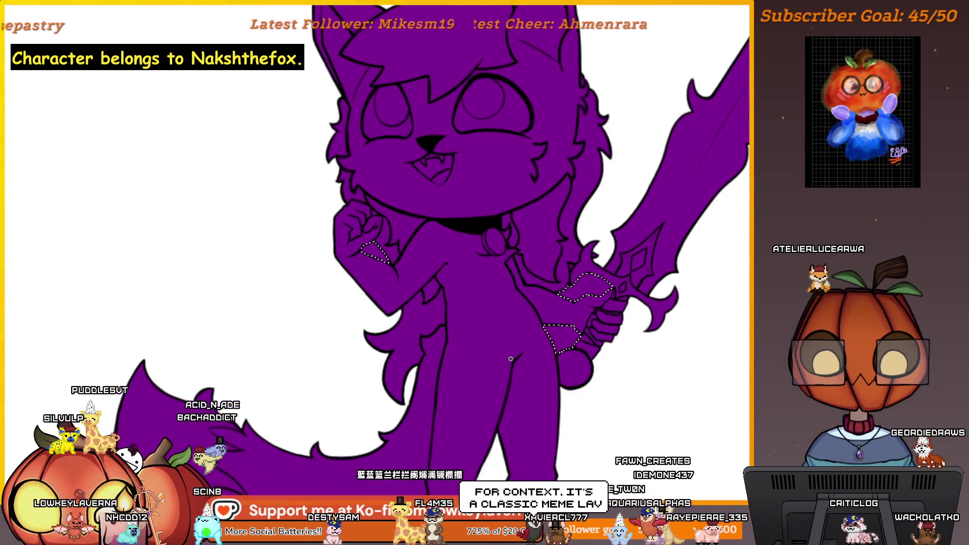
drag(595, 335, 561, 310)
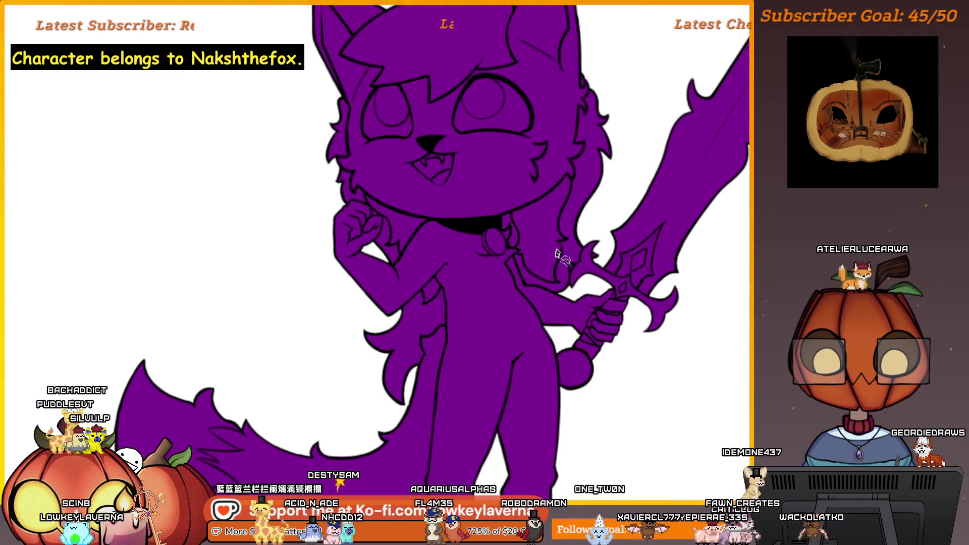
scroll(558, 255, up, 2)
scroll(568, 261, up, 2)
scroll(549, 273, up, 2)
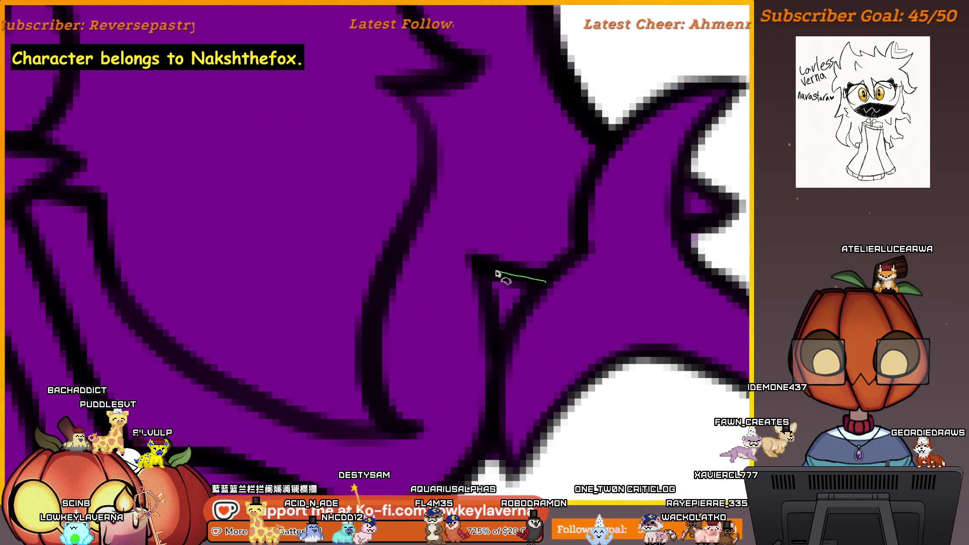
key(Delete)
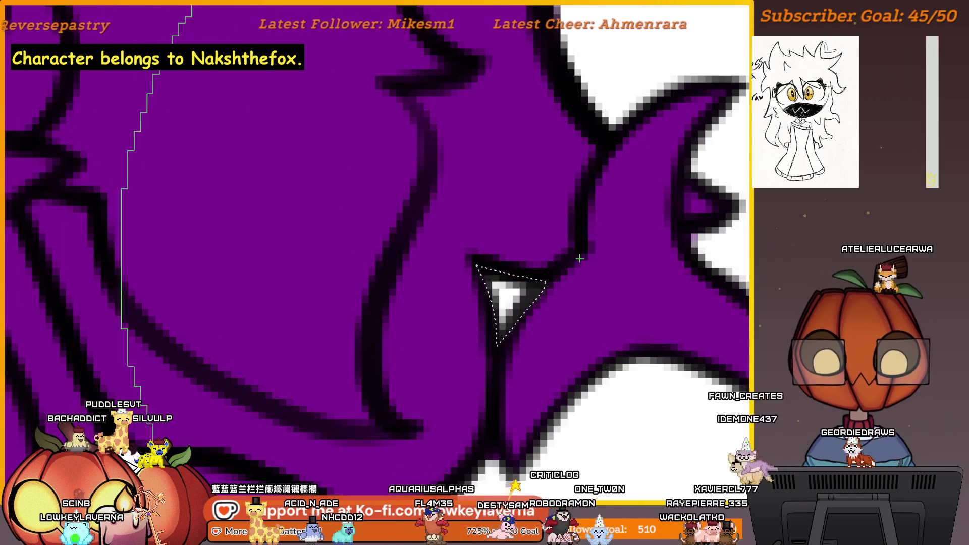
scroll(532, 269, down, 3)
scroll(530, 287, down, 2)
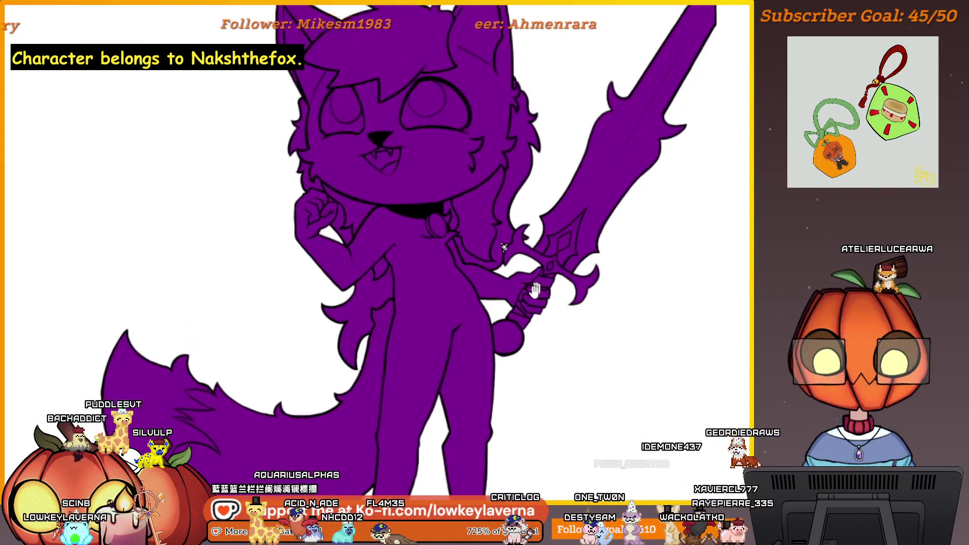
scroll(530, 297, down, 1)
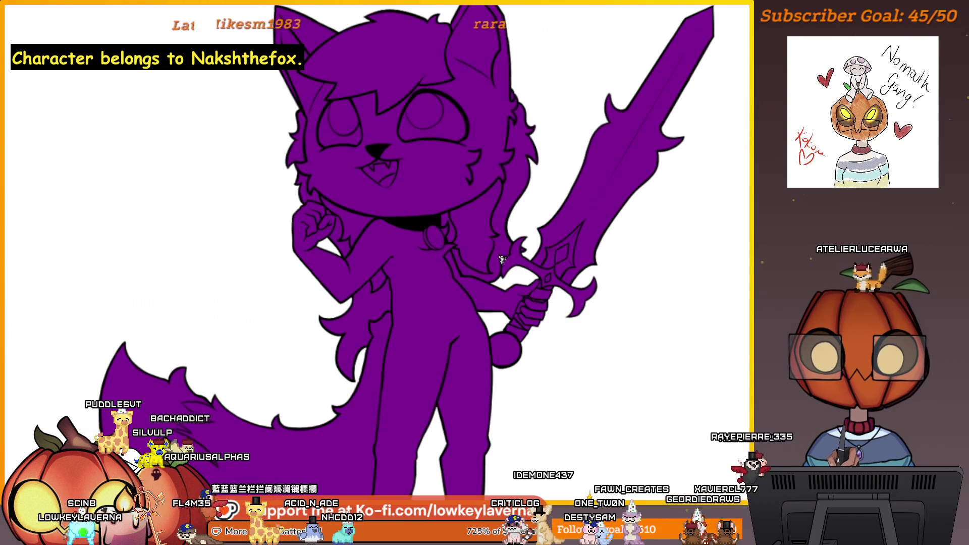
scroll(502, 259, down, 3)
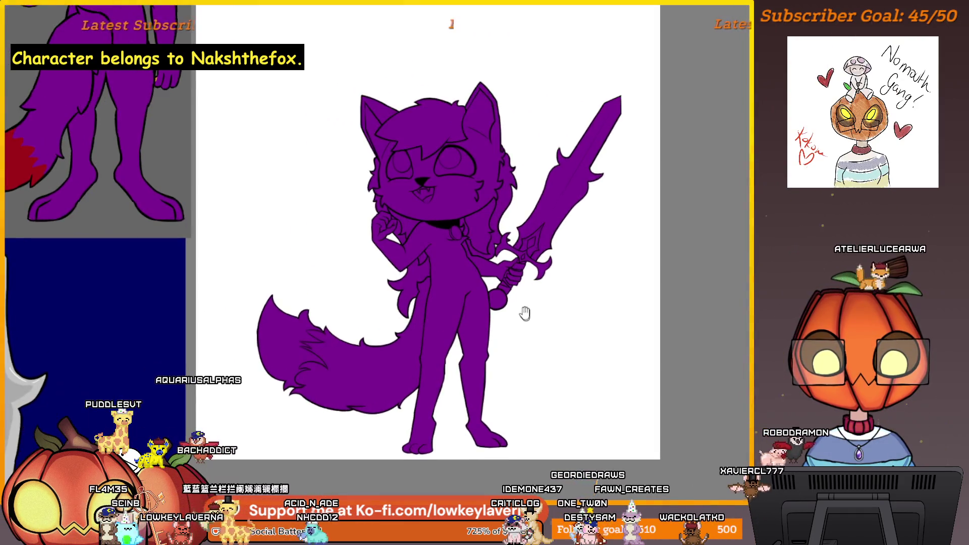
Step: Combine the layers into a Quick Group from the Layers docker menu
drag(525, 313, 530, 333)
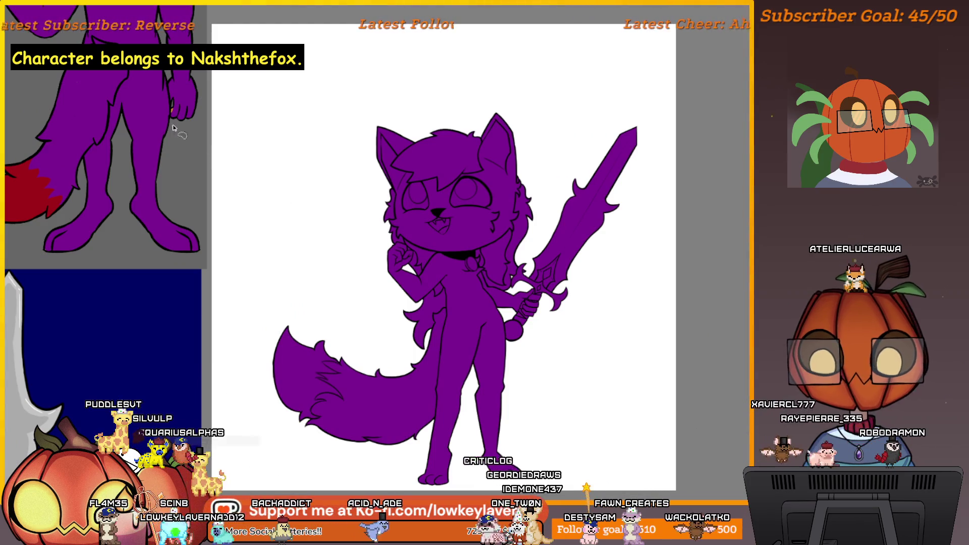
scroll(356, 282, down, 2)
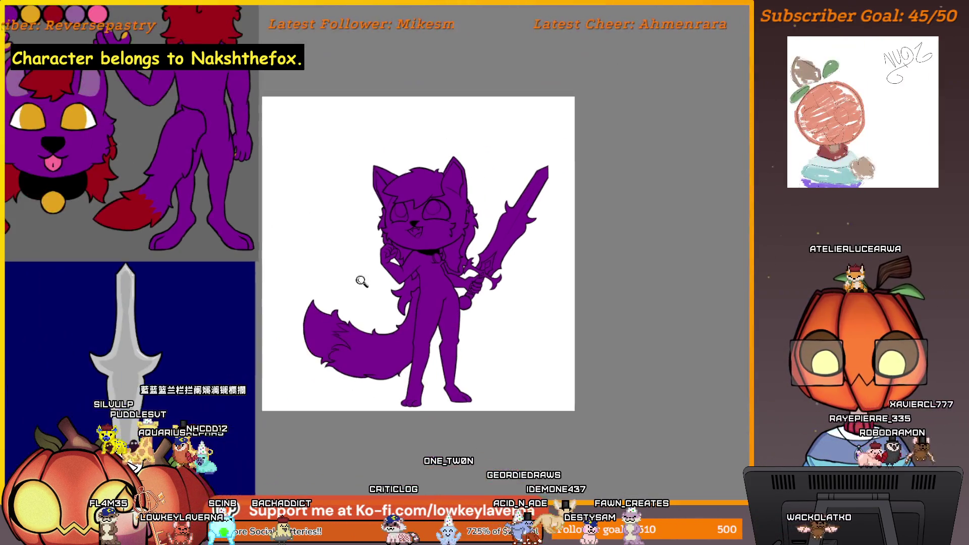
scroll(424, 338, down, 1)
drag(425, 338, 462, 365)
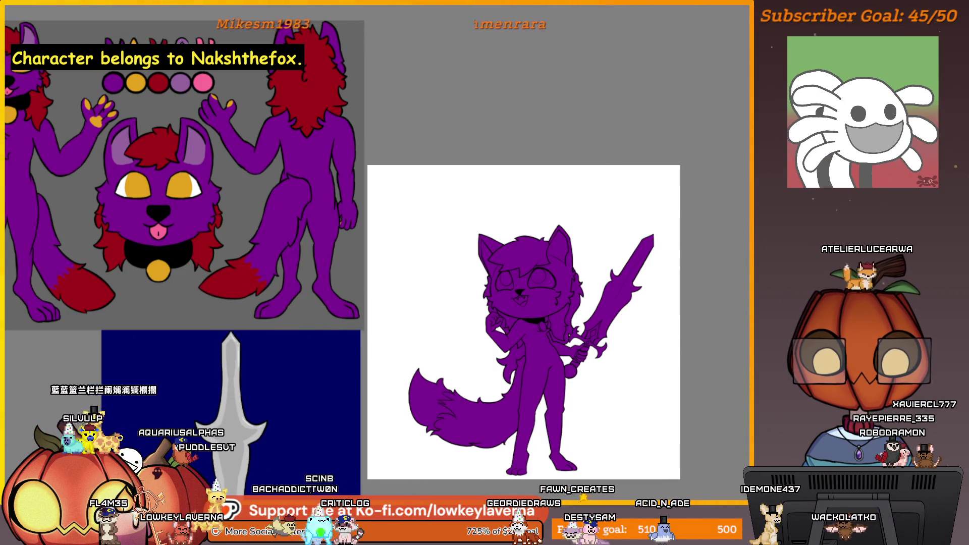
right_click(738, 12)
mouse_move(746, 195)
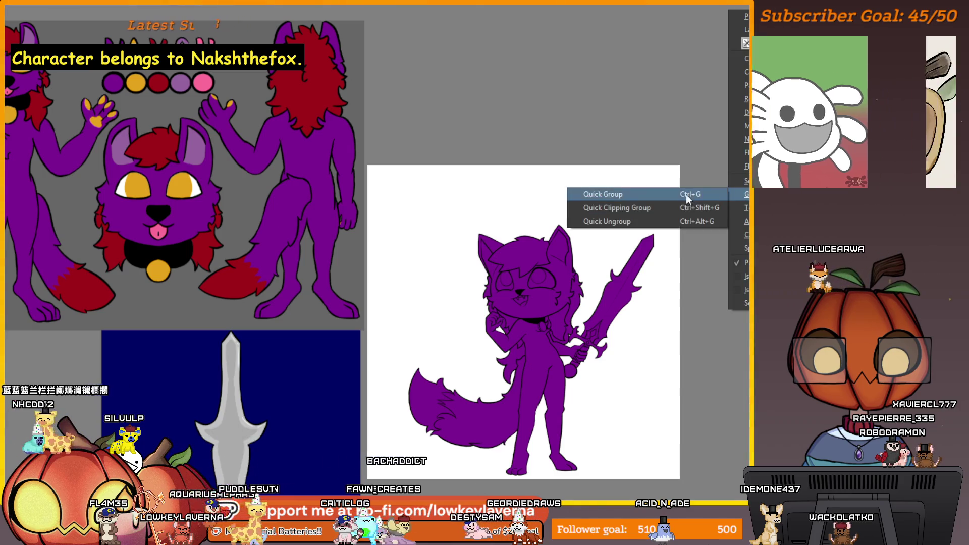
click(686, 194)
drag(704, 358, 631, 370)
scroll(632, 370, up, 2)
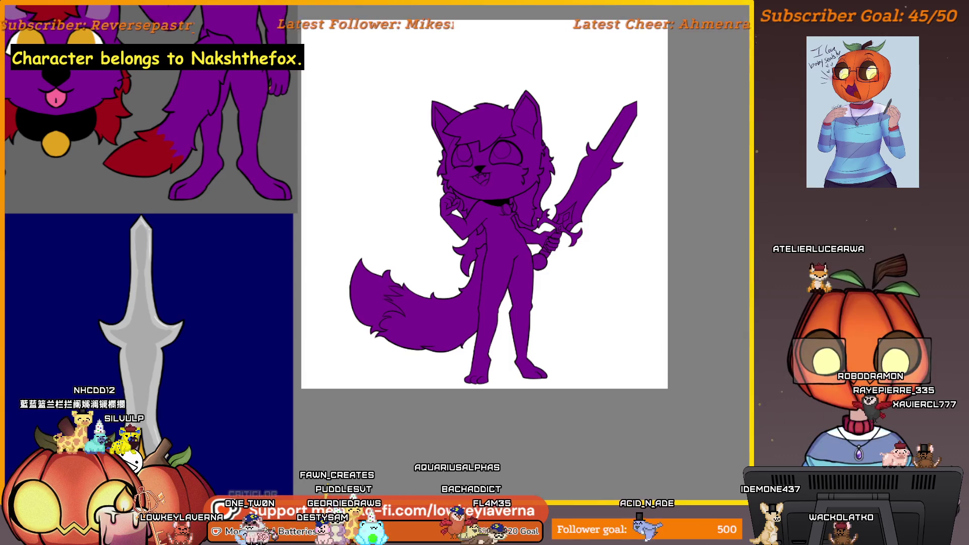
scroll(566, 293, down, 2)
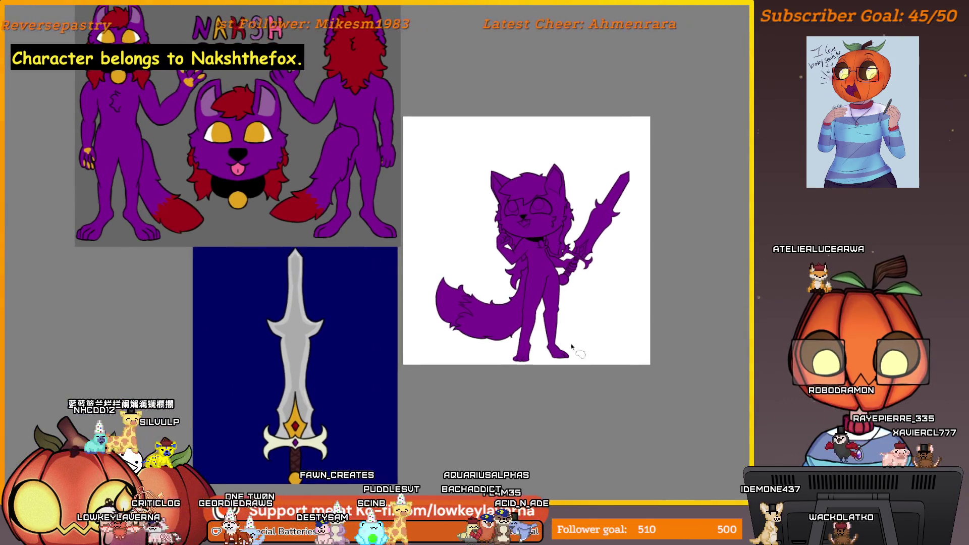
Step: Lasso a loose loop around the tail, head and sword edge to select the whole figure
drag(433, 319, 449, 274)
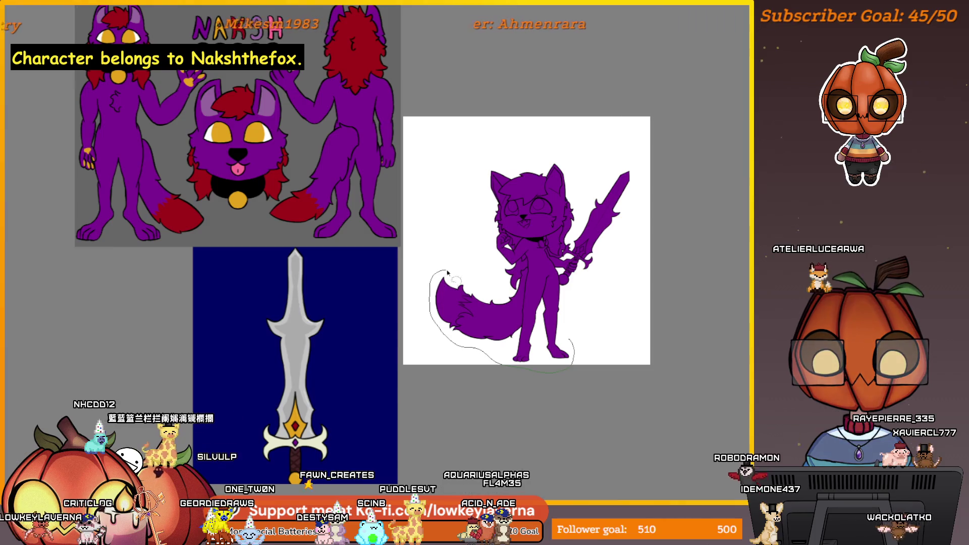
drag(489, 229, 537, 175)
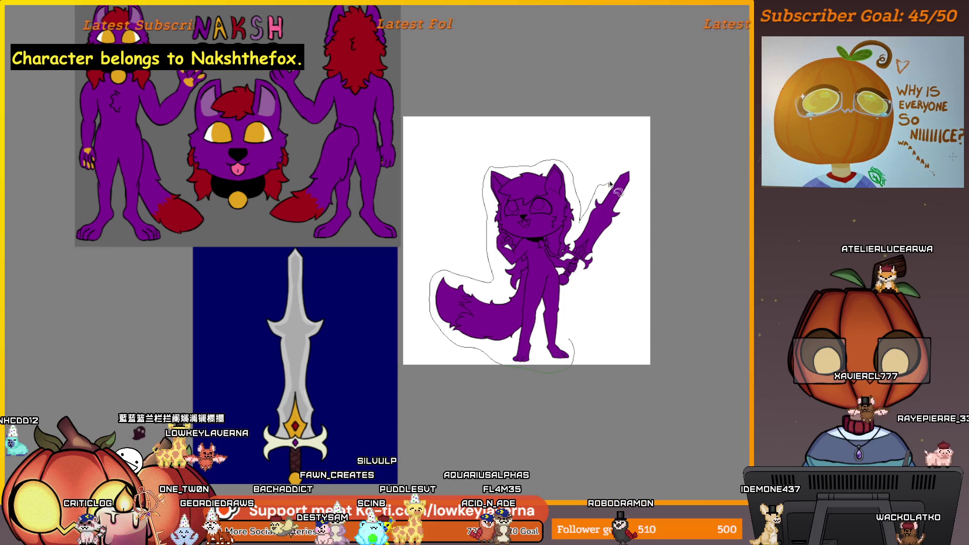
mouse_move(640, 177)
mouse_down()
mouse_move(638, 214)
mouse_move(589, 287)
mouse_move(575, 352)
mouse_up()
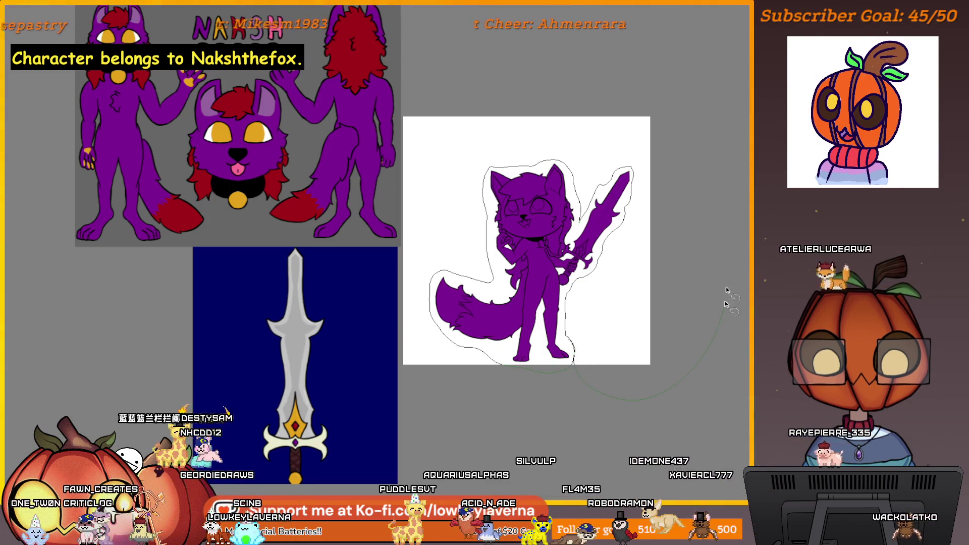
mouse_move(470, 250)
mouse_down()
mouse_move(736, 387)
mouse_move(666, 409)
mouse_up()
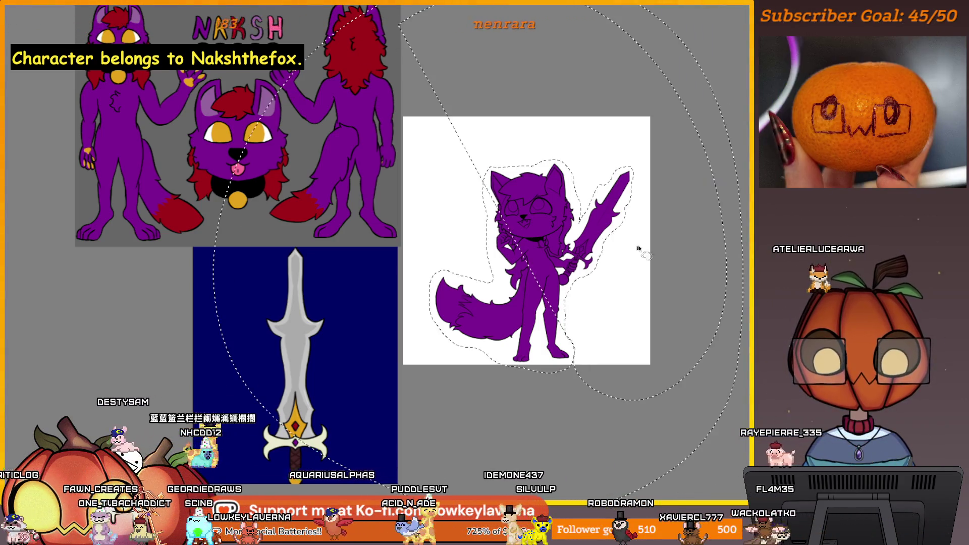
scroll(671, 223, down, 3)
scroll(633, 229, up, 1)
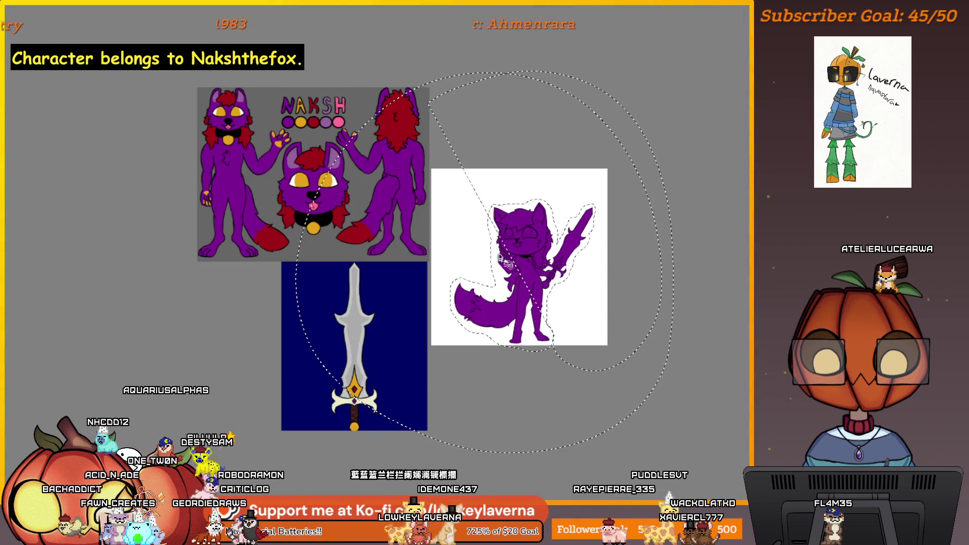
scroll(557, 257, up, 3)
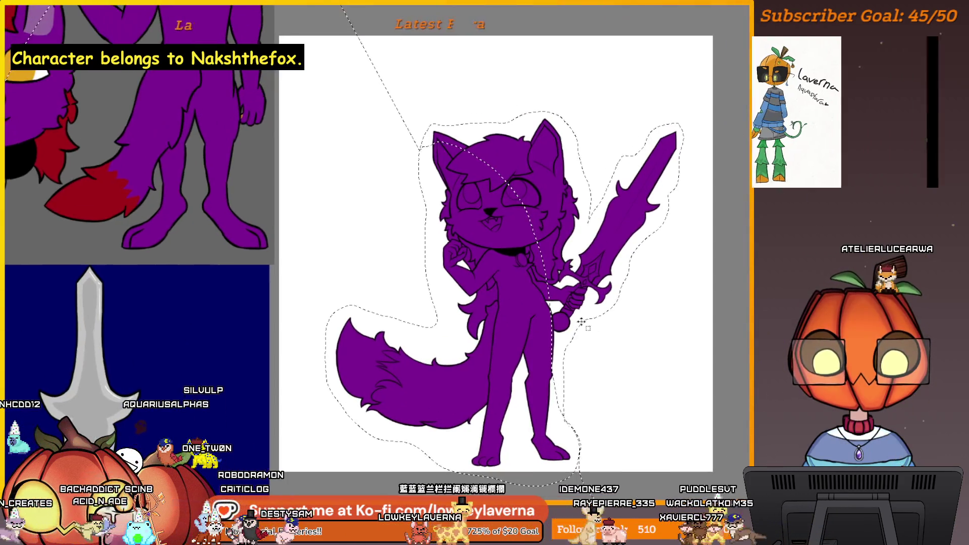
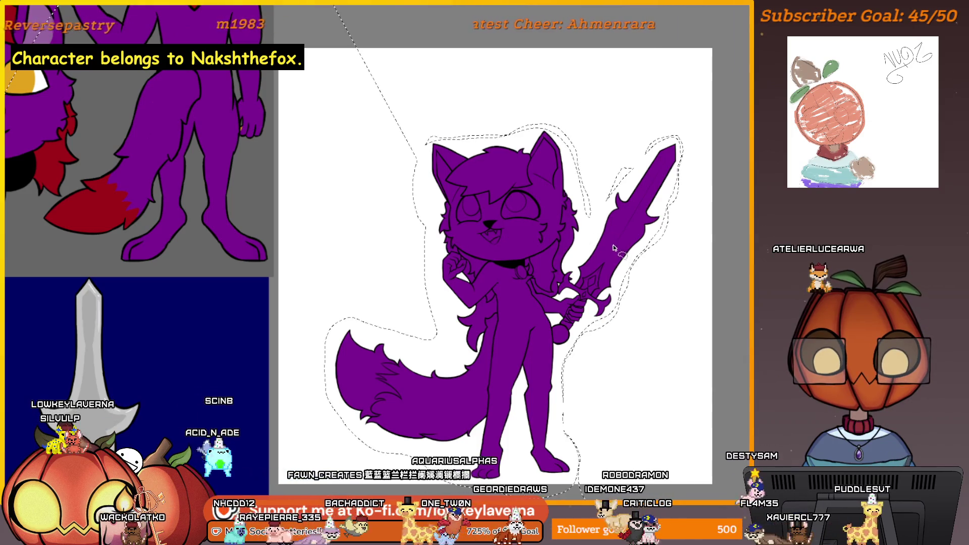
scroll(598, 252, down, 2)
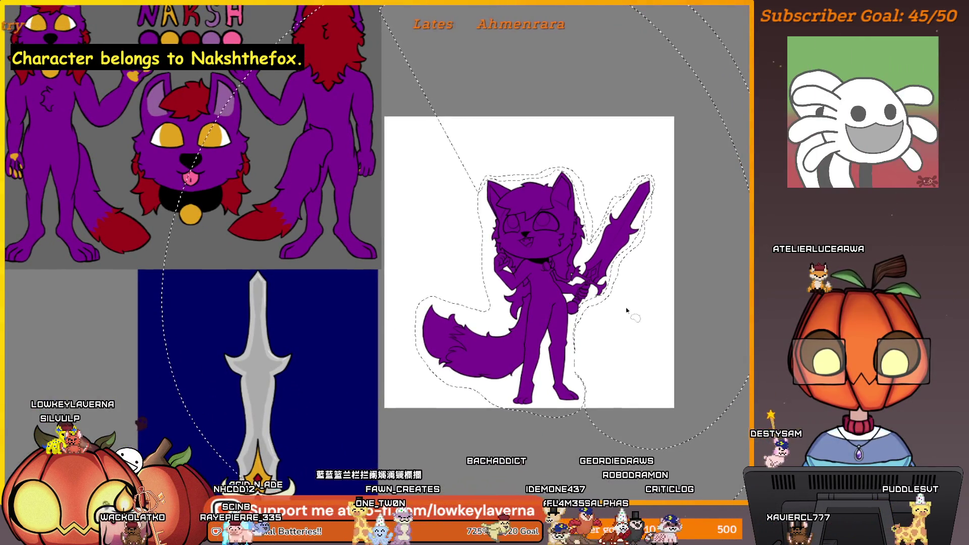
Step: Trace a selection around the fox, sword and tail, then drop it again
key(ctrl+d)
drag(621, 333, 566, 316)
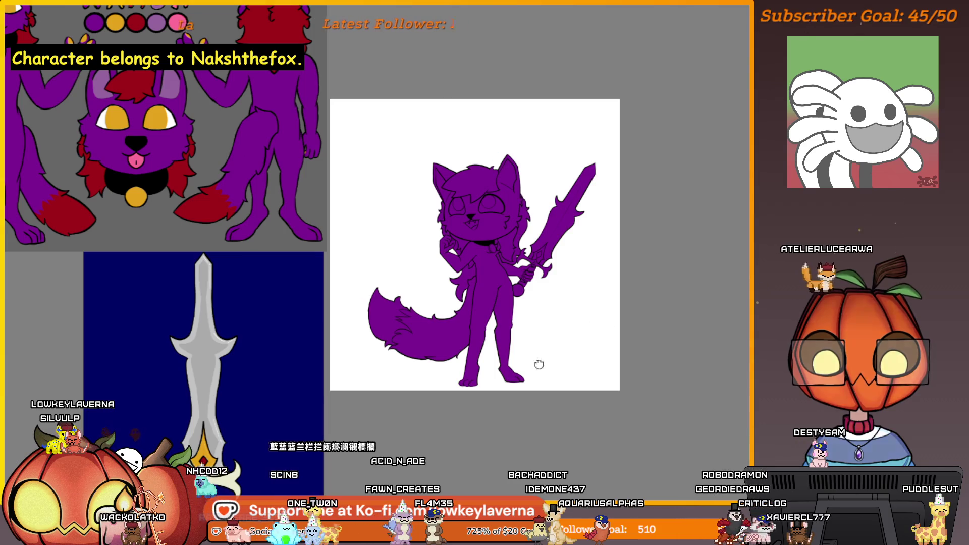
drag(538, 364, 553, 346)
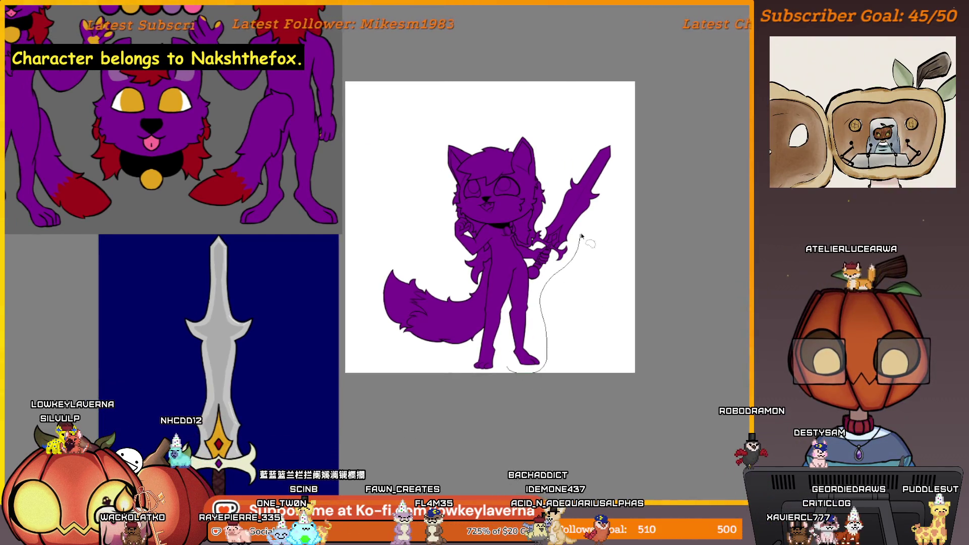
drag(592, 137, 512, 138)
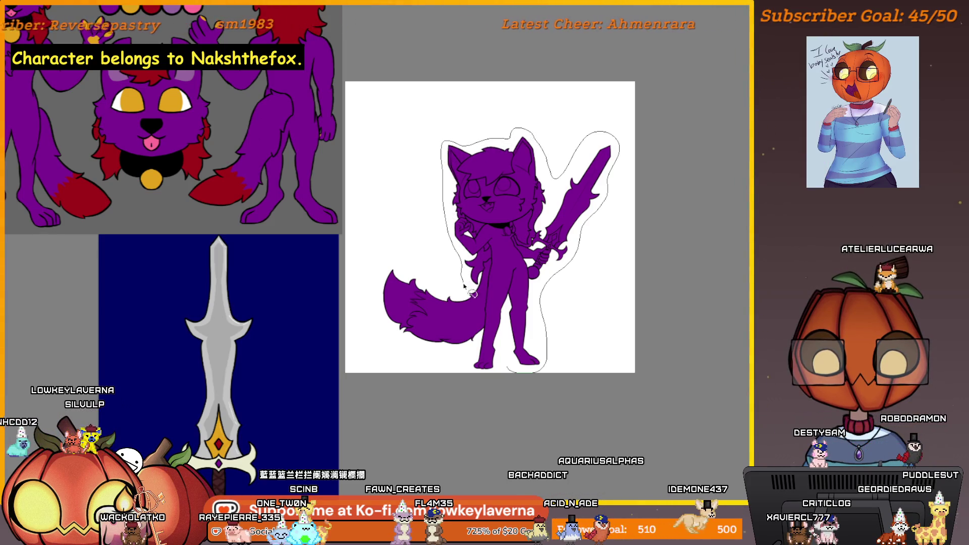
mouse_move(472, 293)
mouse_down()
mouse_move(424, 279)
mouse_move(386, 298)
mouse_up()
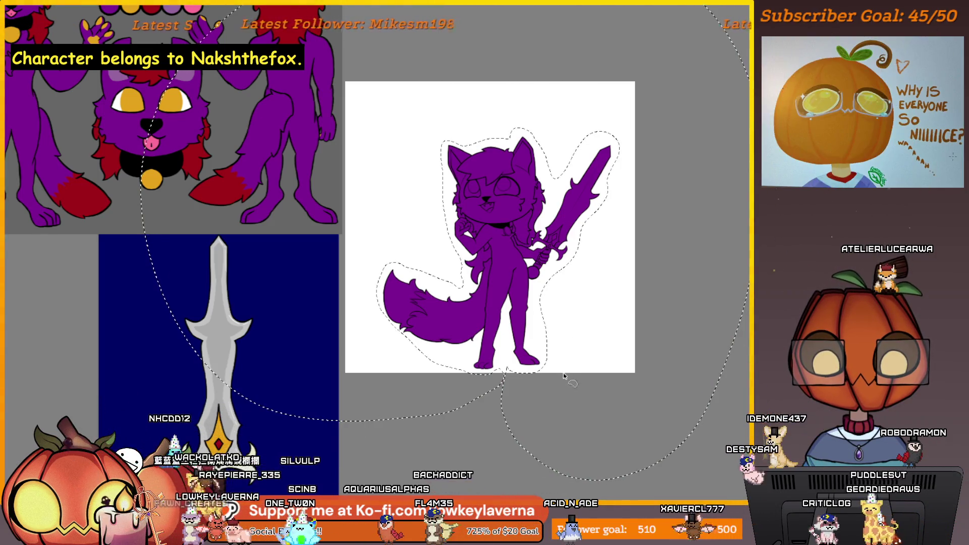
drag(505, 382, 543, 413)
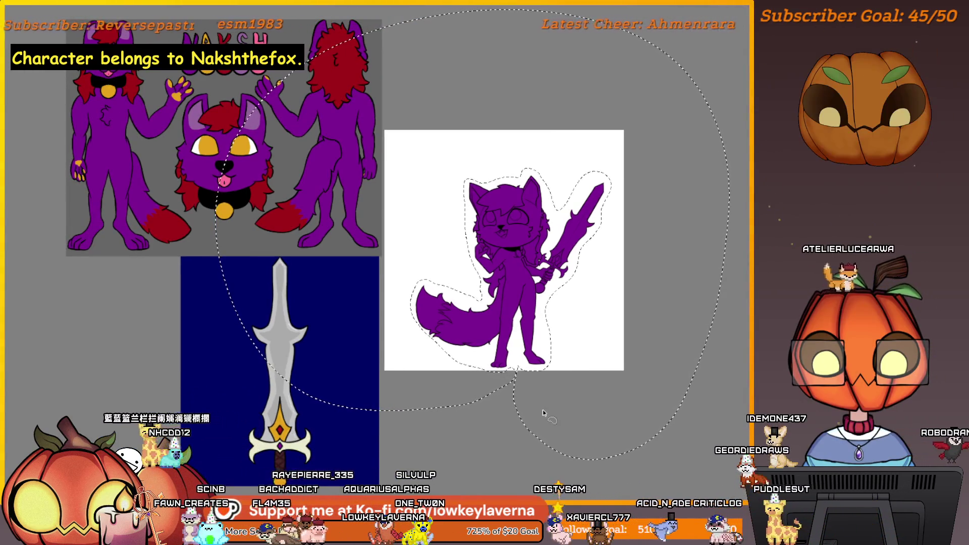
key(ctrl+d)
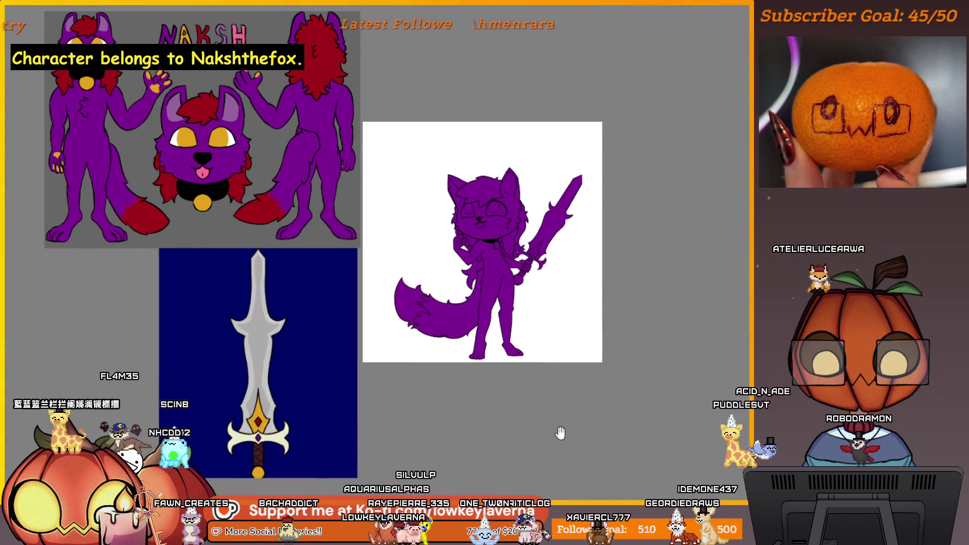
Step: Briefly hide the purple fill to check the line art, then commit an unchanged transform of the fox
key(Delete)
key(ctrl+z)
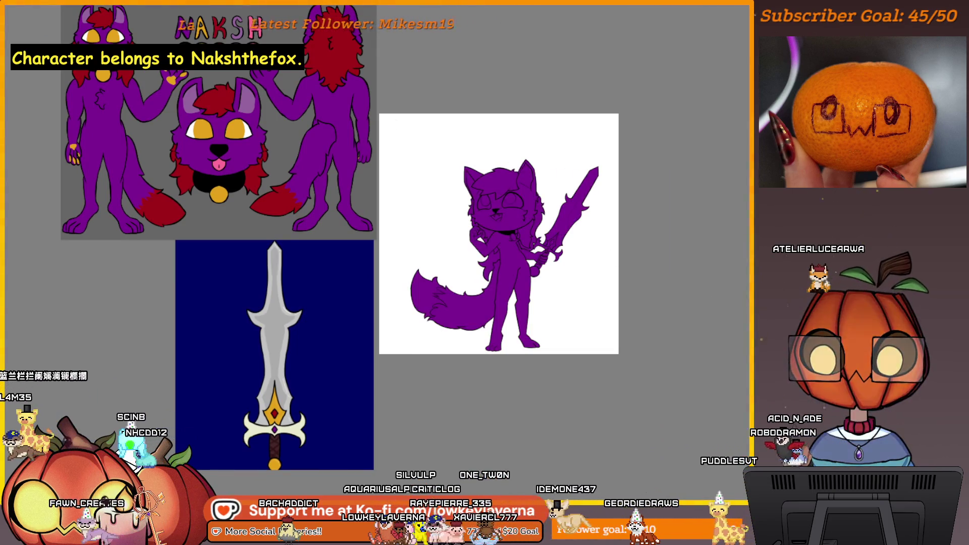
key(ctrl+t)
key(Return)
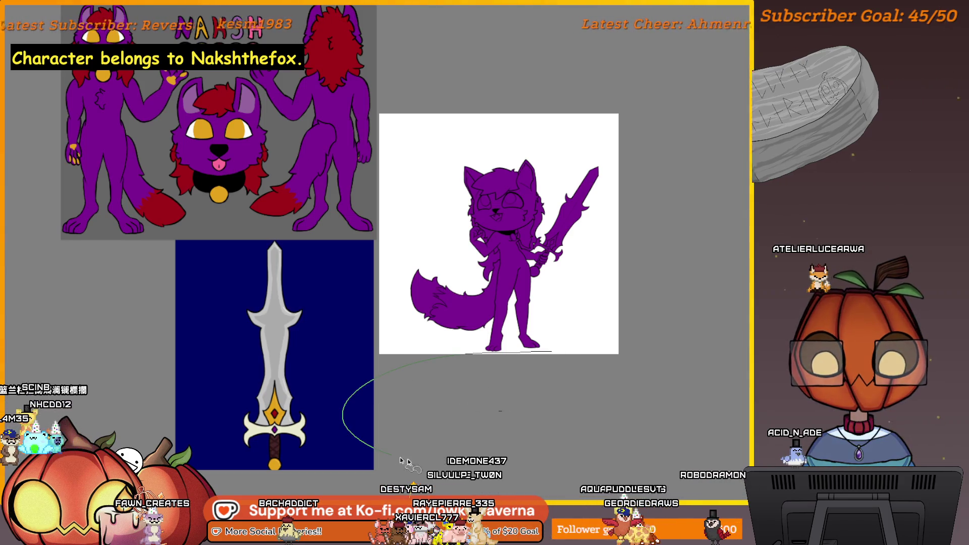
drag(557, 358, 491, 368)
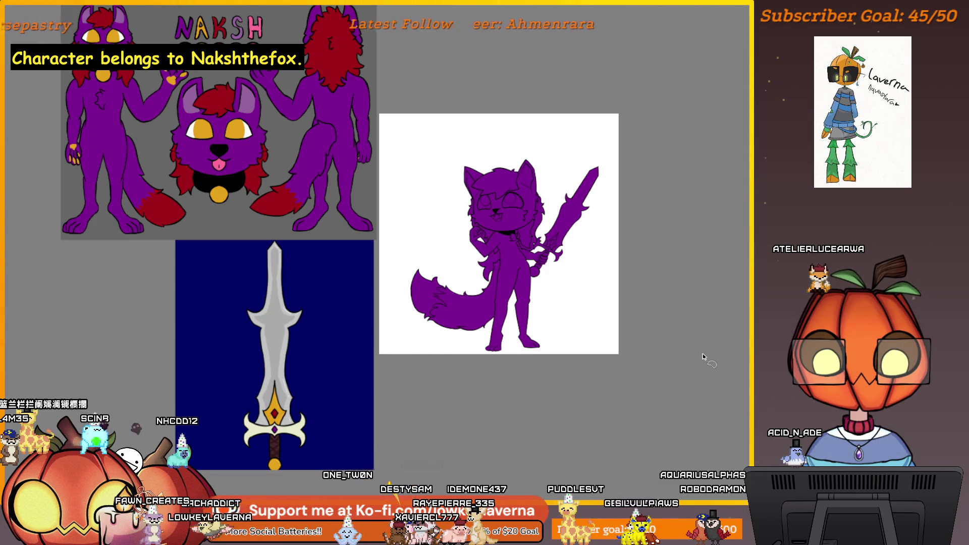
key(ctrl+t)
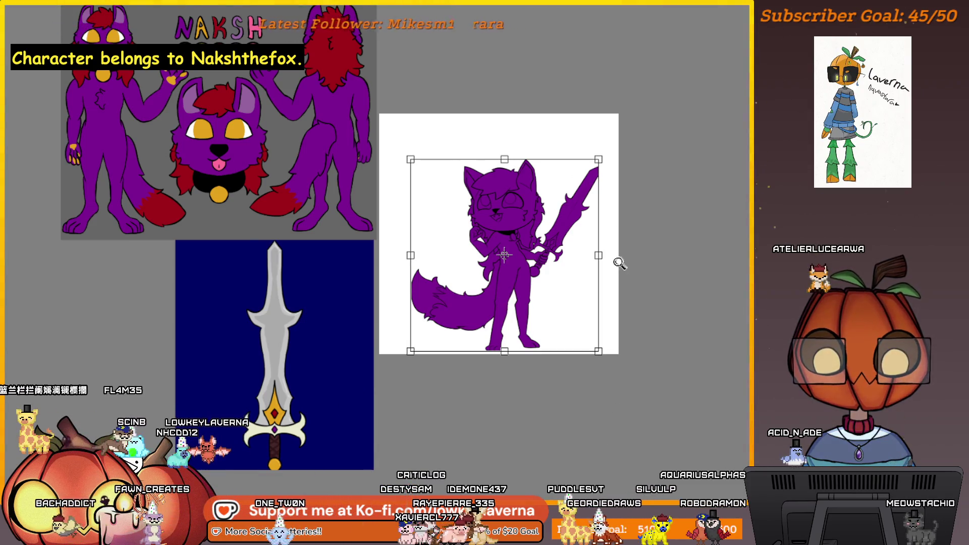
click(620, 263)
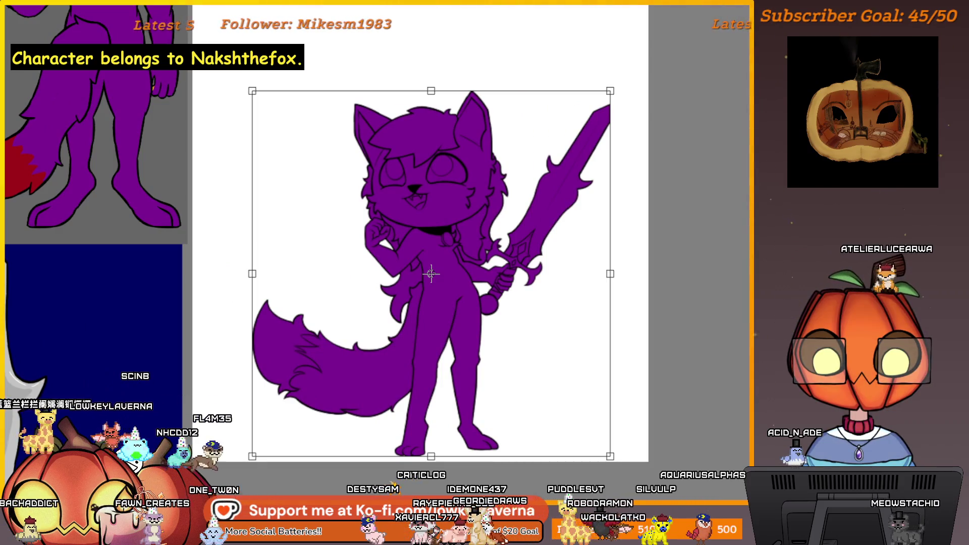
key(Return)
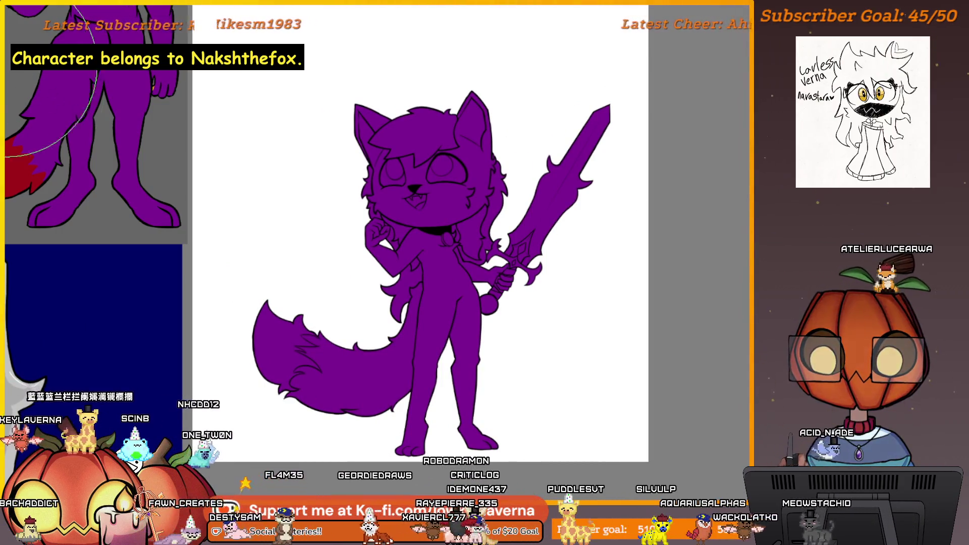
Step: Paint the tail tip, the hair across the top of the head and a patch beside the raised hand red
drag(352, 333, 474, 316)
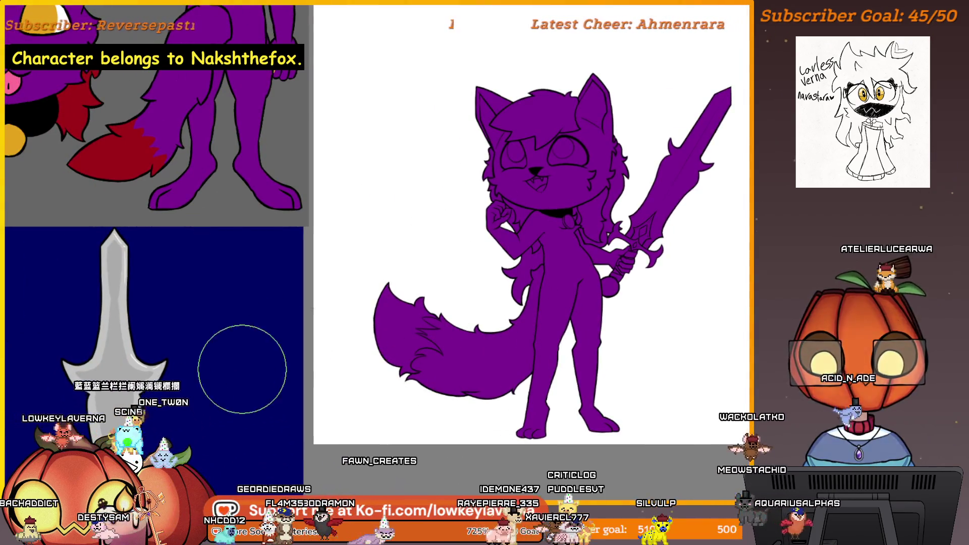
drag(401, 273, 416, 347)
key(ctrl+z)
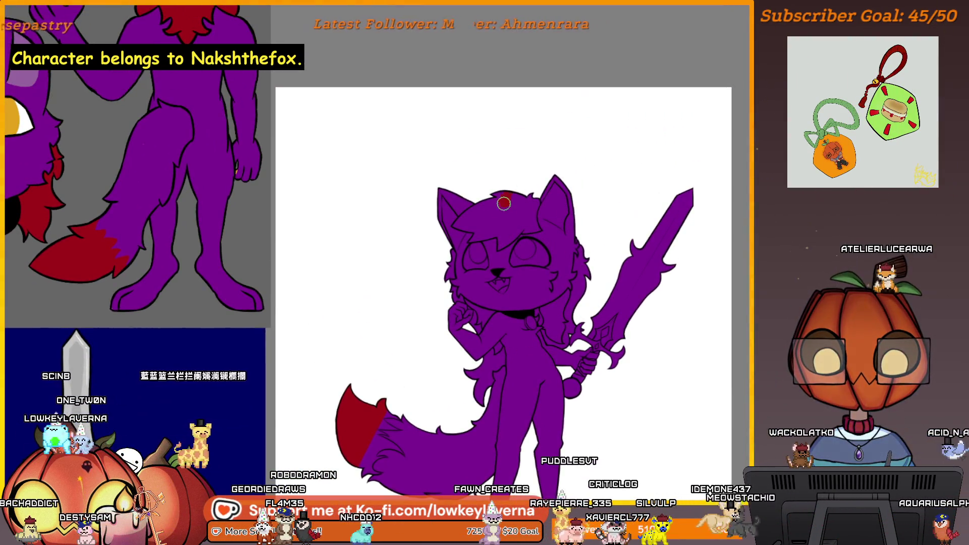
drag(504, 203, 470, 206)
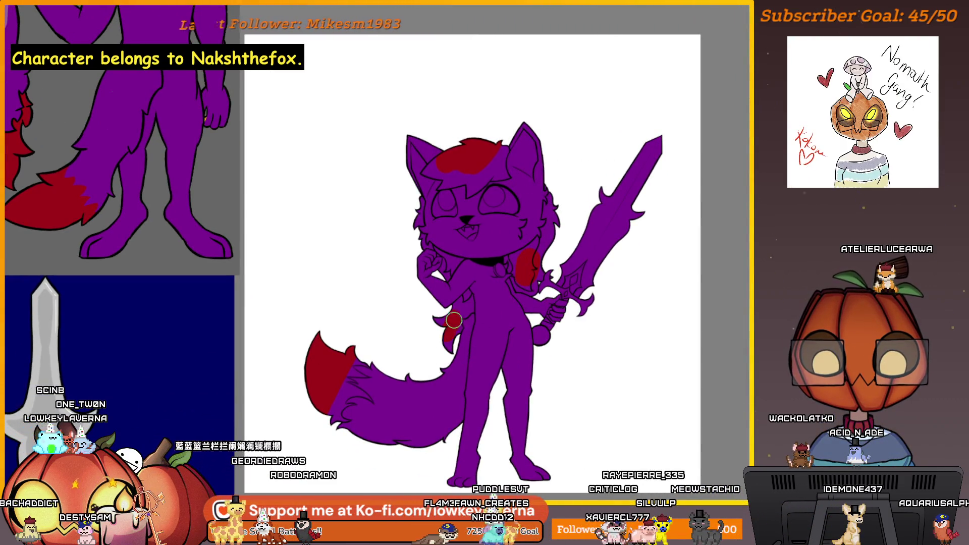
drag(458, 267, 447, 273)
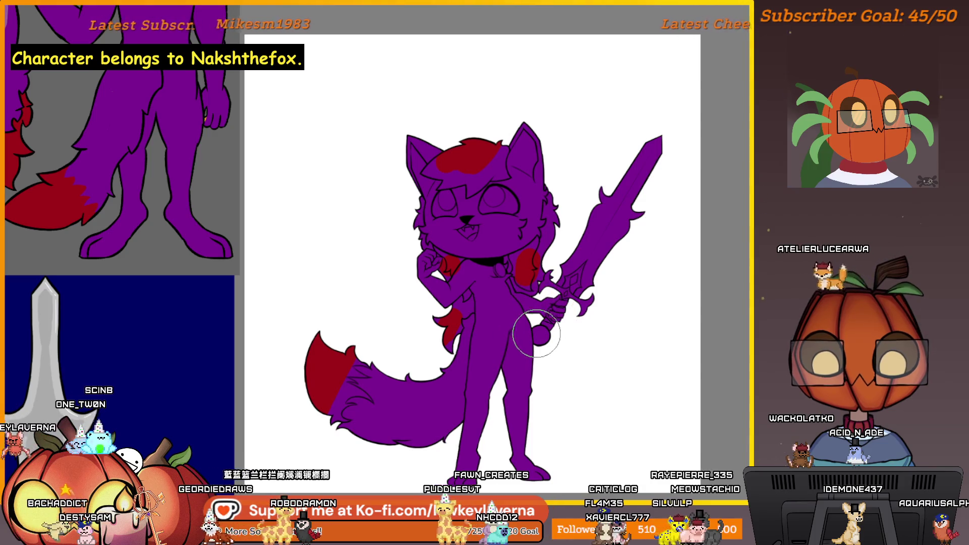
scroll(470, 267, up, 5)
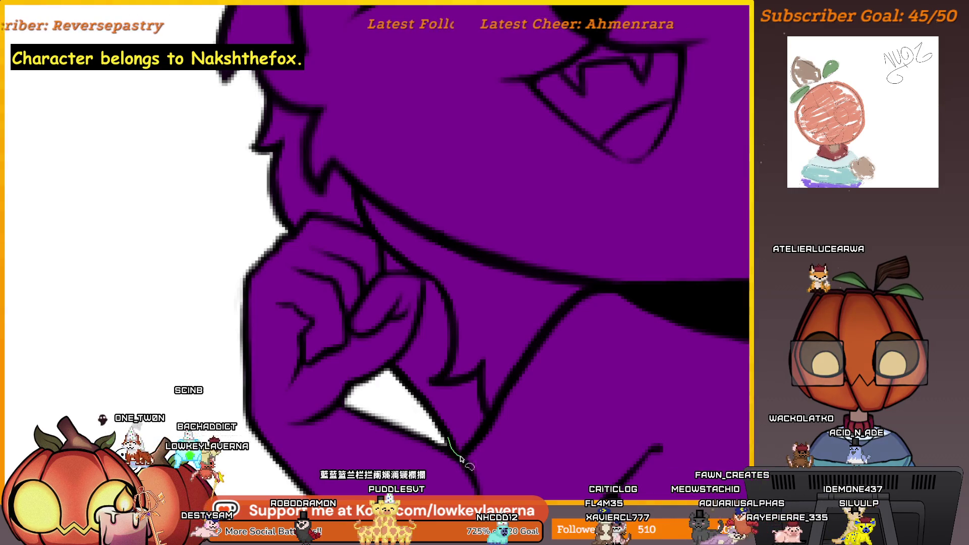
Step: Lasso the hair hanging under the chin beside the fist, fill it red and deselect
mouse_move(519, 377)
mouse_down()
mouse_move(588, 288)
mouse_move(513, 269)
mouse_up()
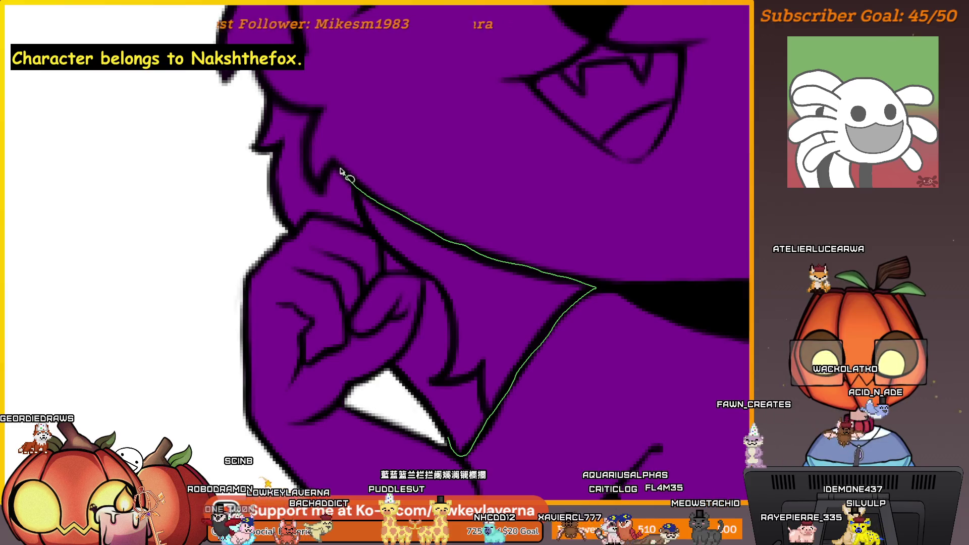
drag(322, 181, 306, 158)
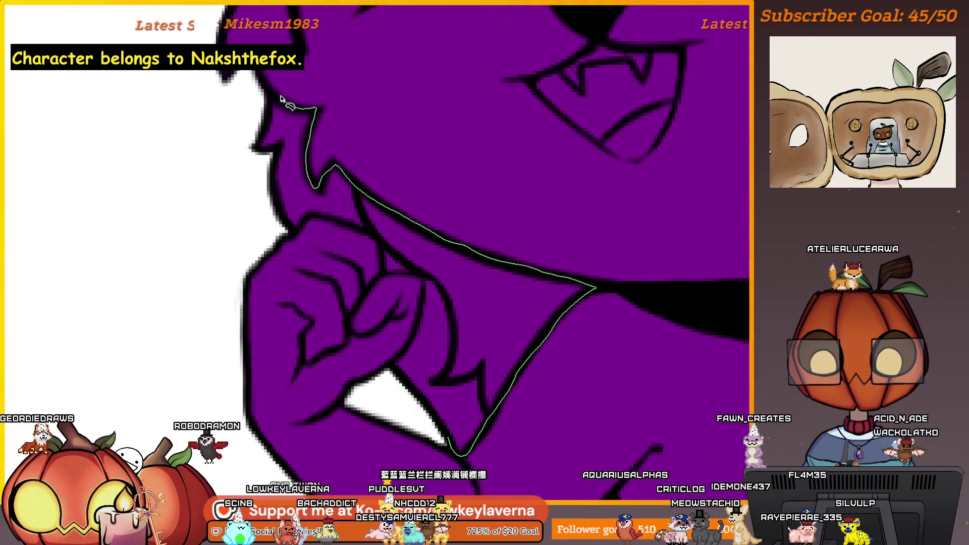
mouse_move(286, 238)
mouse_down()
mouse_move(309, 216)
mouse_move(334, 219)
mouse_move(386, 277)
mouse_up()
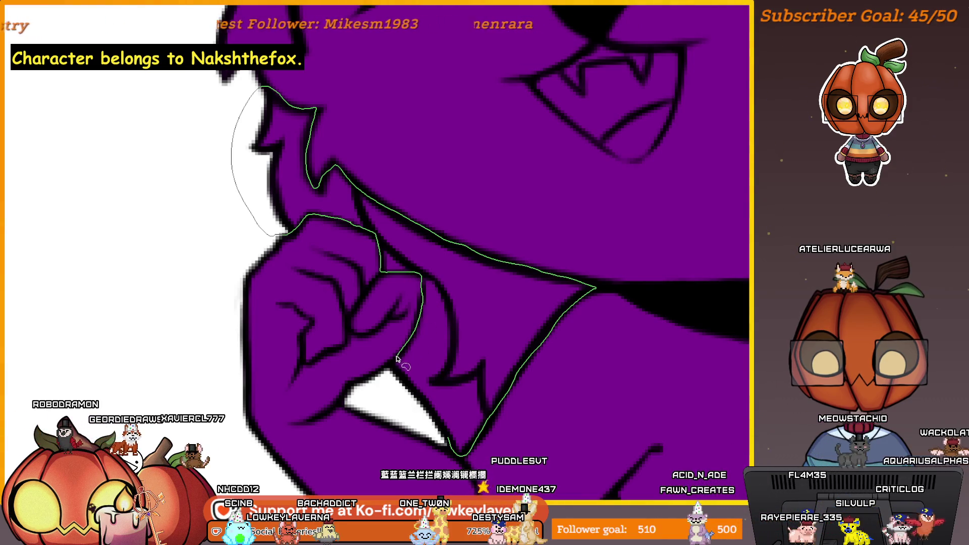
drag(397, 358, 387, 371)
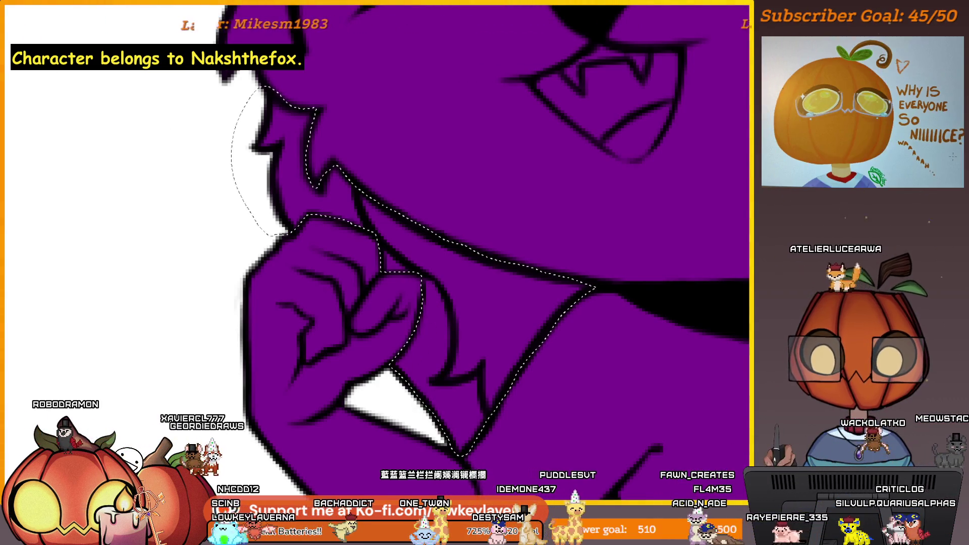
scroll(412, 243, down, 2)
scroll(411, 244, down, 2)
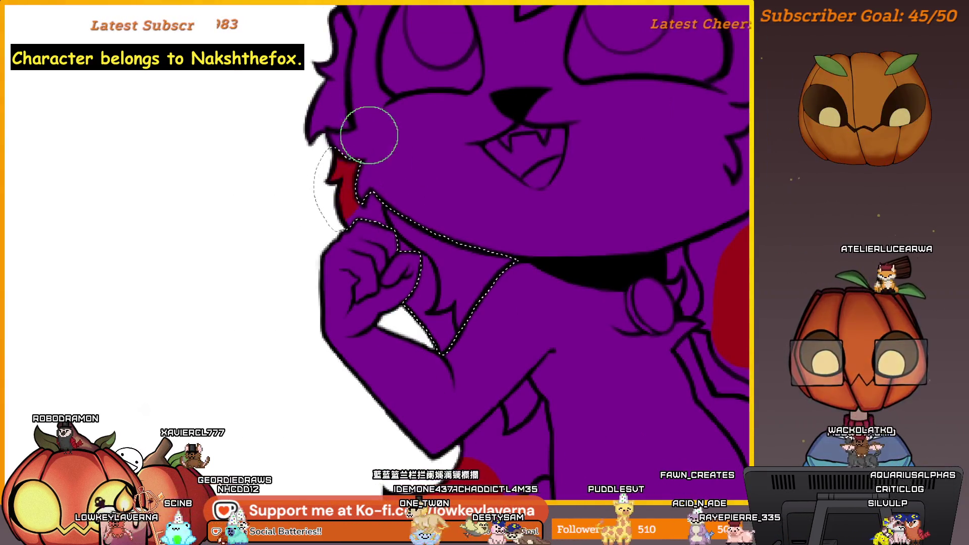
mouse_move(369, 134)
mouse_down()
mouse_move(432, 210)
mouse_move(551, 232)
mouse_up()
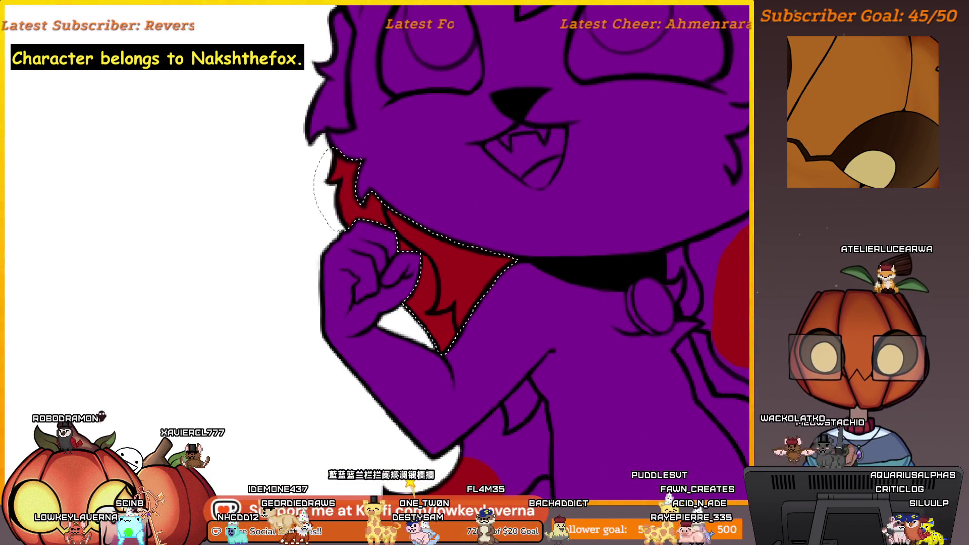
key(ctrl+d)
scroll(444, 363, up, 2)
scroll(526, 223, up, 2)
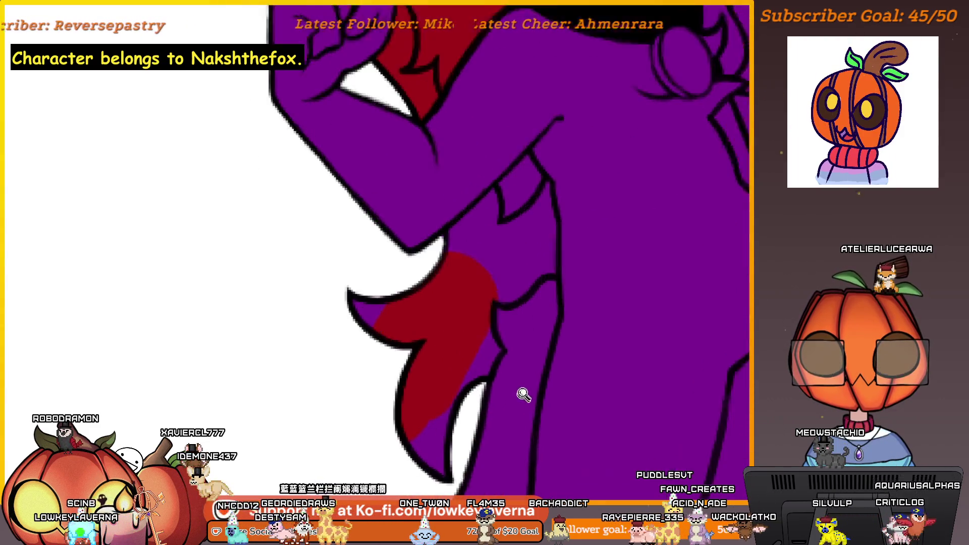
scroll(525, 349, down, 3)
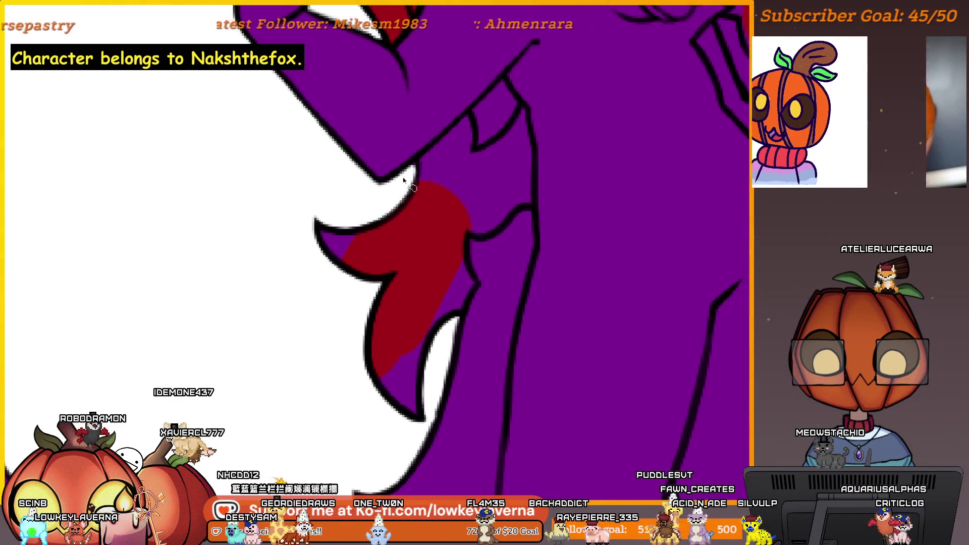
Step: Move the view past the collar down to the leg and tail fur, testing the brush size
drag(456, 210, 492, 281)
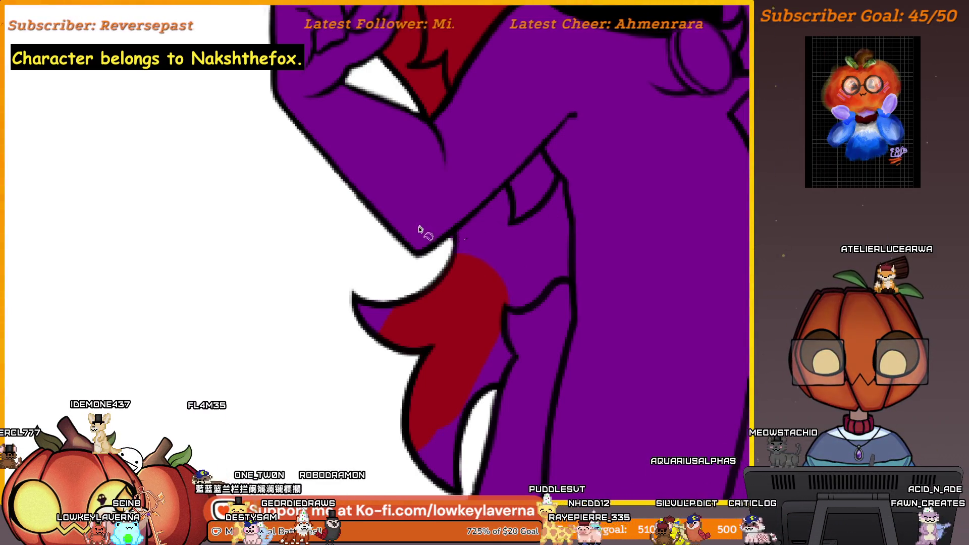
key(bracketright)
key(bracketright)
key(bracketright)
key(bracketleft)
key(bracketleft)
key(bracketleft)
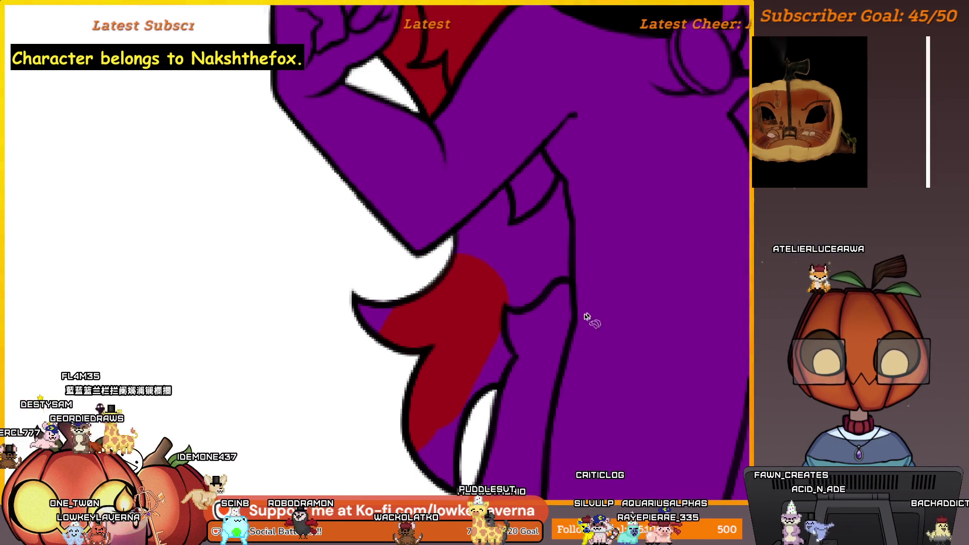
mouse_move(583, 320)
mouse_down()
mouse_move(581, 307)
mouse_move(622, 424)
mouse_move(571, 335)
mouse_move(552, 443)
mouse_up()
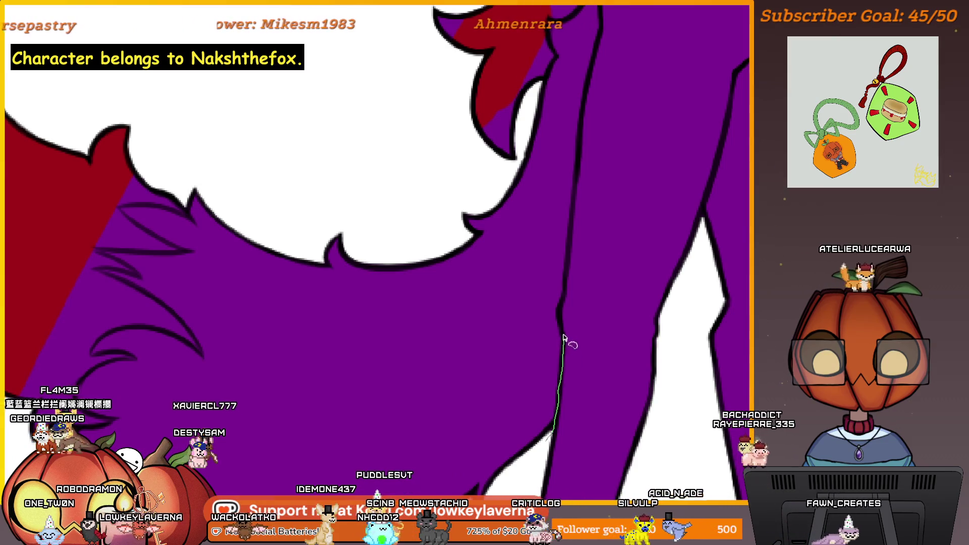
Step: Trace a selection along the leg and body outline and loop it around the whole tail
drag(564, 336, 561, 305)
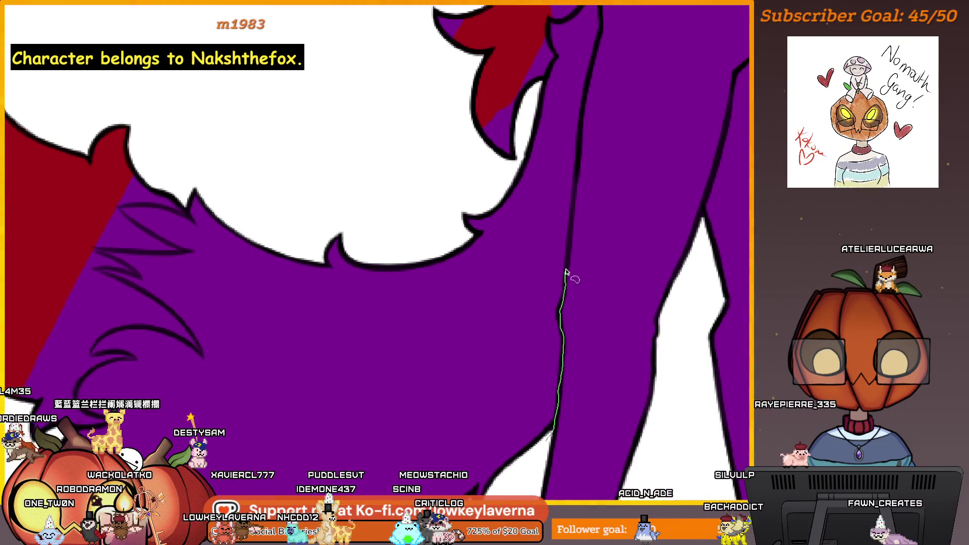
drag(573, 201, 578, 166)
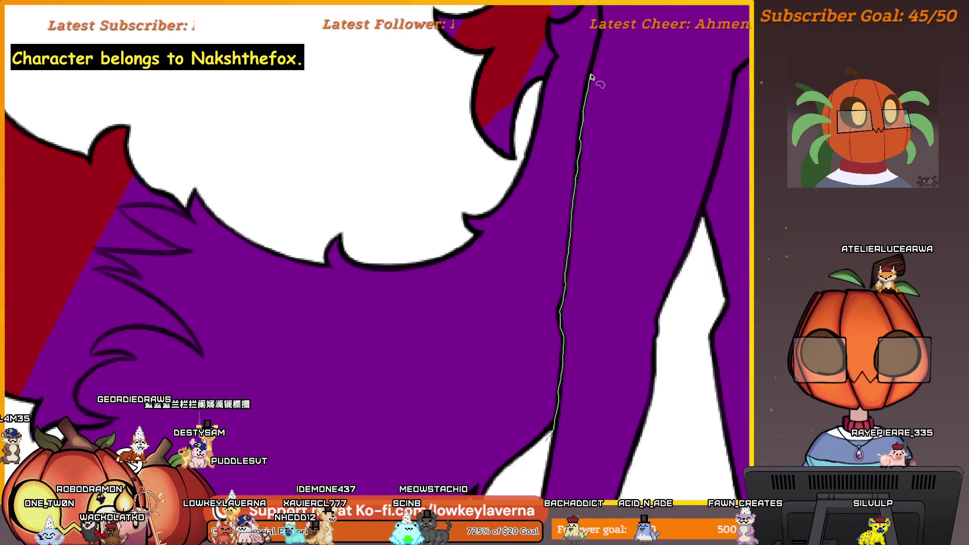
mouse_move(598, 47)
mouse_down()
mouse_move(605, 28)
mouse_move(576, 219)
mouse_move(576, 307)
mouse_move(580, 283)
mouse_move(597, 356)
mouse_move(592, 348)
mouse_up()
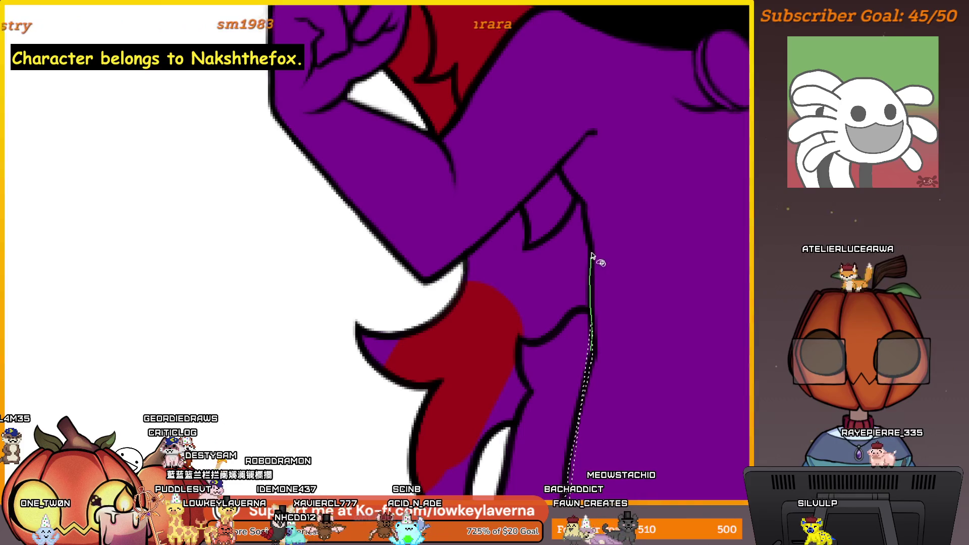
drag(587, 224, 566, 183)
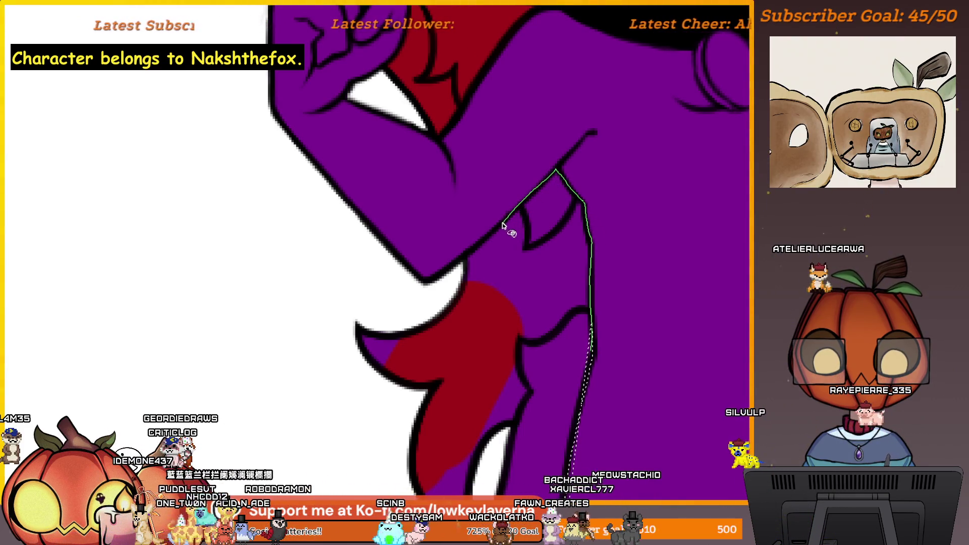
mouse_move(503, 225)
mouse_down()
mouse_move(485, 251)
mouse_move(459, 262)
mouse_up()
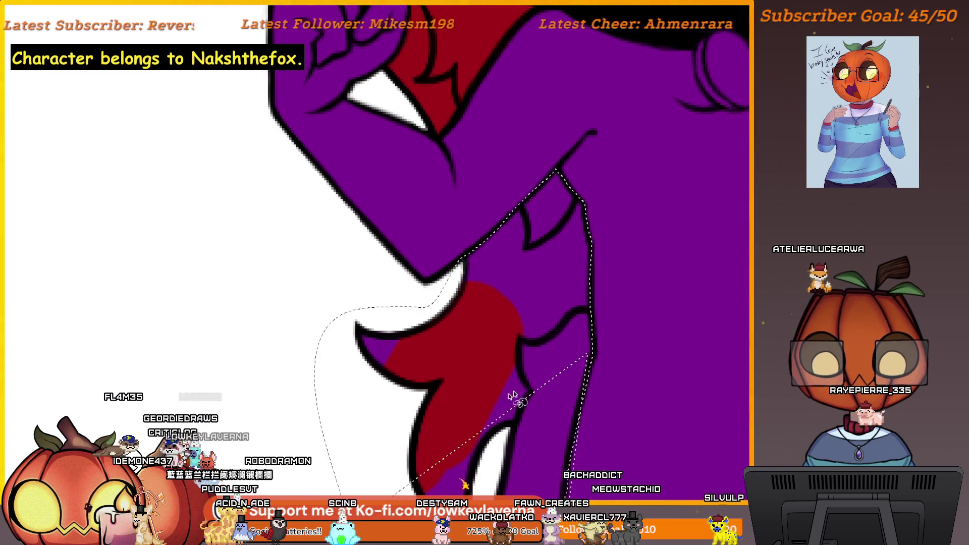
scroll(513, 396, down, 5)
scroll(551, 227, down, 3)
scroll(566, 217, down, 3)
scroll(545, 260, down, 3)
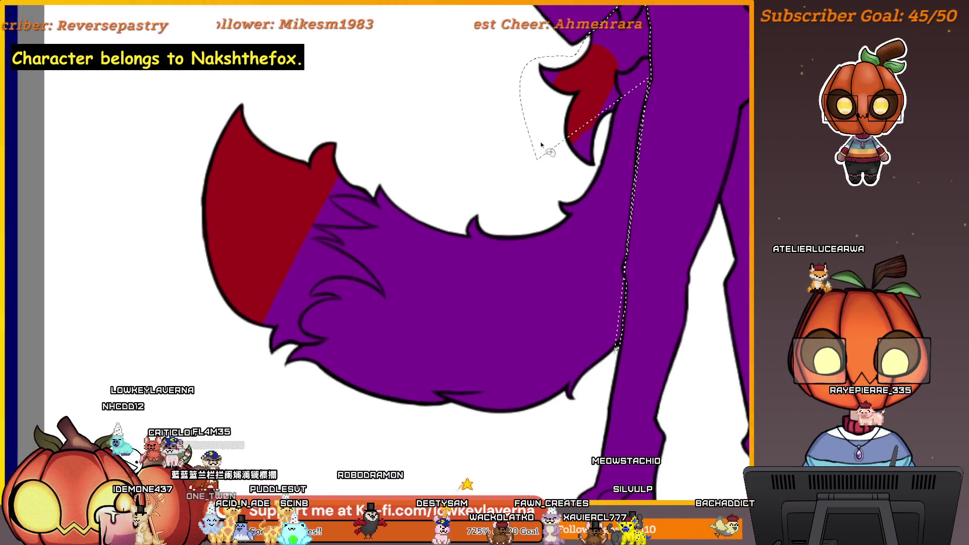
mouse_move(543, 147)
mouse_down()
mouse_move(210, 369)
mouse_move(563, 437)
mouse_up()
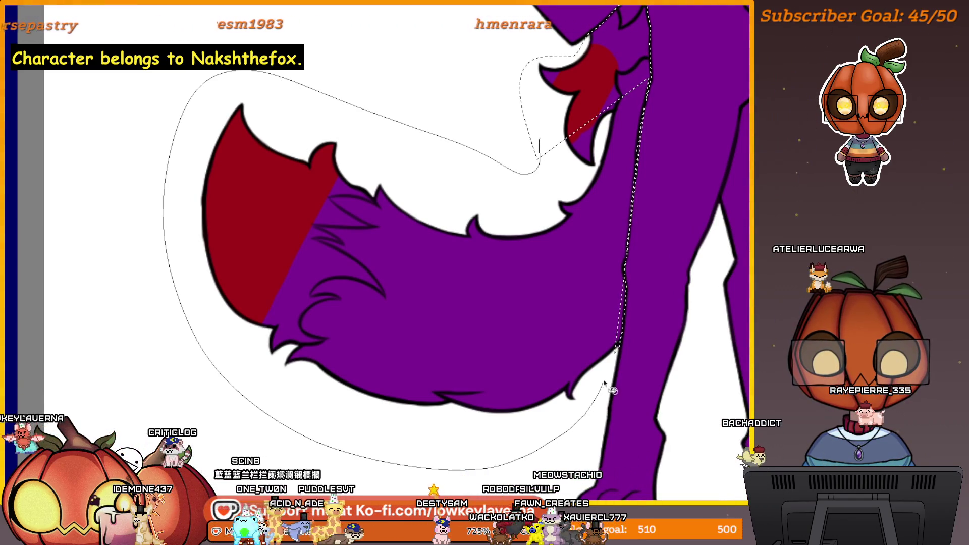
drag(623, 368, 620, 345)
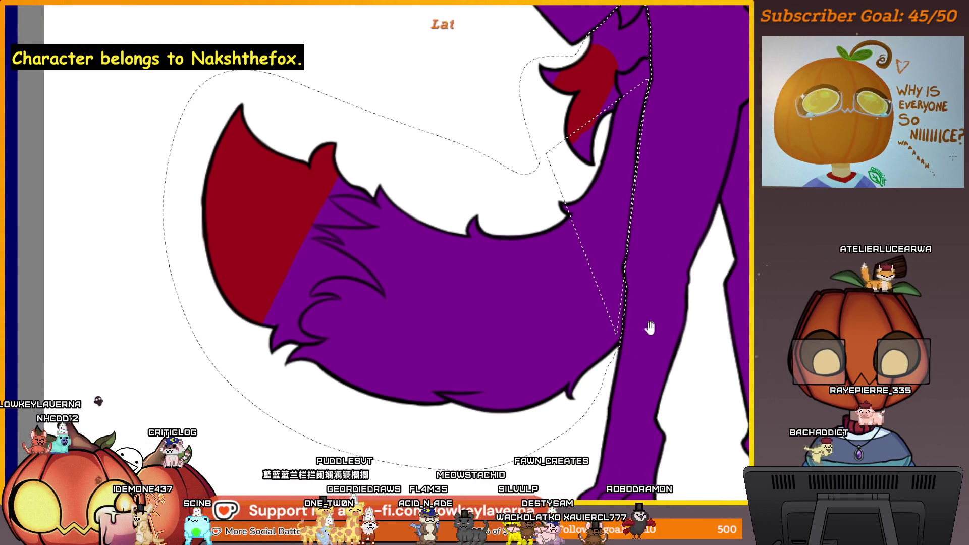
scroll(650, 327, up, 2)
scroll(632, 372, right, 3)
scroll(614, 346, up, 2)
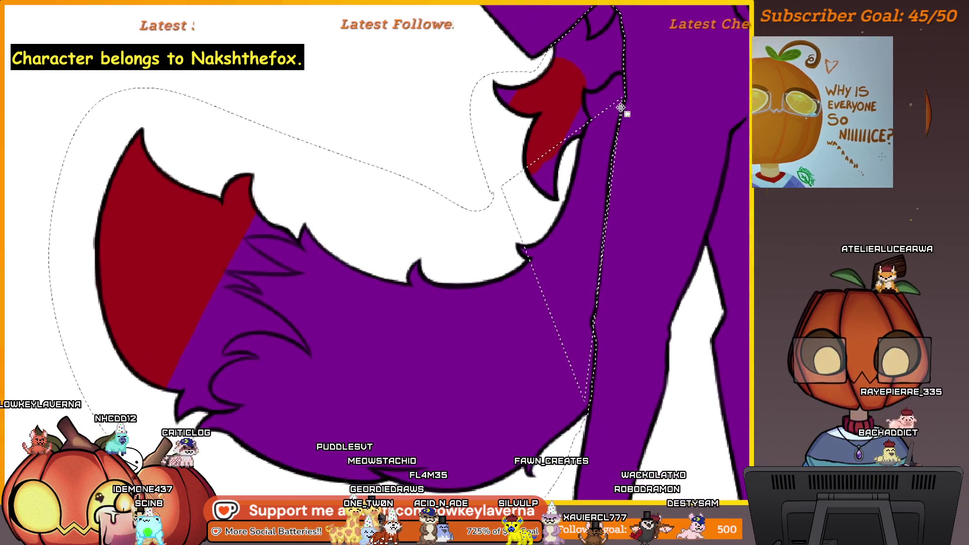
drag(631, 119, 617, 183)
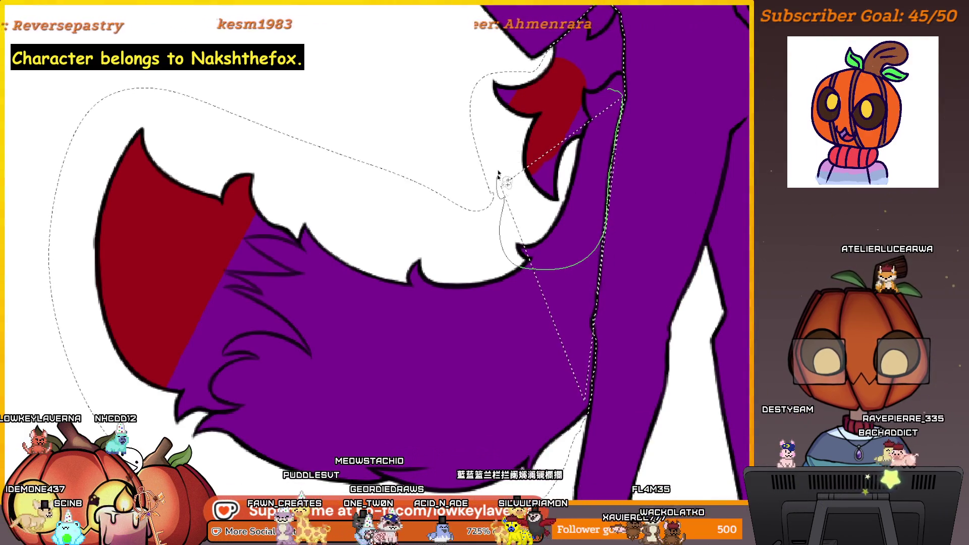
drag(633, 123, 588, 318)
scroll(606, 227, down, 3)
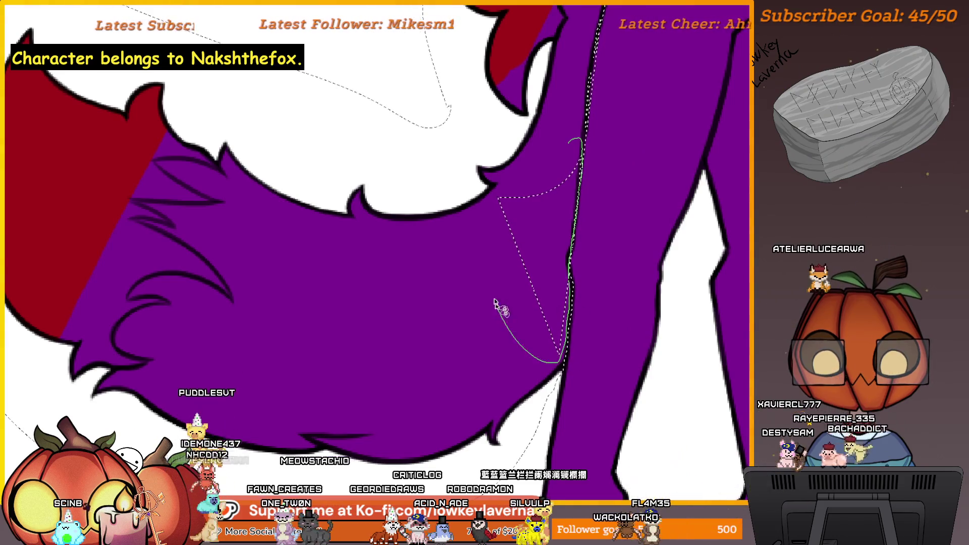
Step: Follow the black line where the tail meets the body, adding selection pieces along it
drag(612, 275, 581, 324)
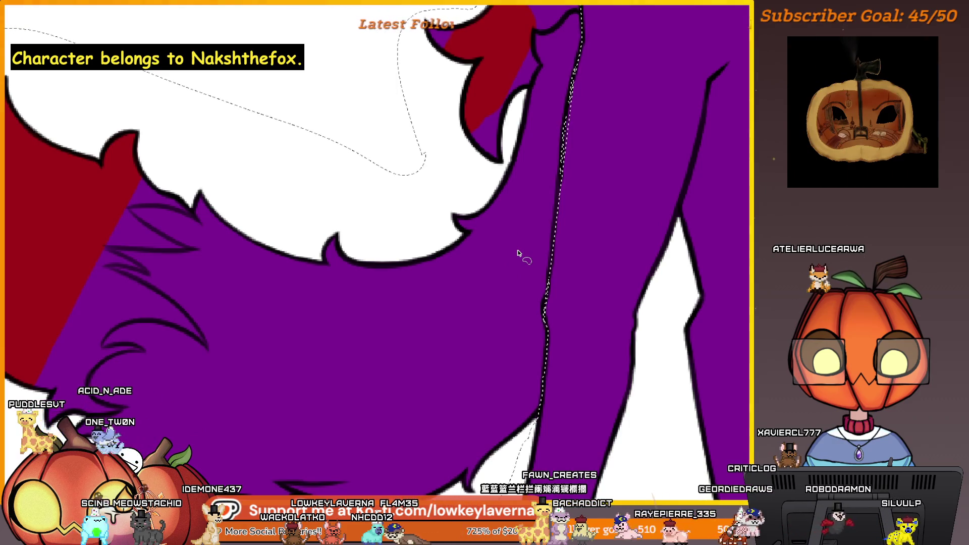
scroll(546, 300, down, 3)
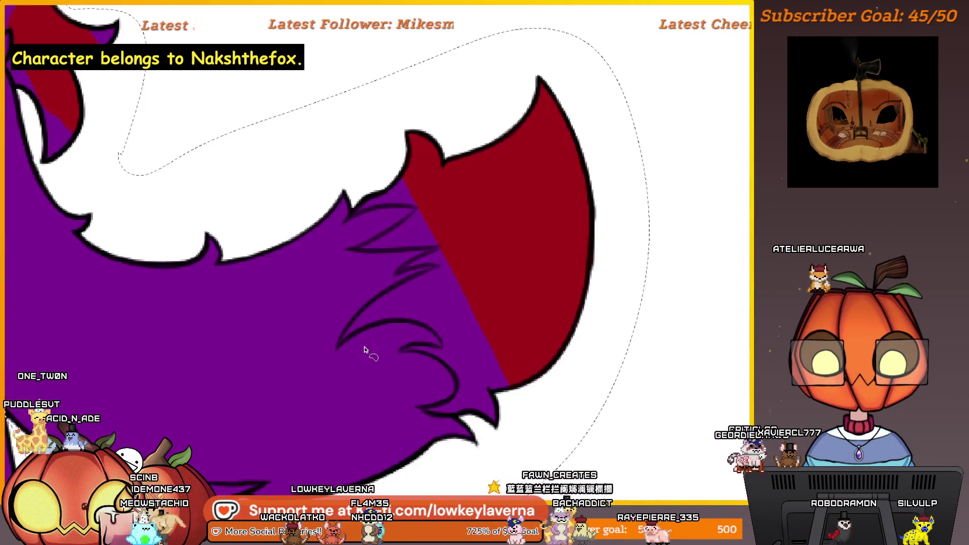
scroll(368, 351, up, 3)
scroll(493, 316, up, 2)
scroll(464, 338, up, 2)
mouse_move(444, 199)
mouse_down()
mouse_move(497, 313)
mouse_move(493, 382)
mouse_up()
drag(493, 331, 502, 388)
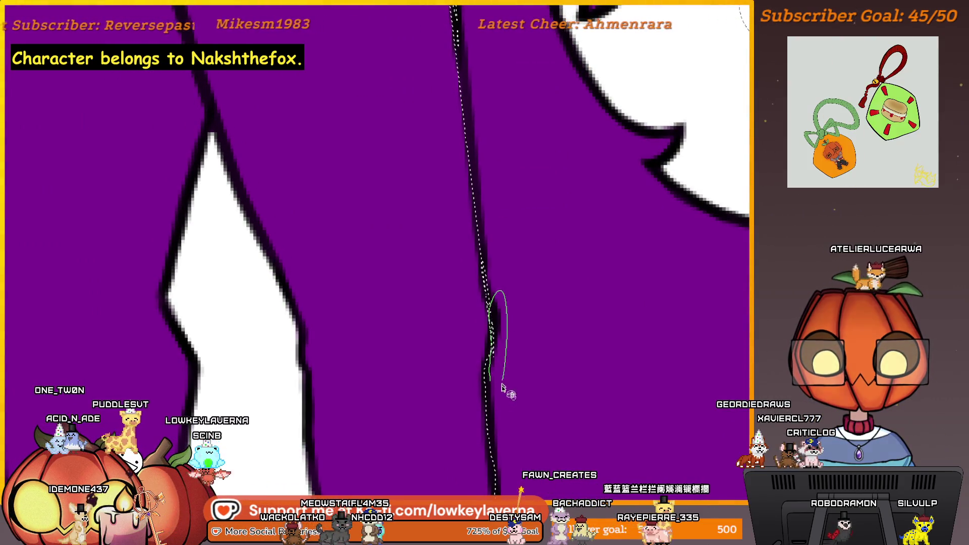
drag(525, 232, 537, 300)
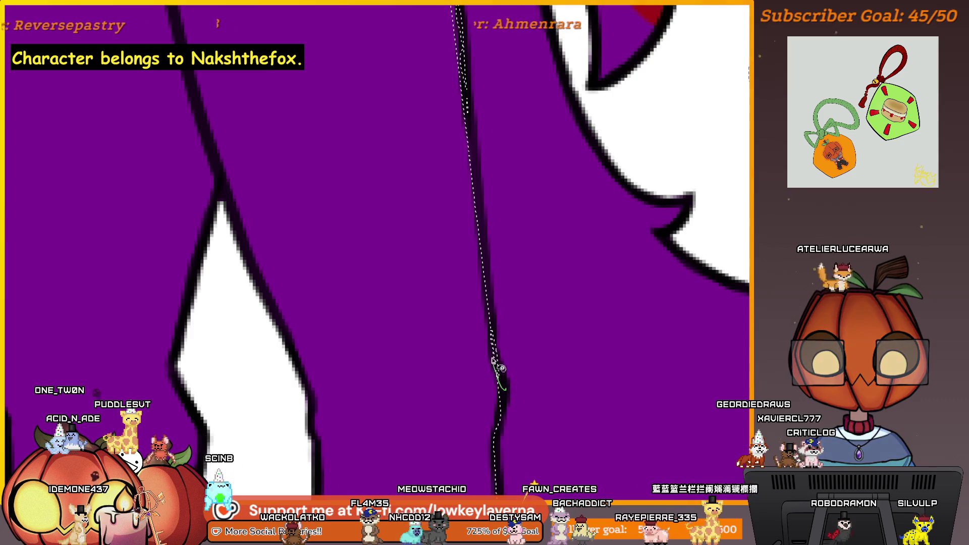
drag(519, 363, 512, 345)
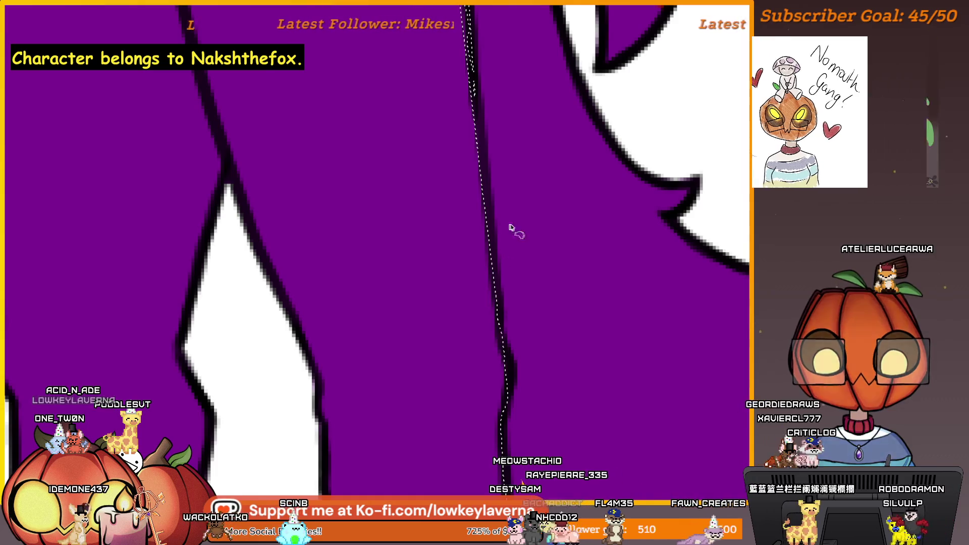
drag(498, 255, 518, 407)
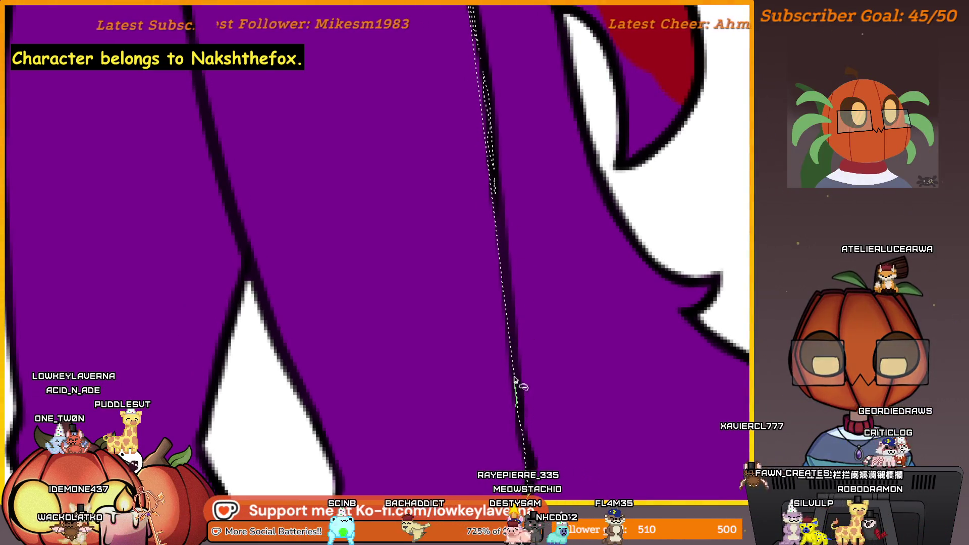
drag(491, 186, 481, 277)
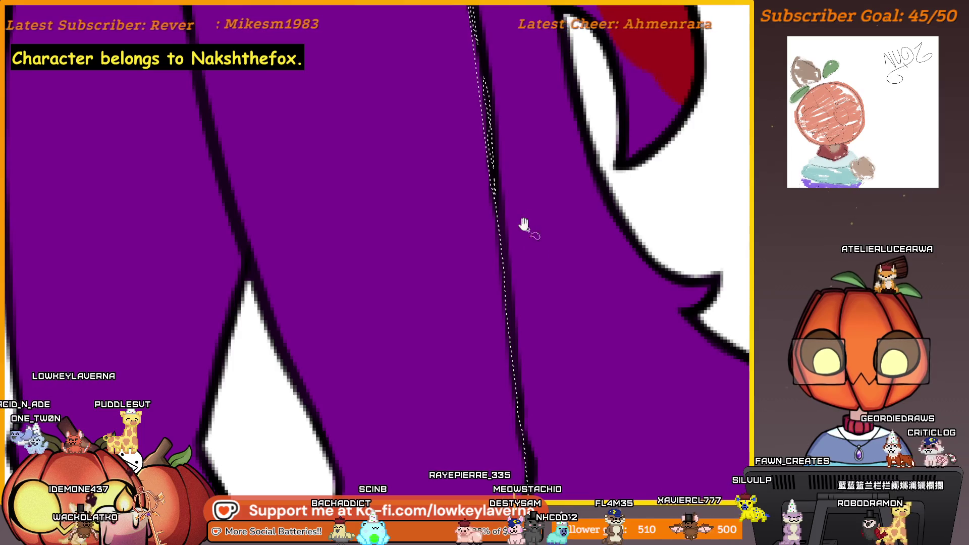
mouse_move(524, 225)
mouse_down()
mouse_move(513, 239)
mouse_move(531, 333)
mouse_up()
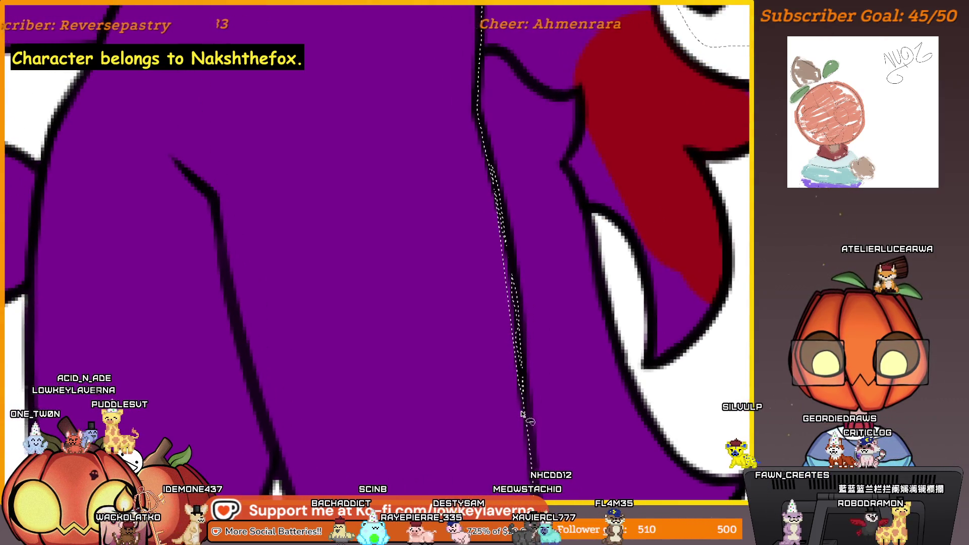
drag(525, 419, 508, 220)
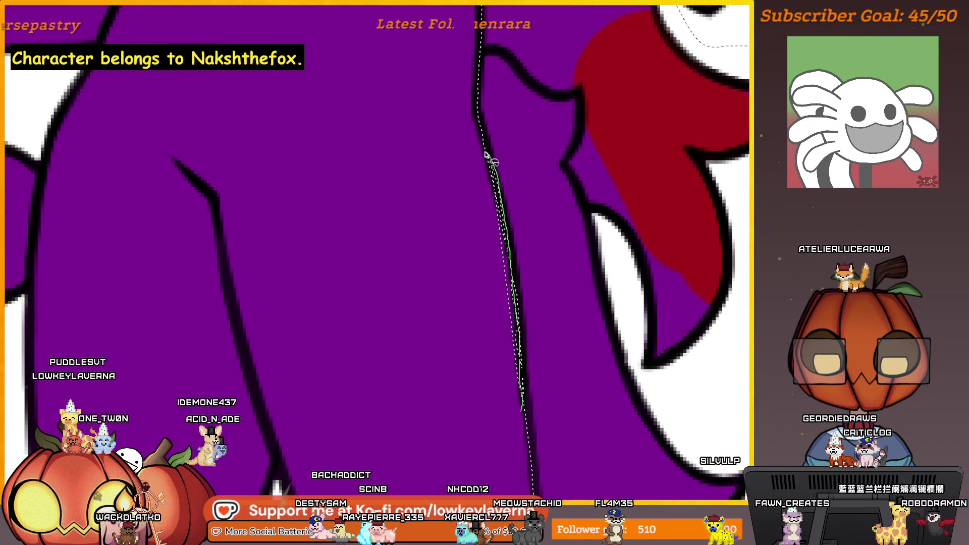
Step: Extend and close the selection further down the body line toward the red region
drag(537, 307, 520, 152)
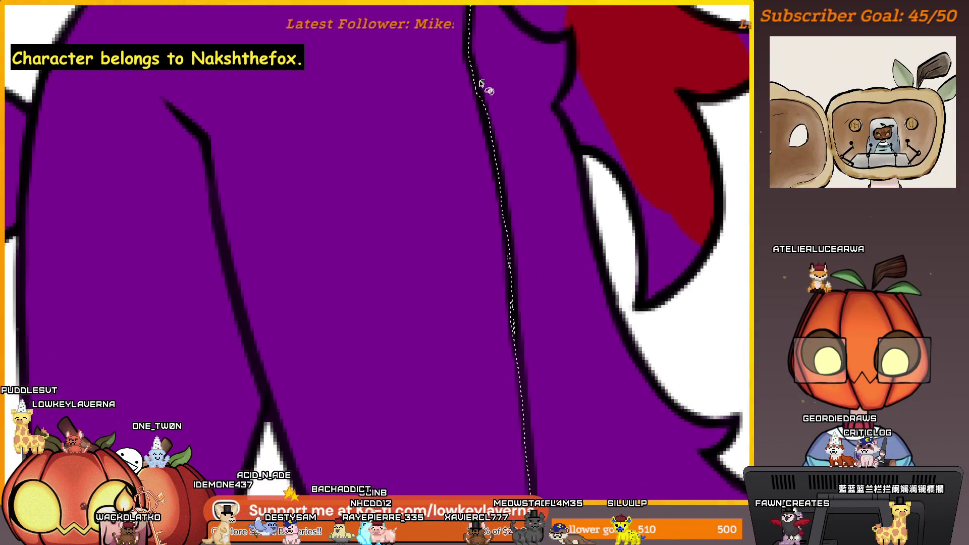
drag(482, 82, 484, 121)
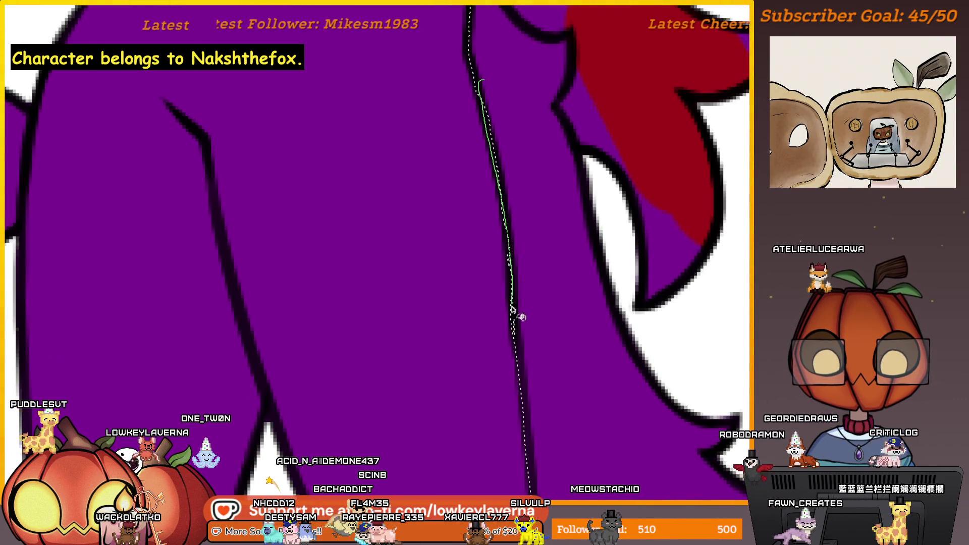
mouse_move(517, 317)
mouse_down()
mouse_move(541, 281)
mouse_move(545, 379)
mouse_move(497, 119)
mouse_up()
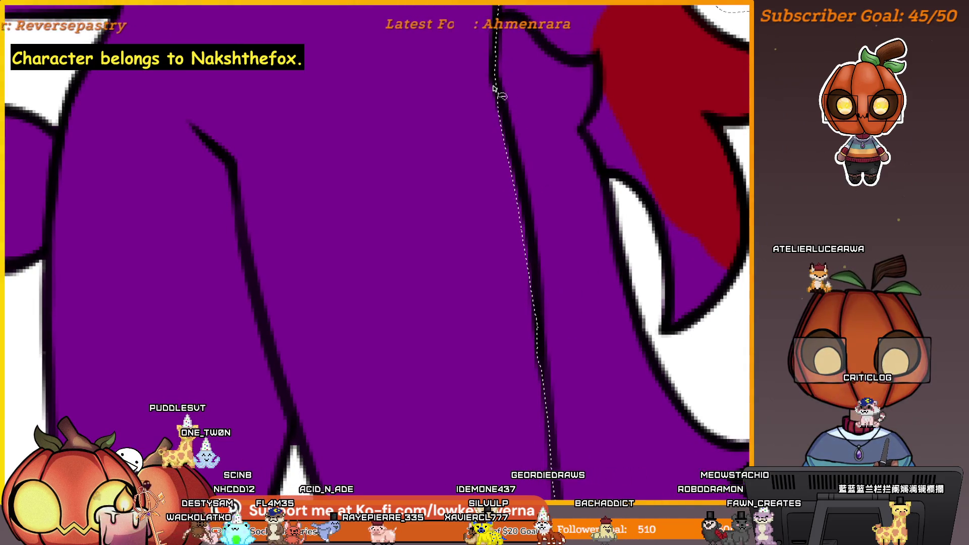
mouse_move(515, 153)
mouse_down()
mouse_move(529, 218)
mouse_move(539, 179)
mouse_move(508, 152)
mouse_move(526, 167)
mouse_up()
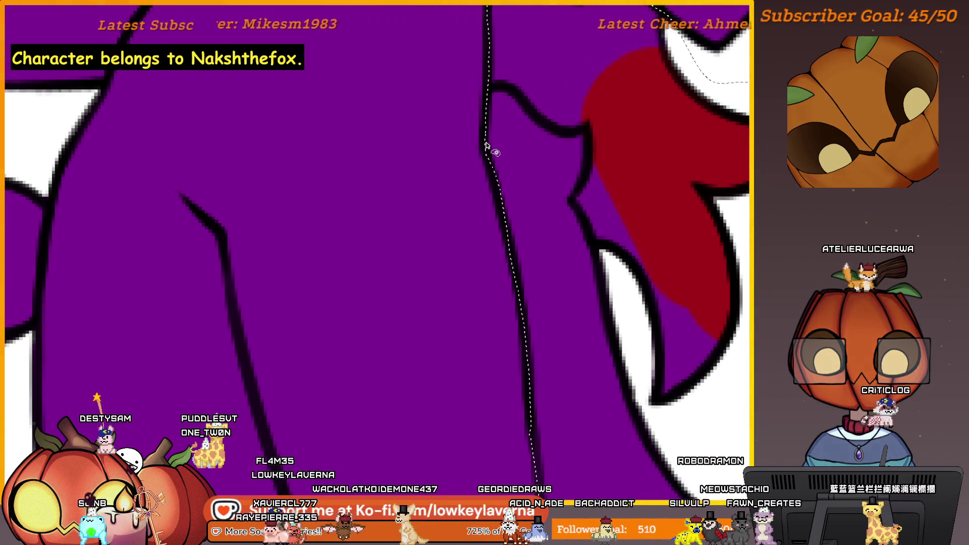
drag(528, 251, 526, 183)
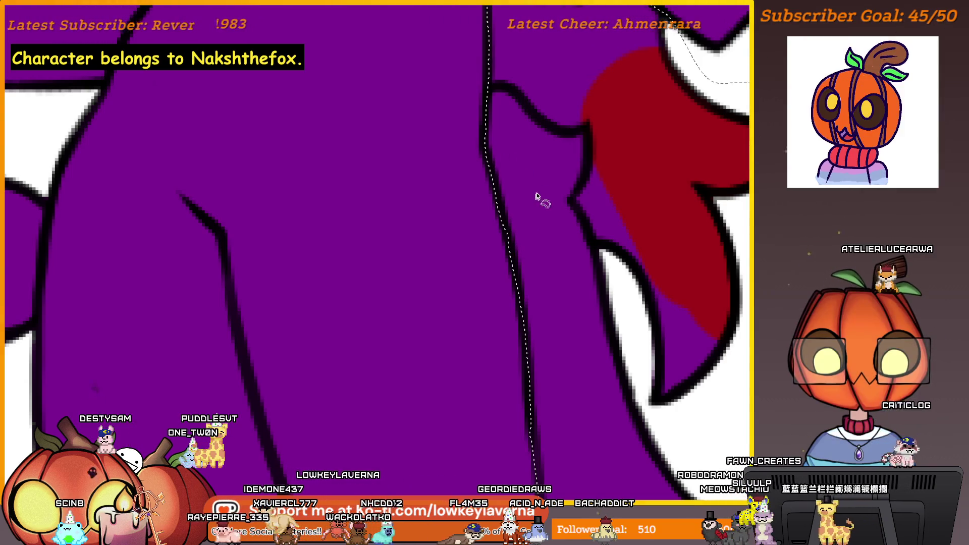
scroll(541, 199, down, 3)
scroll(594, 350, down, 2)
scroll(580, 310, down, 2)
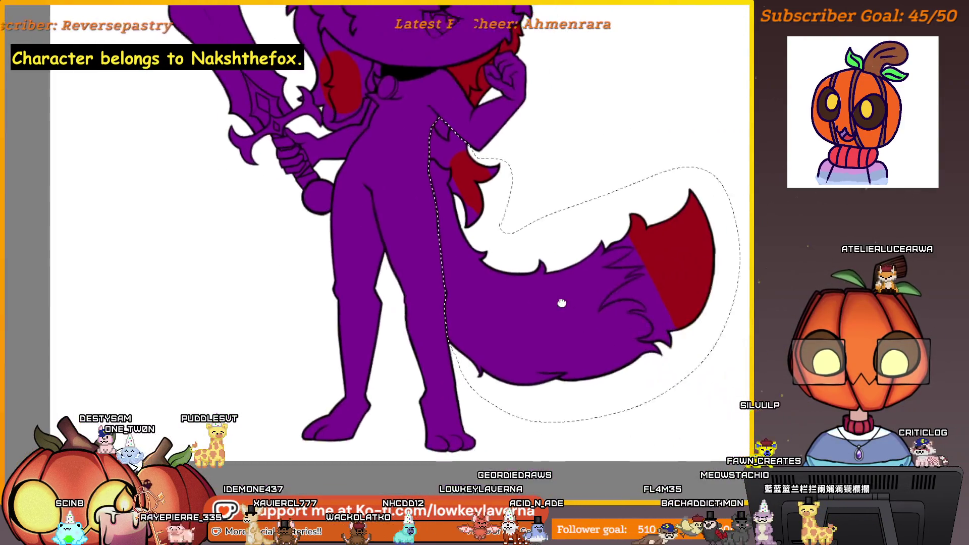
scroll(563, 301, down, 1)
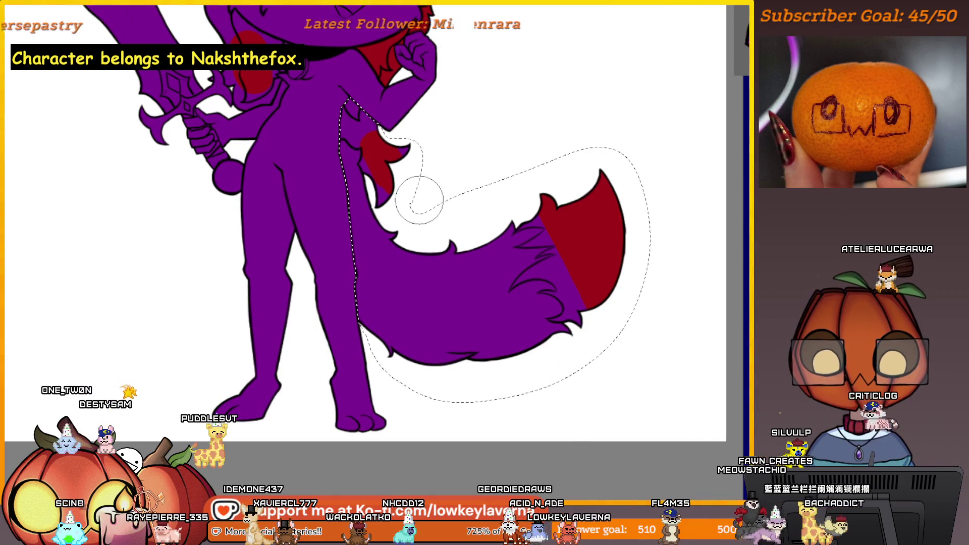
scroll(419, 200, up, 2)
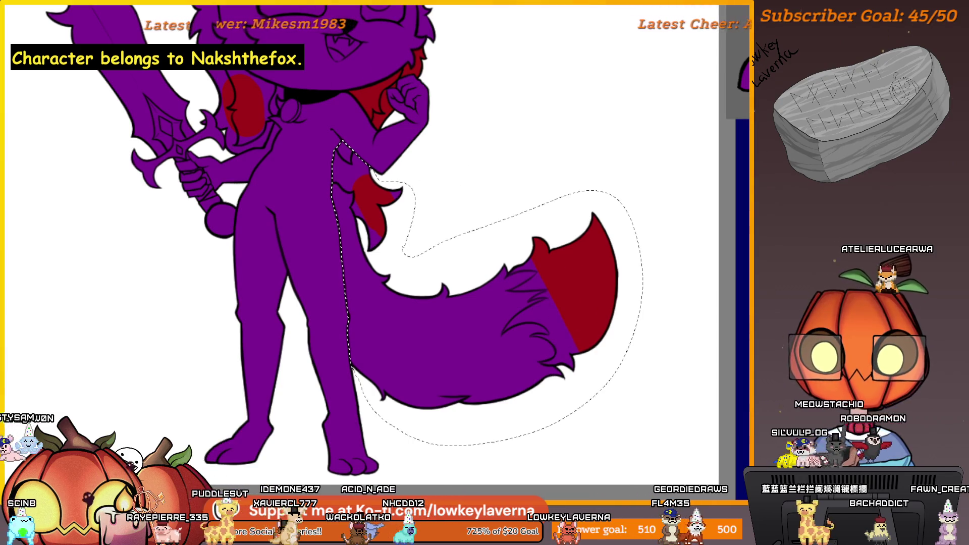
scroll(466, 145, up, 2)
scroll(520, 260, up, 2)
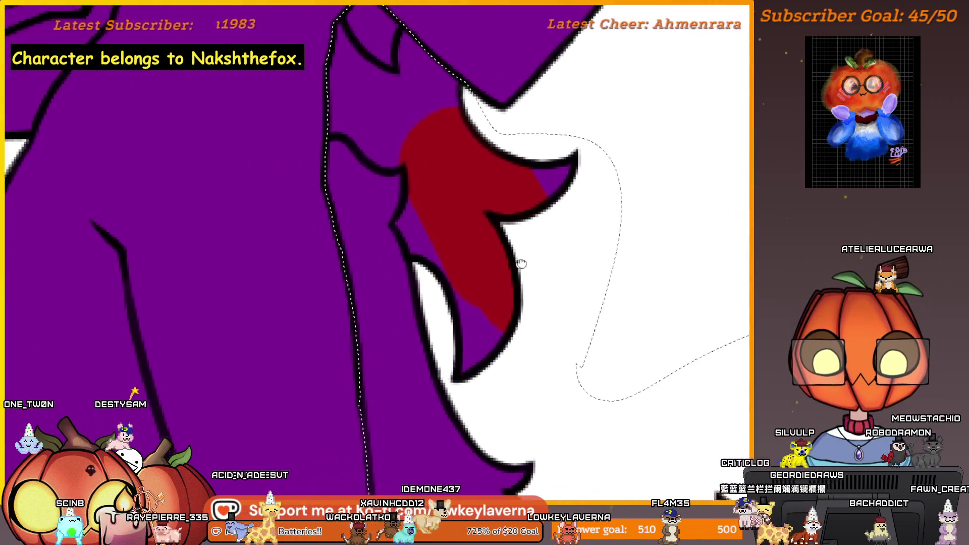
scroll(558, 342, up, 1)
Step: Close the selection along the tail base edge and bring the tail's red area into view
mouse_move(564, 379)
mouse_down()
mouse_move(487, 390)
mouse_move(472, 311)
mouse_up()
drag(449, 264, 429, 254)
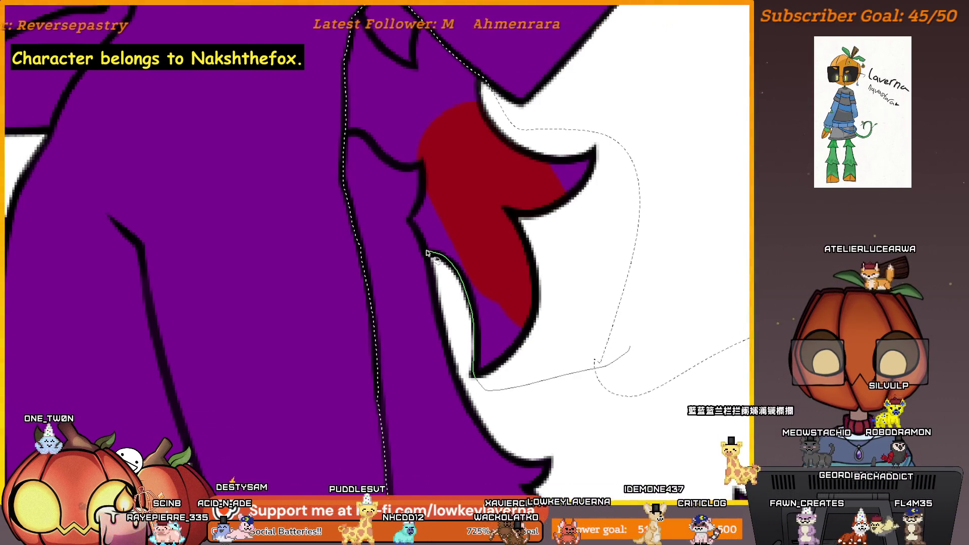
drag(419, 205, 407, 169)
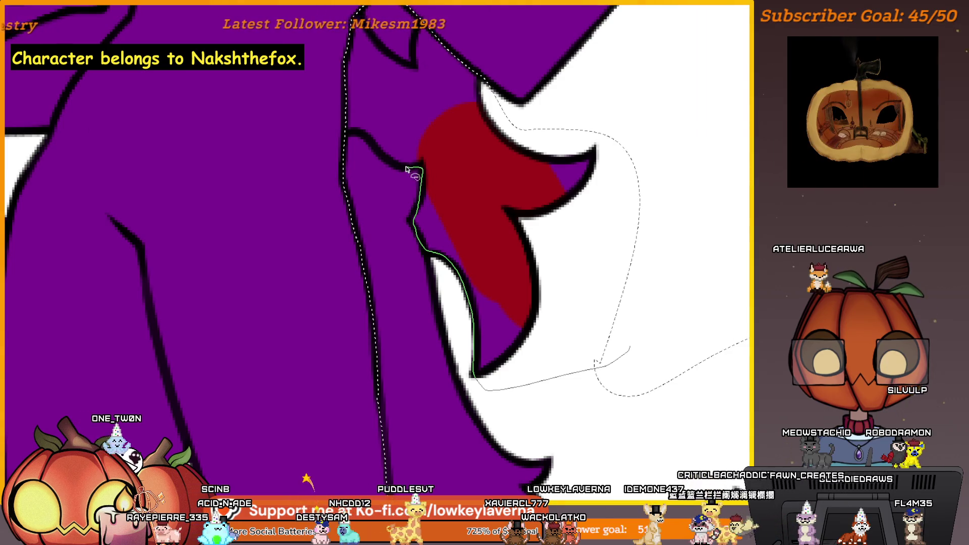
drag(311, 306, 394, 523)
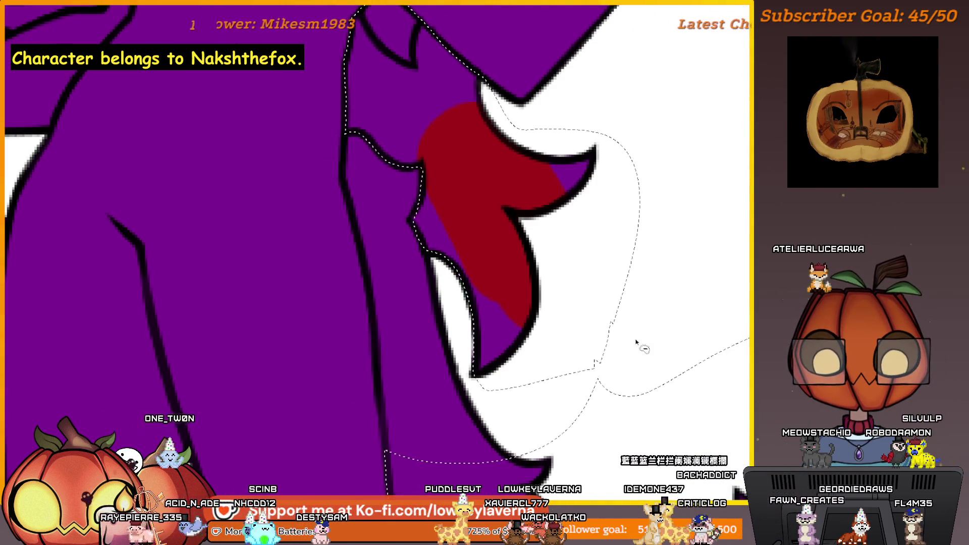
scroll(638, 339, down, 1)
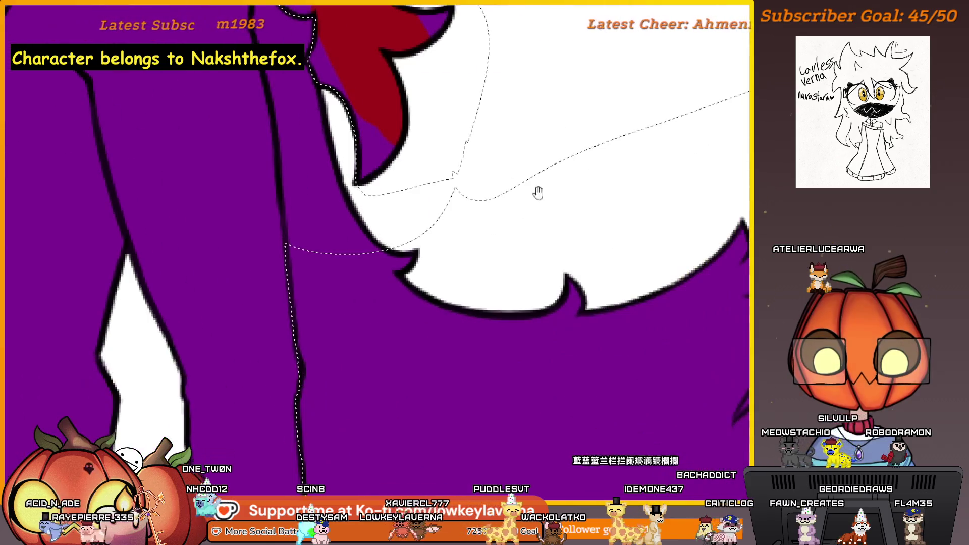
drag(637, 338, 422, 147)
scroll(565, 162, down, 1)
drag(562, 164, 519, 131)
scroll(533, 152, down, 1)
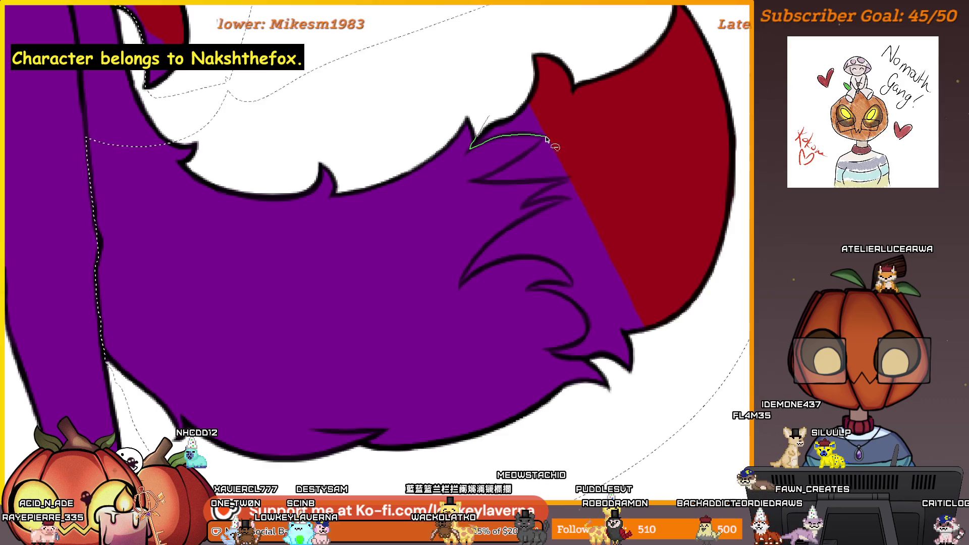
Step: Clear the selection and lasso the jagged purple fur spikes beside the red band until it closes
mouse_move(547, 138)
mouse_down()
mouse_move(506, 173)
mouse_move(565, 180)
mouse_up()
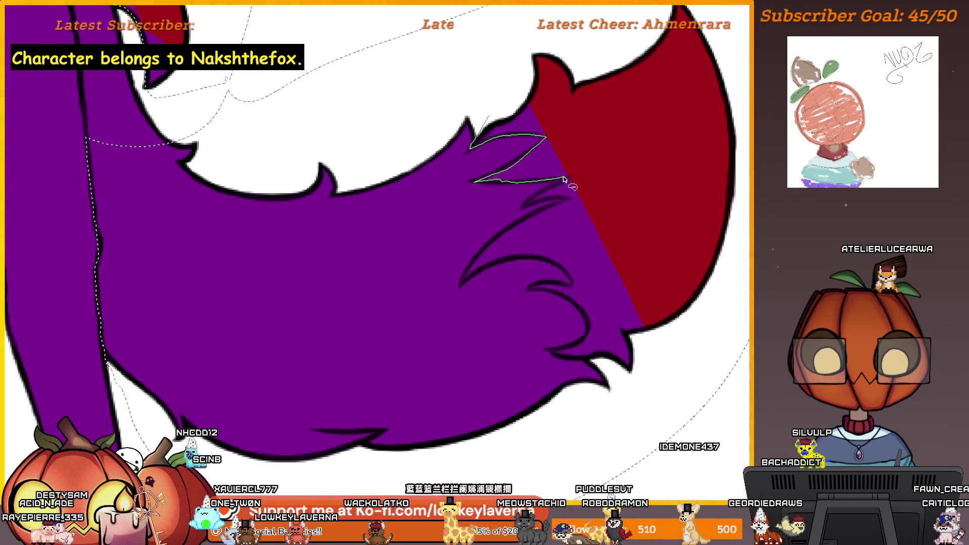
scroll(595, 272, up, 1)
scroll(595, 299, up, 1)
scroll(625, 371, up, 1)
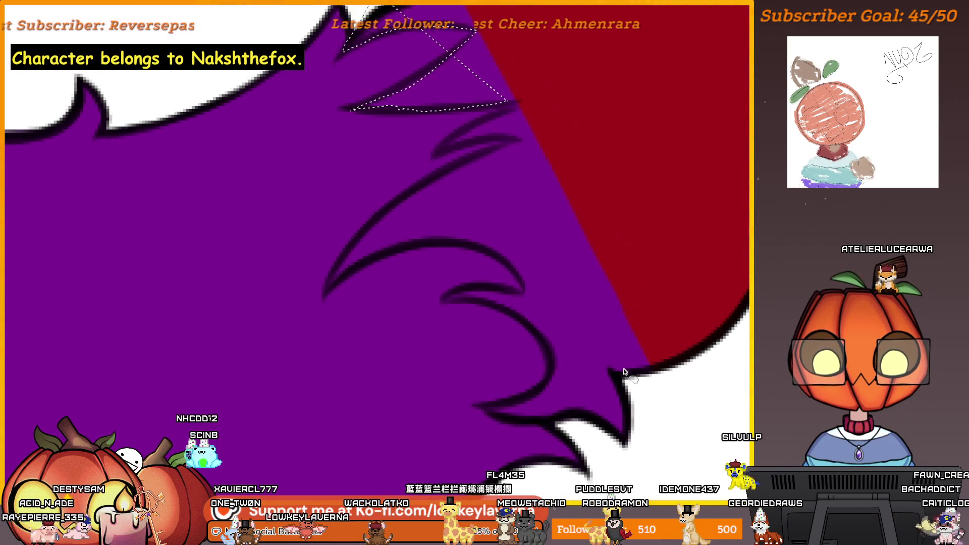
key(ctrl+d)
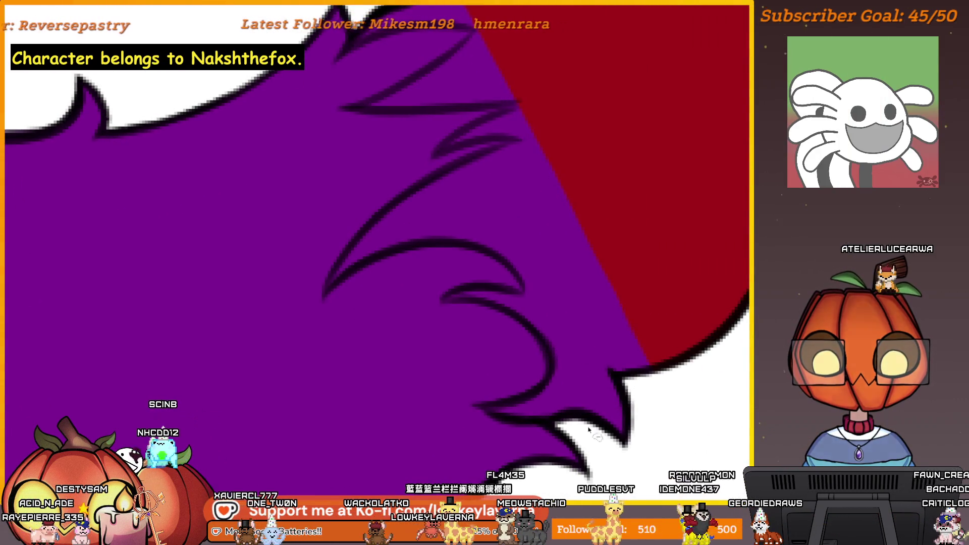
mouse_move(595, 442)
mouse_down()
mouse_move(484, 409)
mouse_move(548, 382)
mouse_move(552, 356)
mouse_move(535, 335)
mouse_up()
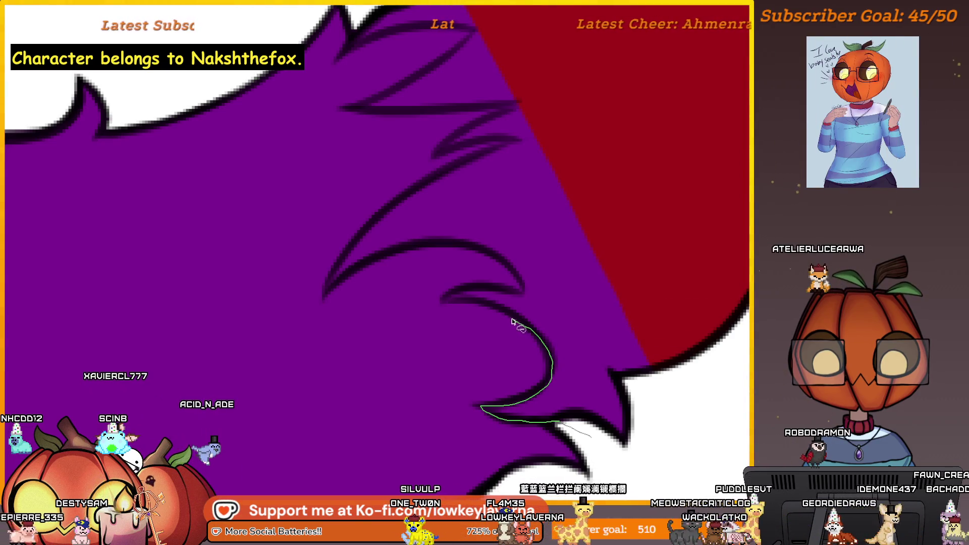
mouse_move(489, 310)
mouse_down()
mouse_move(447, 299)
mouse_move(523, 294)
mouse_up()
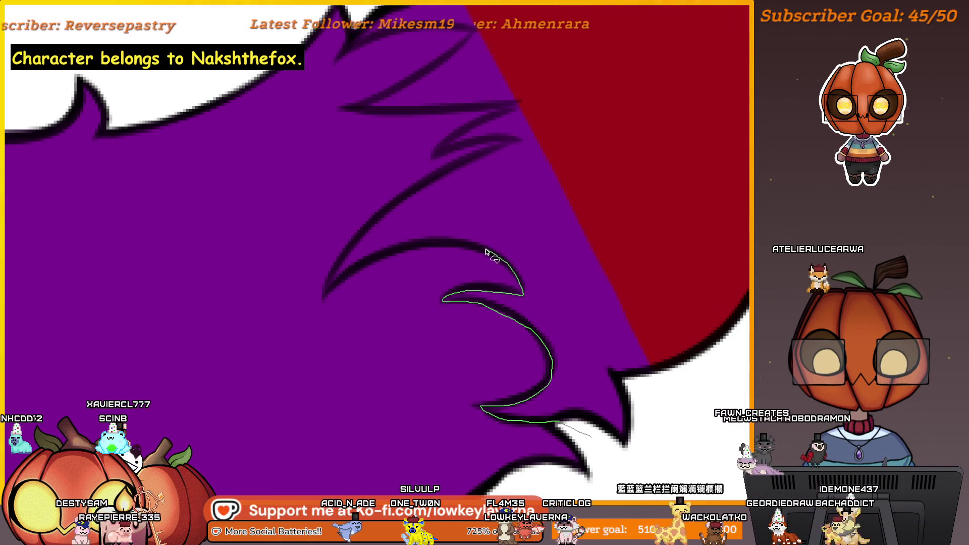
drag(442, 242, 327, 286)
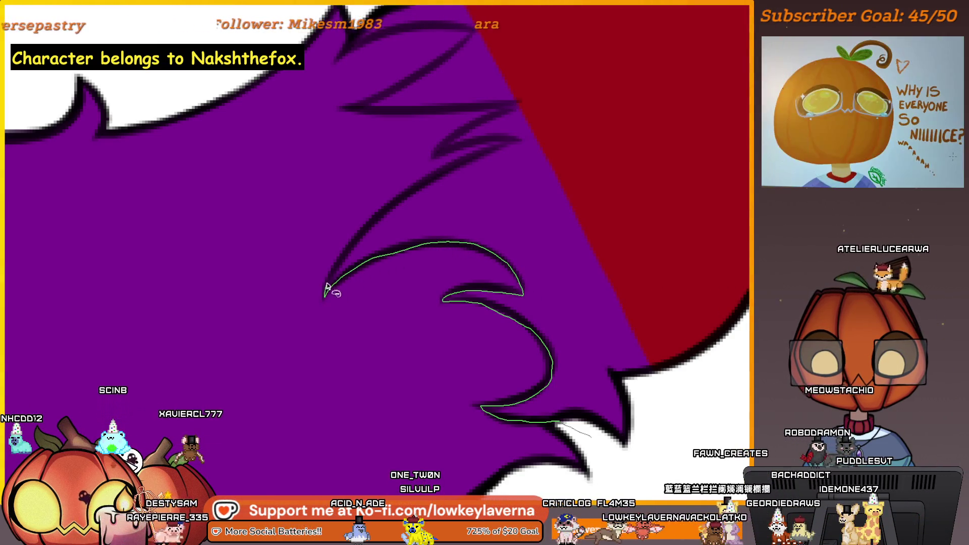
mouse_move(455, 170)
mouse_down()
mouse_move(521, 145)
mouse_move(463, 148)
mouse_move(472, 127)
mouse_move(513, 110)
mouse_move(345, 111)
mouse_up()
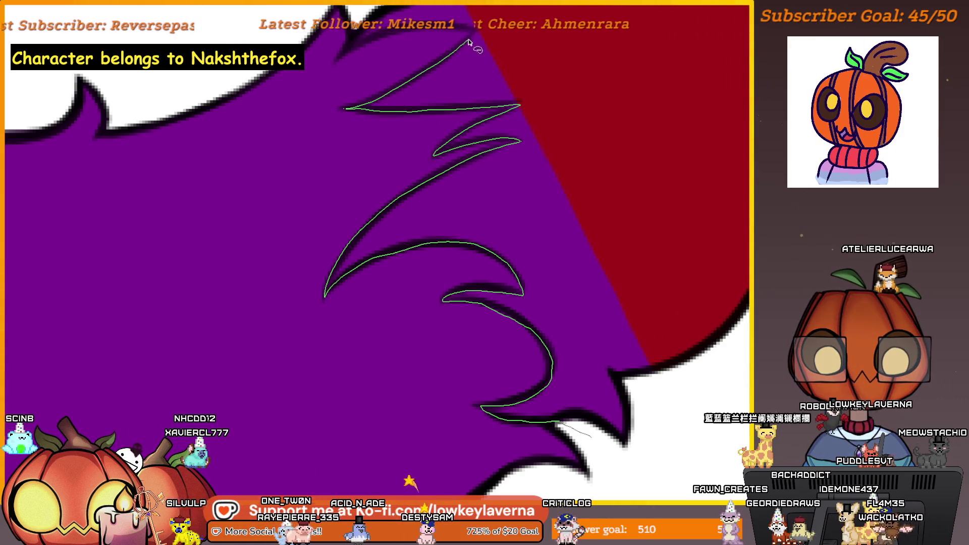
mouse_move(470, 32)
mouse_down()
mouse_move(417, 29)
mouse_move(359, 48)
mouse_up()
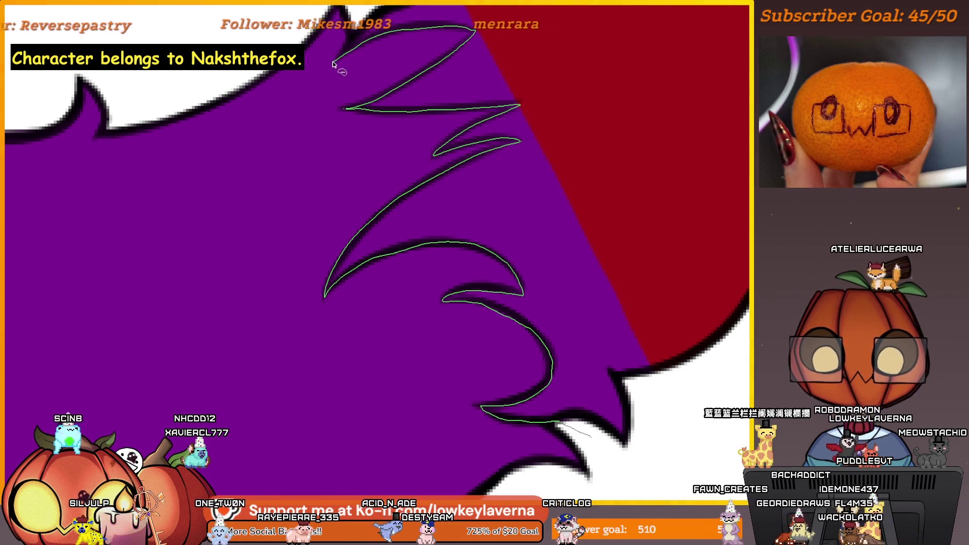
drag(590, 436, 594, 470)
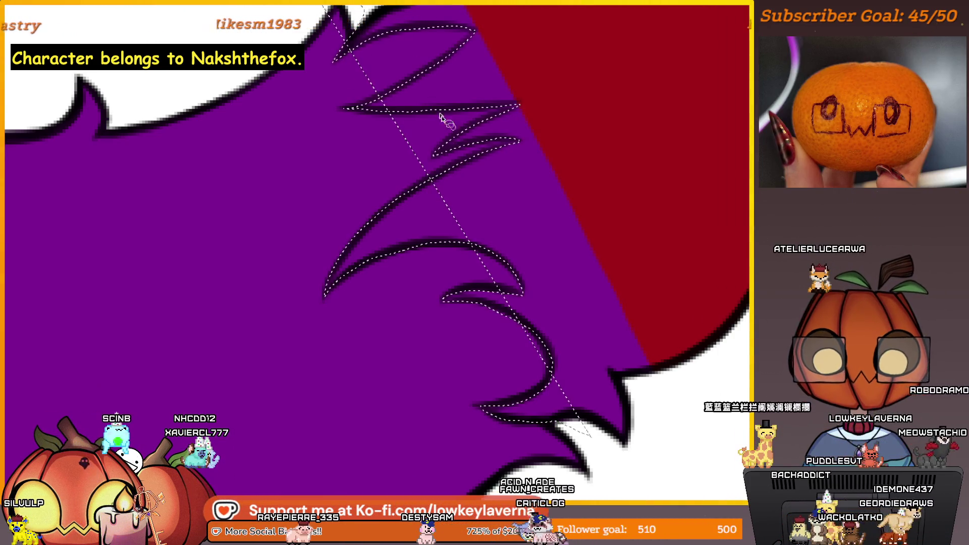
scroll(469, 145, down, 3)
drag(503, 178, 499, 187)
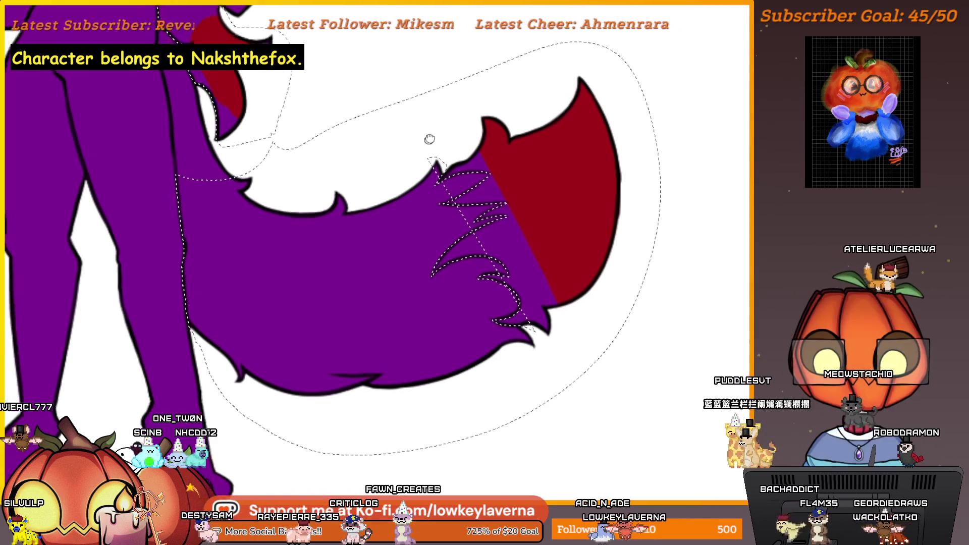
Step: Add the area around the whole tail to the selection and start wrapping the lower fur spike
mouse_move(428, 176)
mouse_down()
mouse_move(459, 146)
mouse_move(165, 200)
mouse_up()
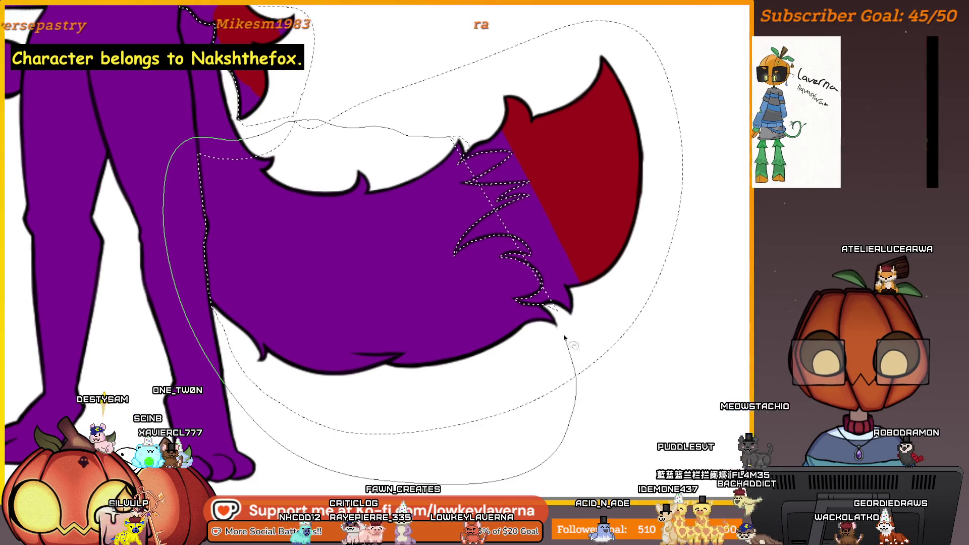
mouse_move(165, 201)
mouse_down()
mouse_move(582, 347)
mouse_move(598, 343)
mouse_up()
scroll(602, 281, up, 3)
scroll(576, 338, up, 2)
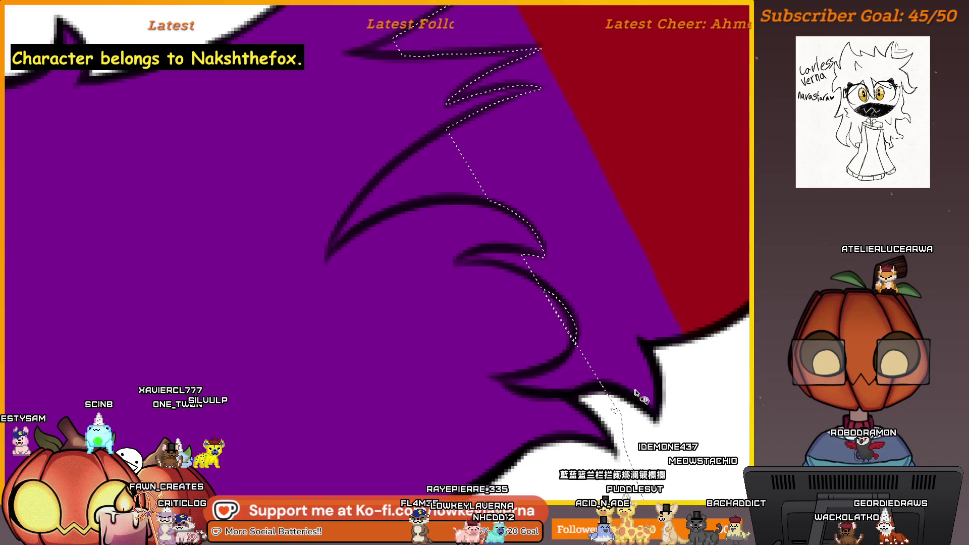
mouse_move(624, 385)
mouse_down()
mouse_move(498, 382)
mouse_move(577, 327)
mouse_up()
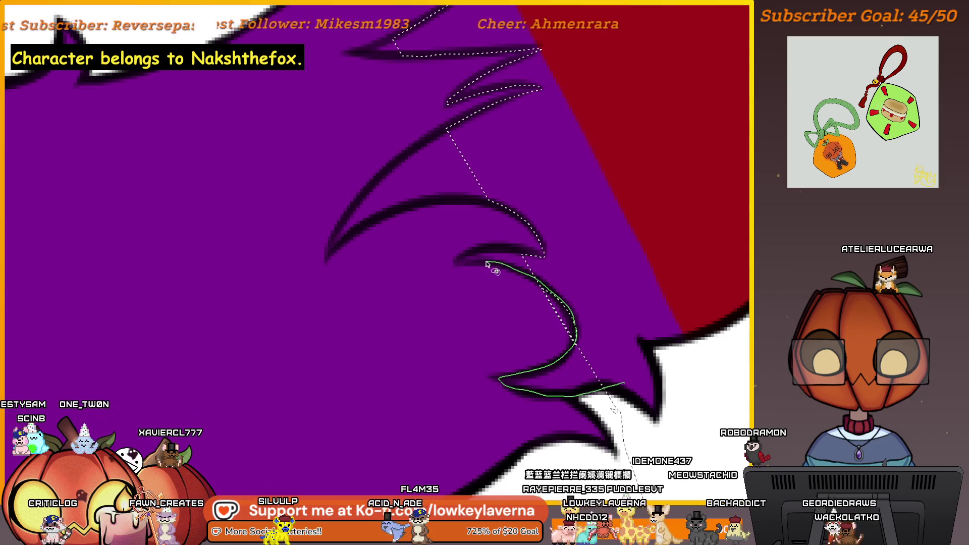
scroll(617, 313, up, 1)
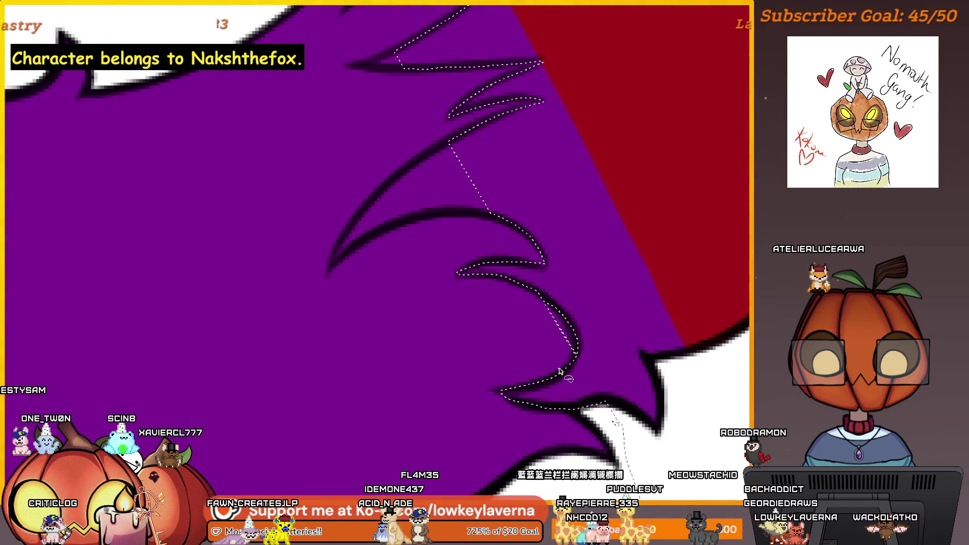
drag(575, 353, 558, 313)
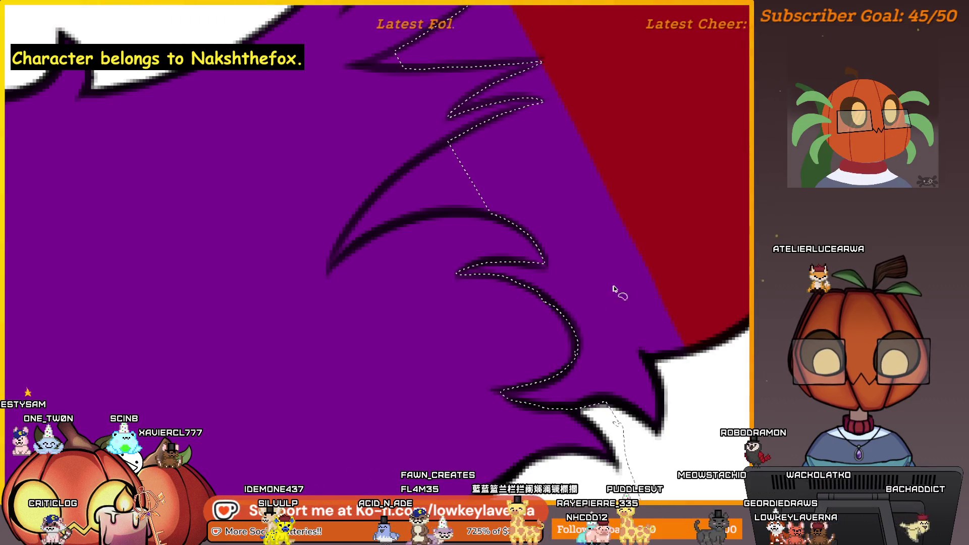
scroll(570, 367, up, 1)
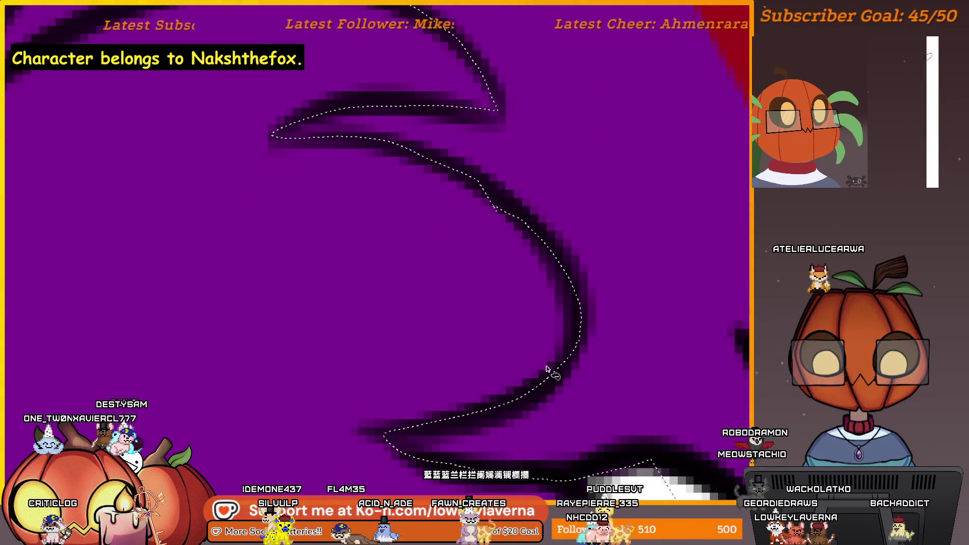
scroll(580, 303, up, 2)
scroll(554, 288, up, 3)
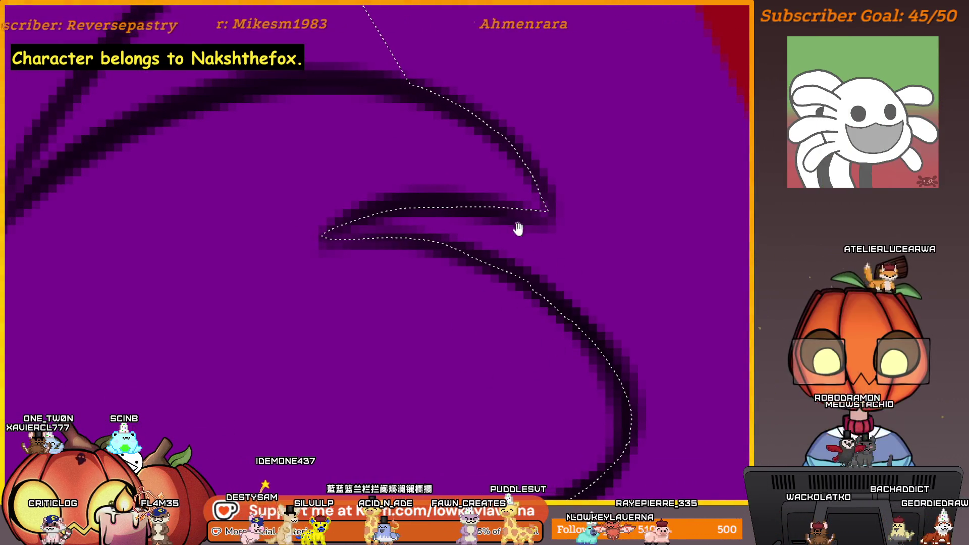
scroll(519, 225, up, 3)
scroll(504, 286, up, 2)
scroll(545, 293, up, 2)
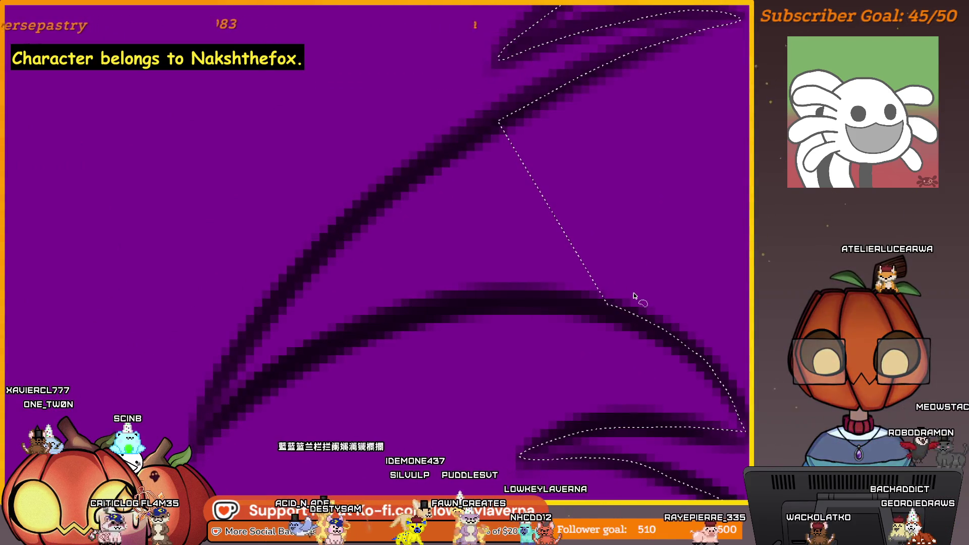
Step: Select the remaining fur spikes on the tail and reshape the selection around the spike tip
drag(642, 300, 534, 309)
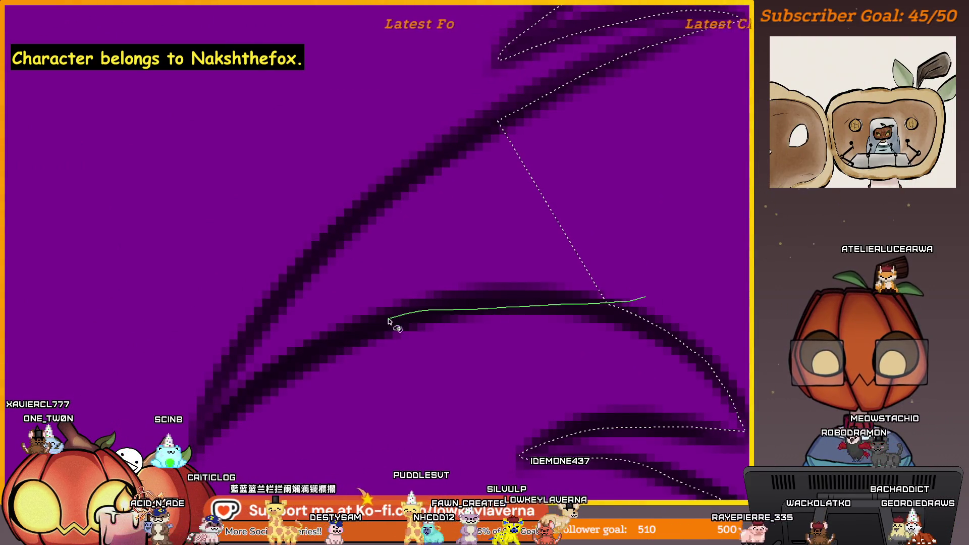
mouse_move(203, 440)
mouse_down()
mouse_move(253, 339)
mouse_move(369, 212)
mouse_up()
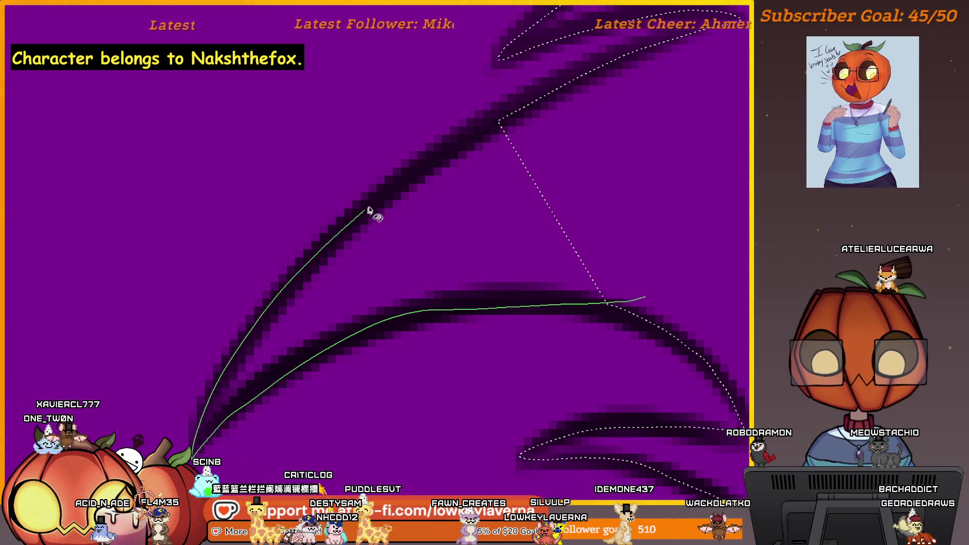
drag(578, 113, 578, 112)
scroll(569, 157, down, 1)
scroll(538, 186, down, 1)
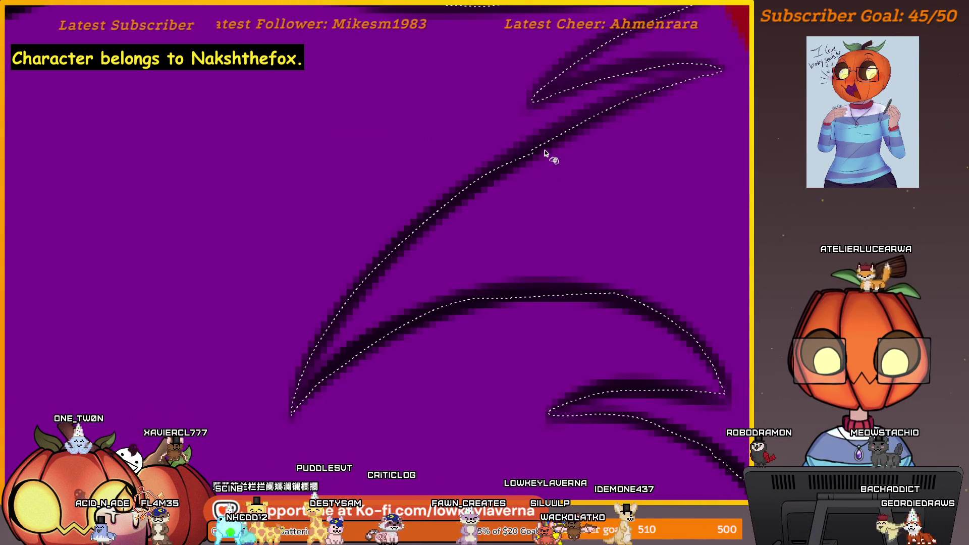
scroll(557, 223, up, 1)
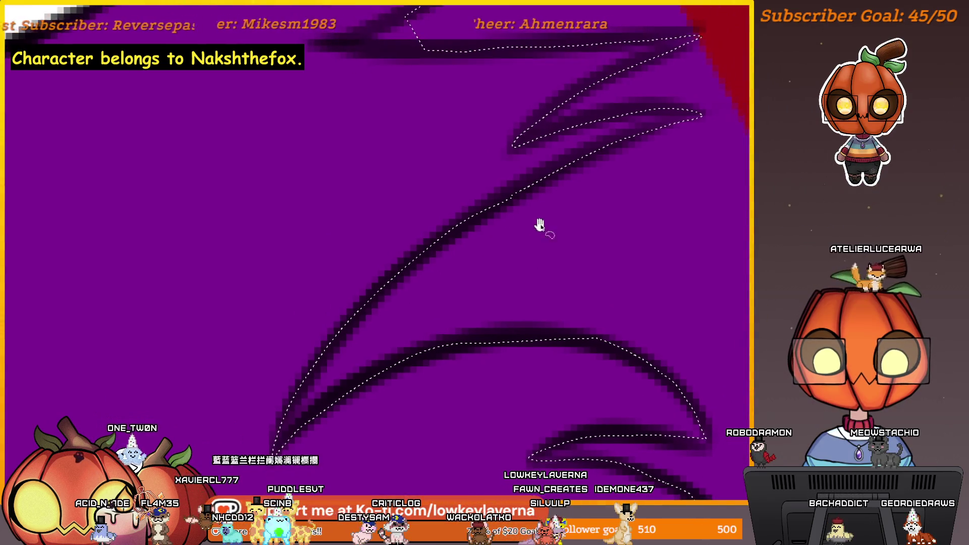
scroll(539, 314, up, 1)
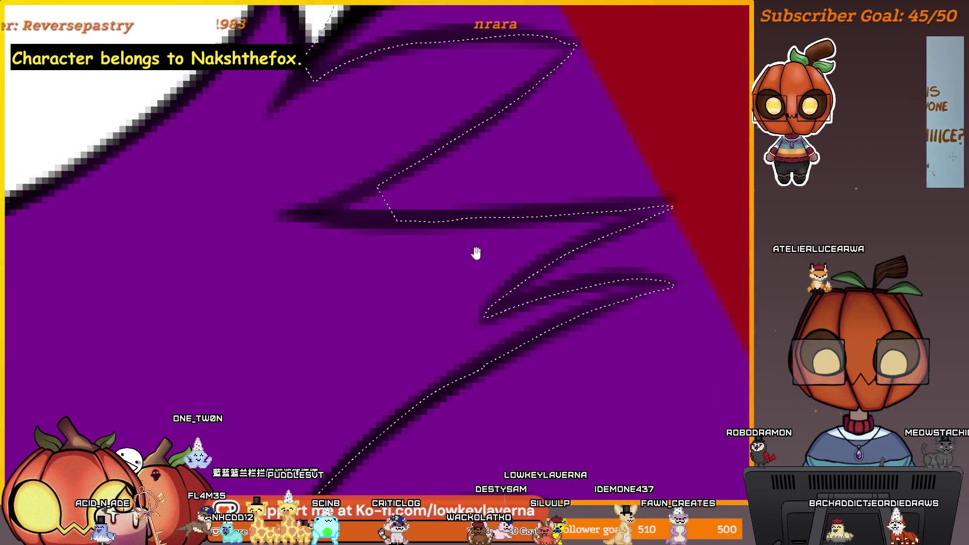
scroll(557, 319, up, 1)
drag(528, 298, 514, 304)
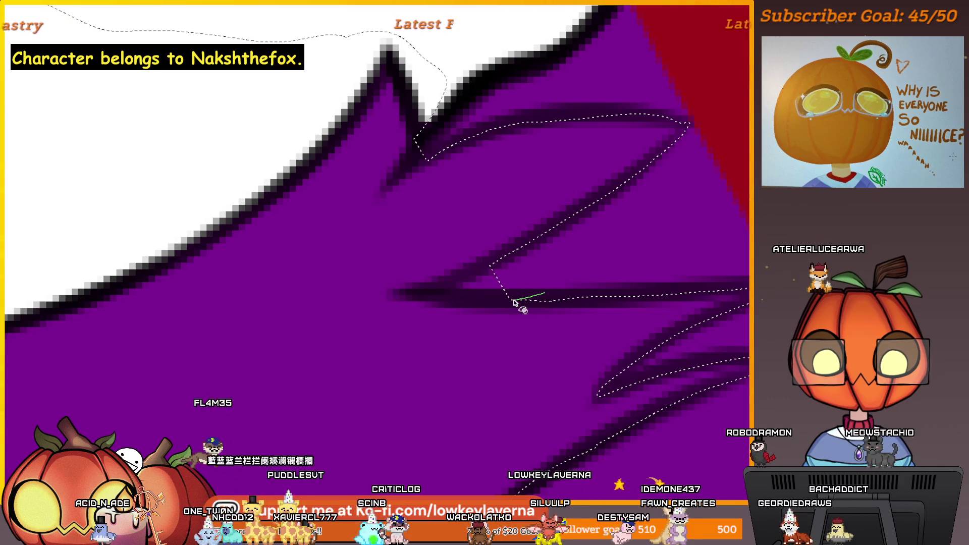
drag(426, 300, 402, 296)
scroll(492, 274, up, 1)
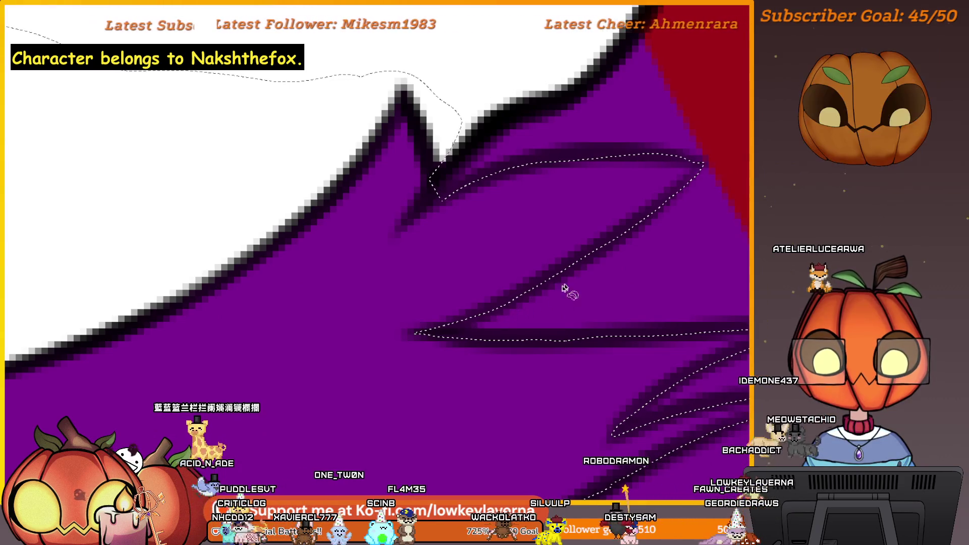
mouse_move(541, 189)
mouse_down()
mouse_move(545, 299)
mouse_move(440, 354)
mouse_up()
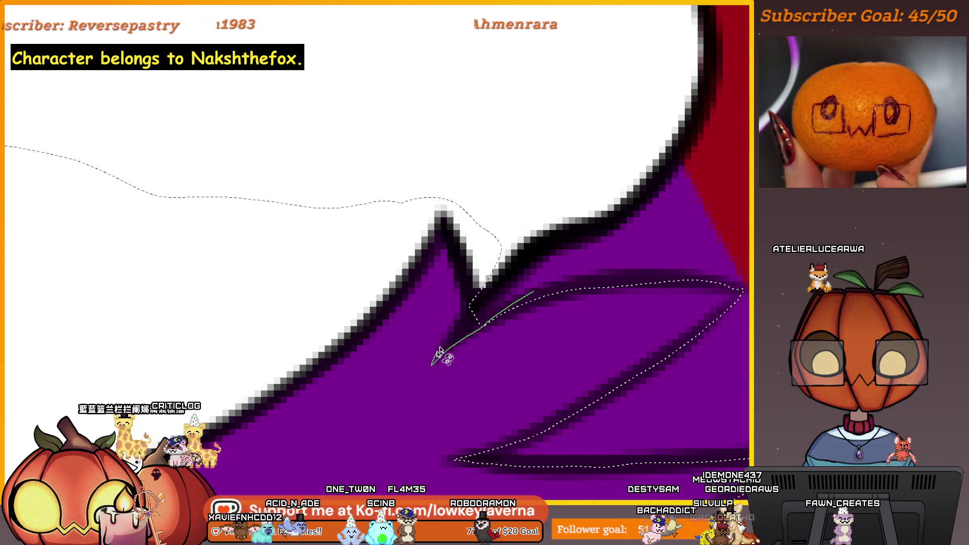
drag(548, 246, 505, 310)
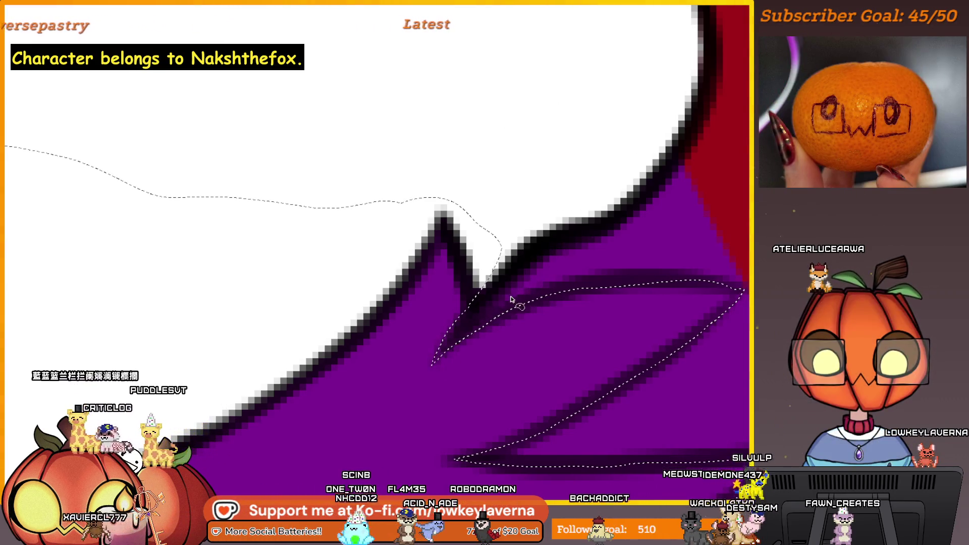
drag(511, 304, 441, 359)
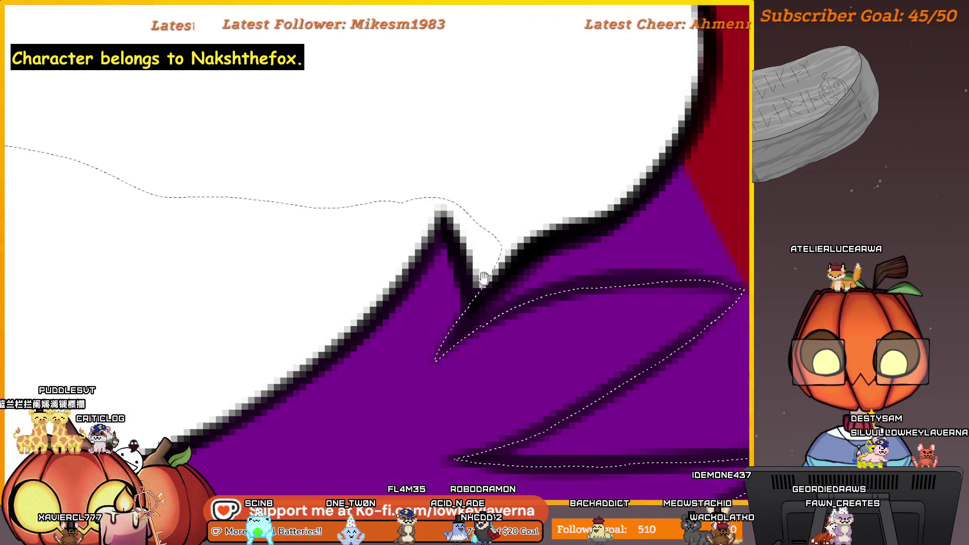
drag(491, 276, 532, 320)
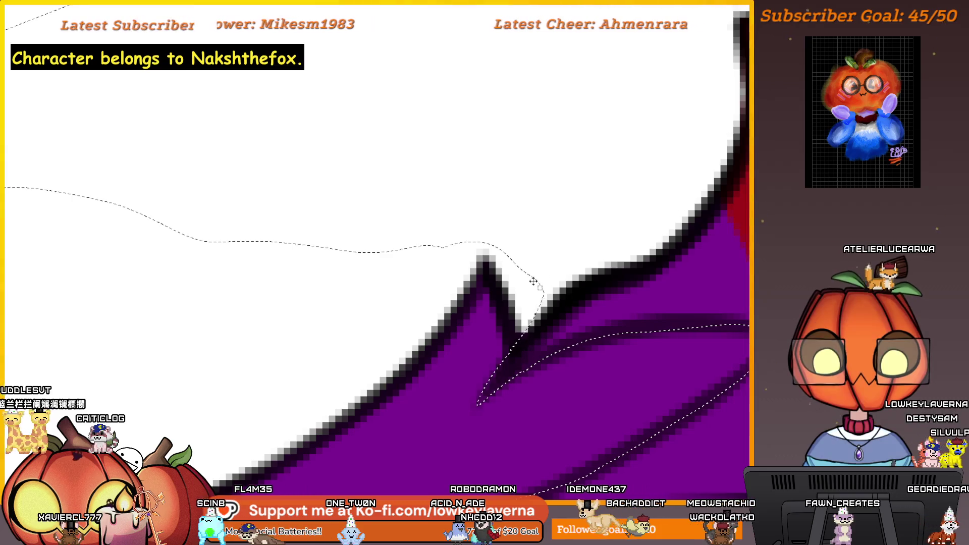
scroll(533, 214, down, 5)
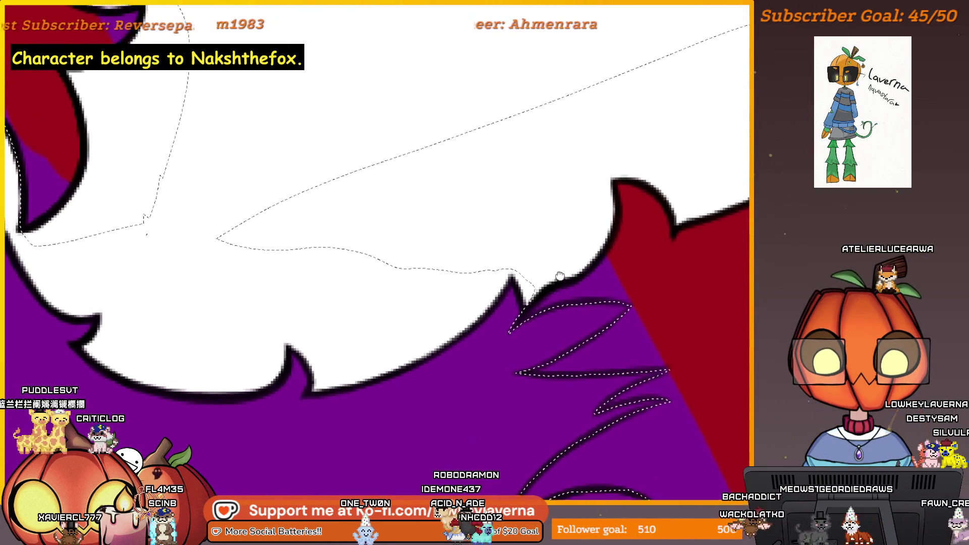
scroll(520, 237, down, 2)
scroll(584, 391, down, 2)
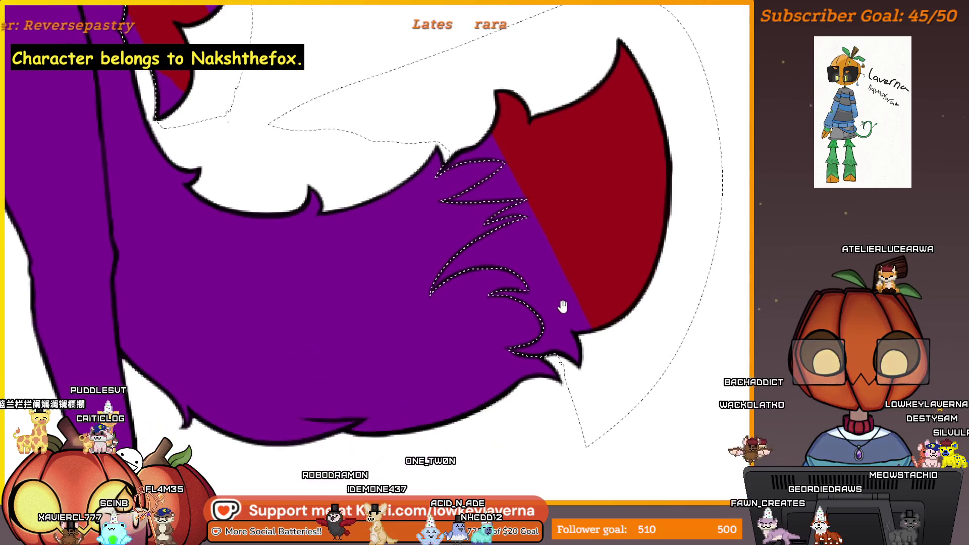
scroll(569, 325, up, 2)
scroll(531, 327, up, 1)
scroll(485, 327, up, 2)
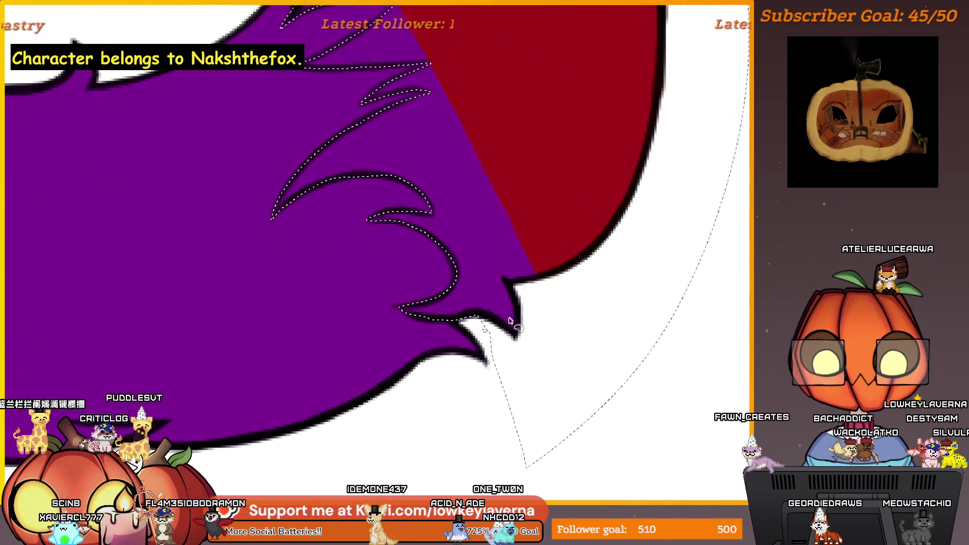
Step: Outline fur tufts at the tail tip and select along the fur edge by the body
mouse_move(485, 327)
mouse_down()
mouse_move(646, 449)
mouse_move(493, 357)
mouse_move(522, 372)
mouse_up()
scroll(524, 348, down, 1)
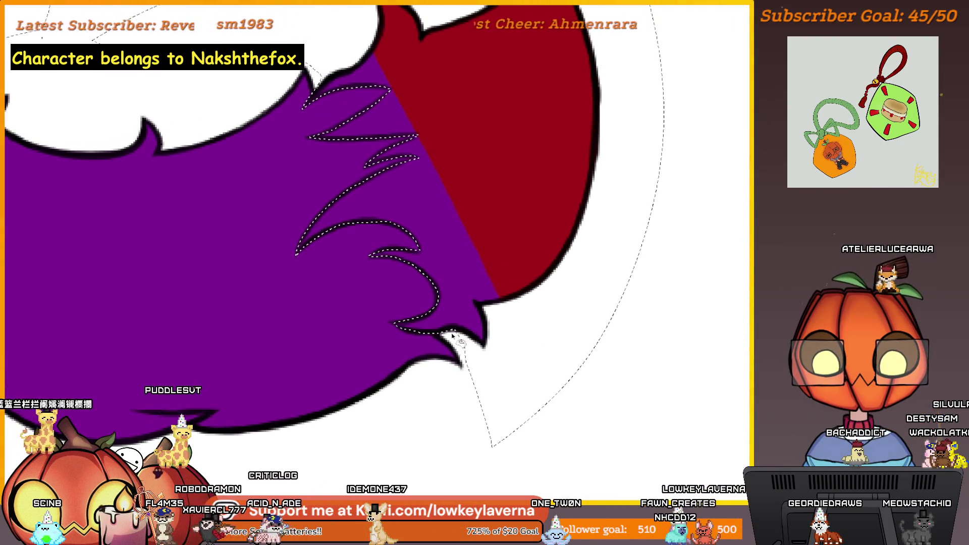
drag(502, 366, 505, 334)
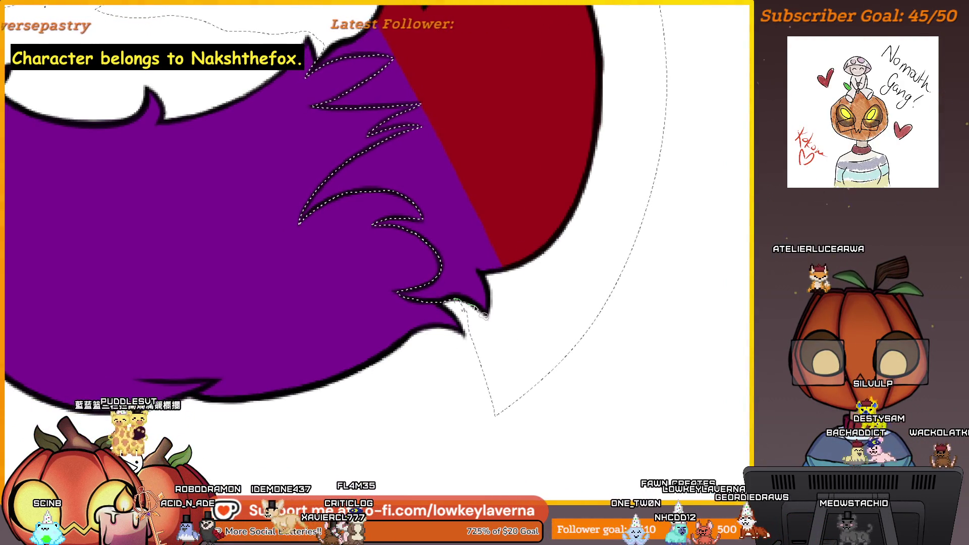
drag(502, 335, 473, 305)
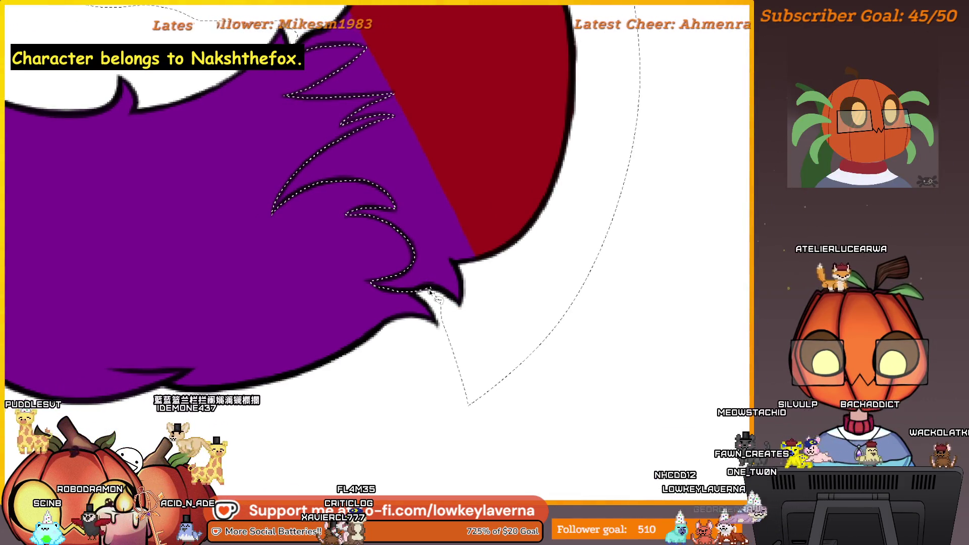
mouse_move(432, 299)
mouse_down()
mouse_move(474, 422)
mouse_move(429, 303)
mouse_up()
drag(499, 317, 553, 386)
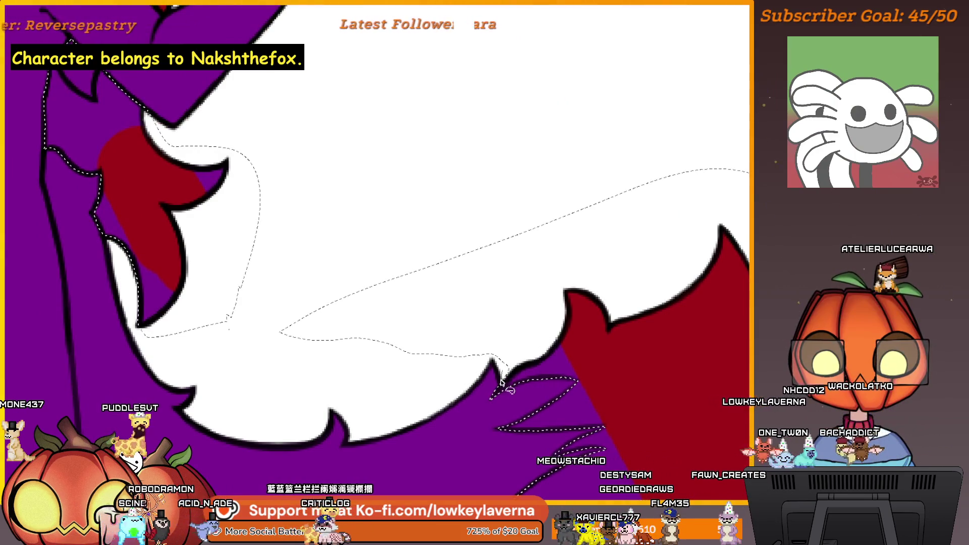
mouse_move(509, 384)
mouse_down()
mouse_move(565, 354)
mouse_move(573, 292)
mouse_move(386, 257)
mouse_up()
drag(308, 370, 491, 366)
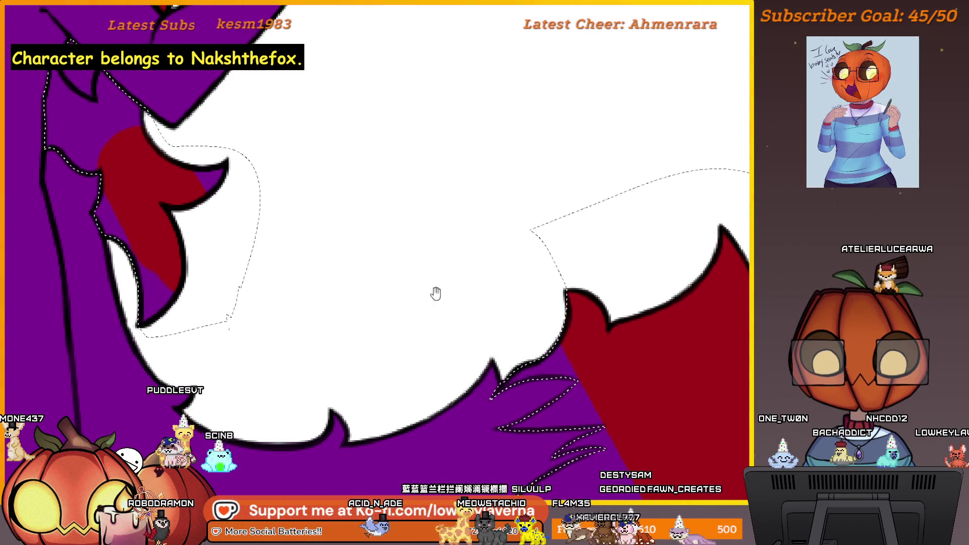
Step: Paint the selected hair strip behind the hip red
drag(435, 293, 645, 363)
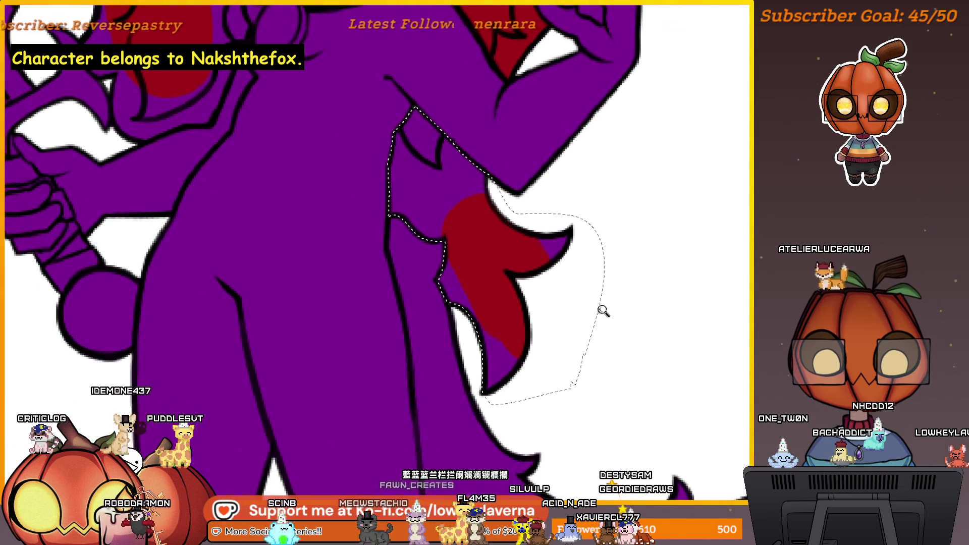
scroll(603, 310, down, 5)
scroll(530, 217, up, 3)
drag(530, 217, 590, 359)
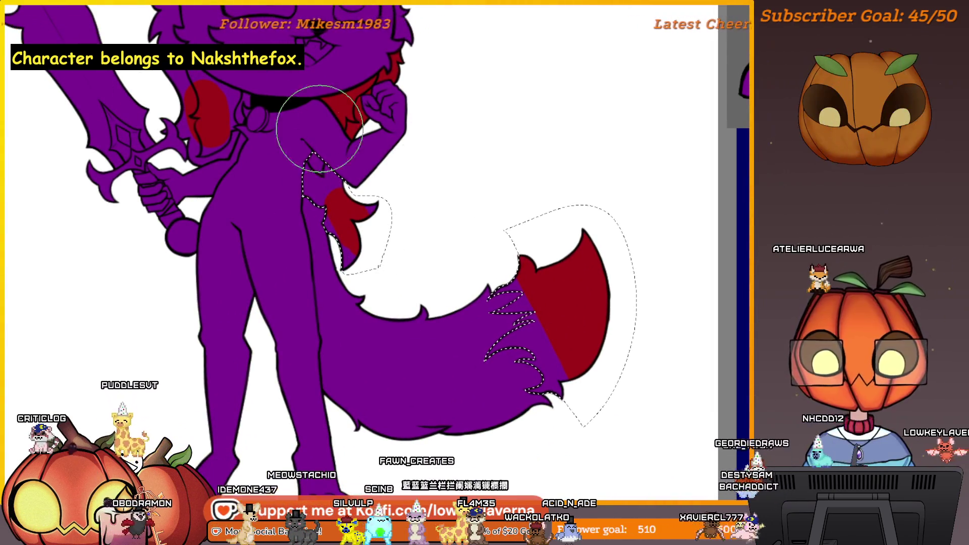
drag(315, 162, 336, 235)
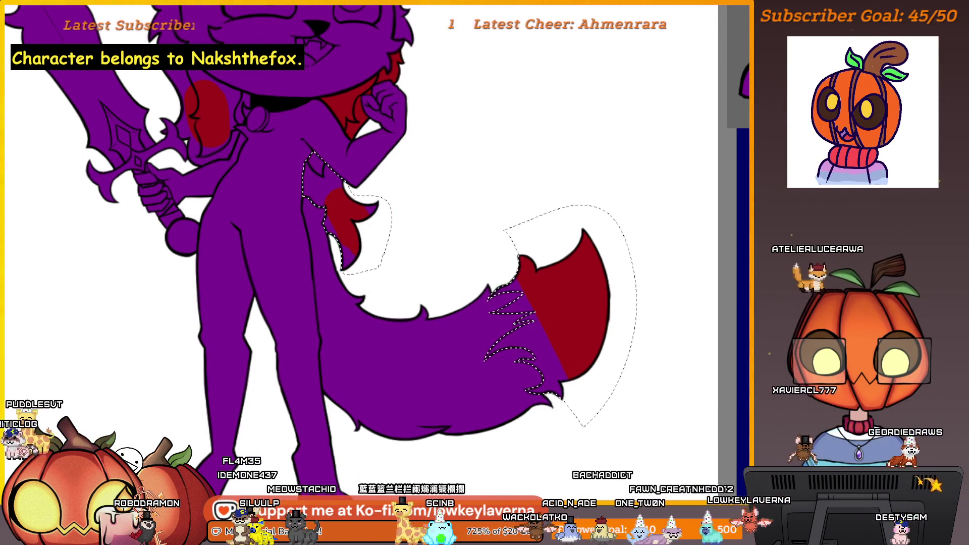
drag(354, 284, 309, 210)
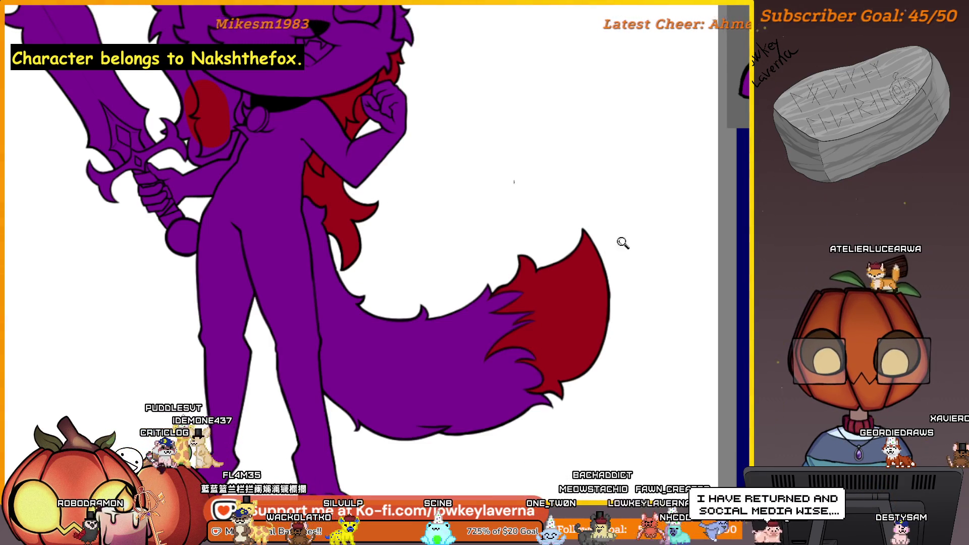
scroll(623, 242, down, 2)
scroll(628, 281, up, 3)
scroll(599, 288, down, 1)
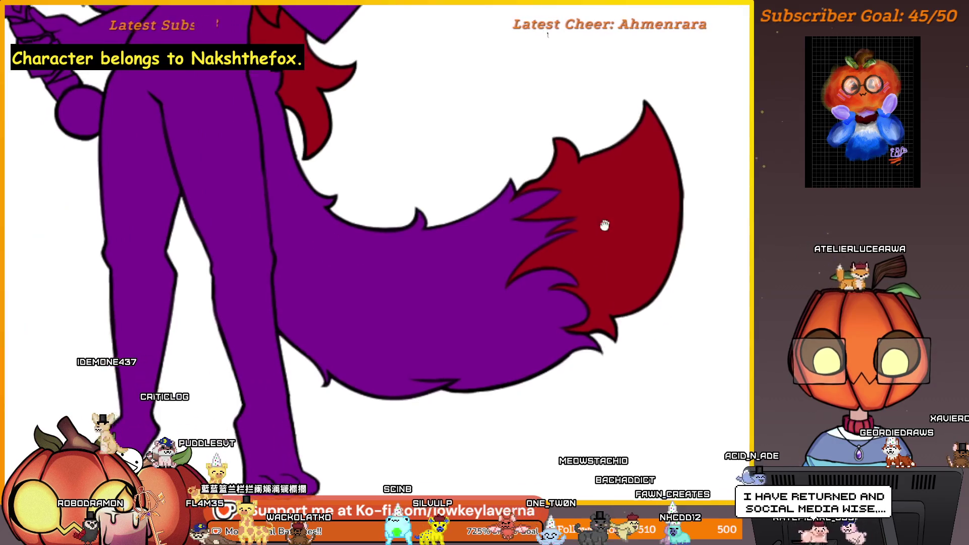
scroll(604, 226, down, 1)
scroll(602, 237, down, 1)
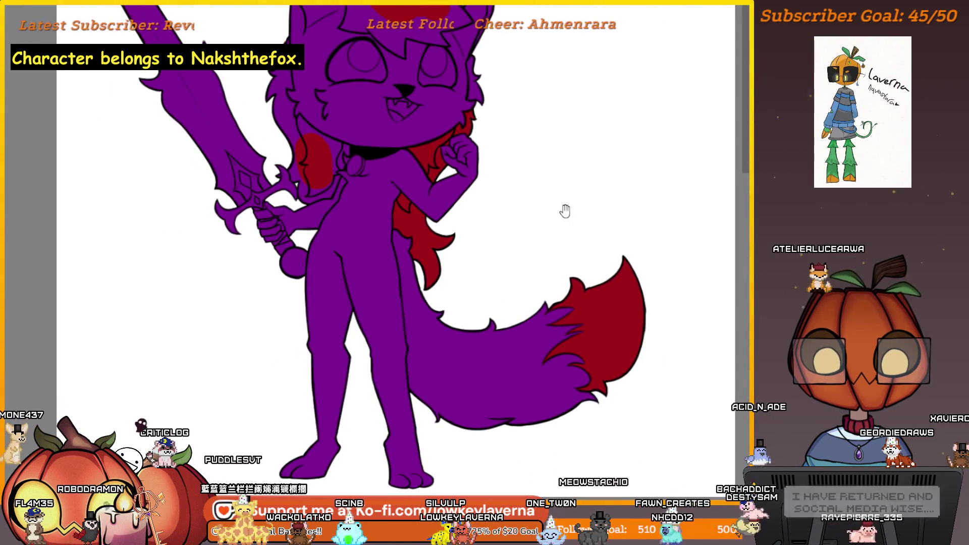
scroll(565, 211, up, 1)
scroll(637, 259, up, 1)
scroll(606, 272, up, 1)
scroll(503, 303, up, 1)
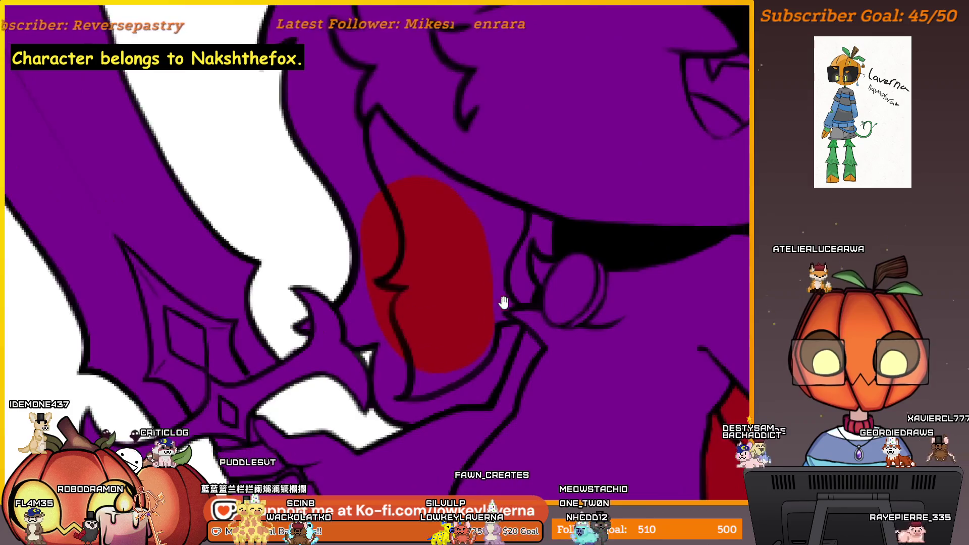
Step: Trace a selection down the neck, along the collar and up past the sword guard around the side hair
drag(504, 304, 593, 246)
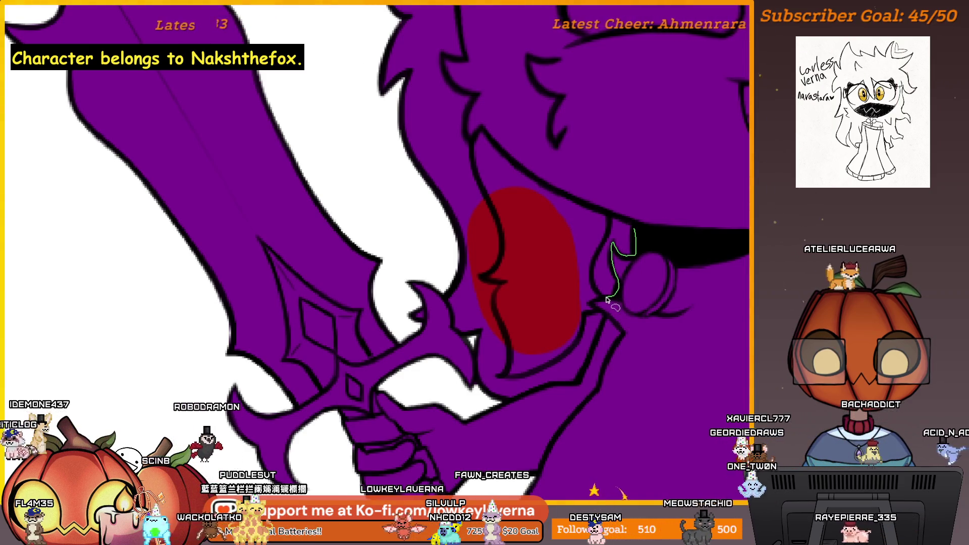
drag(606, 301, 602, 330)
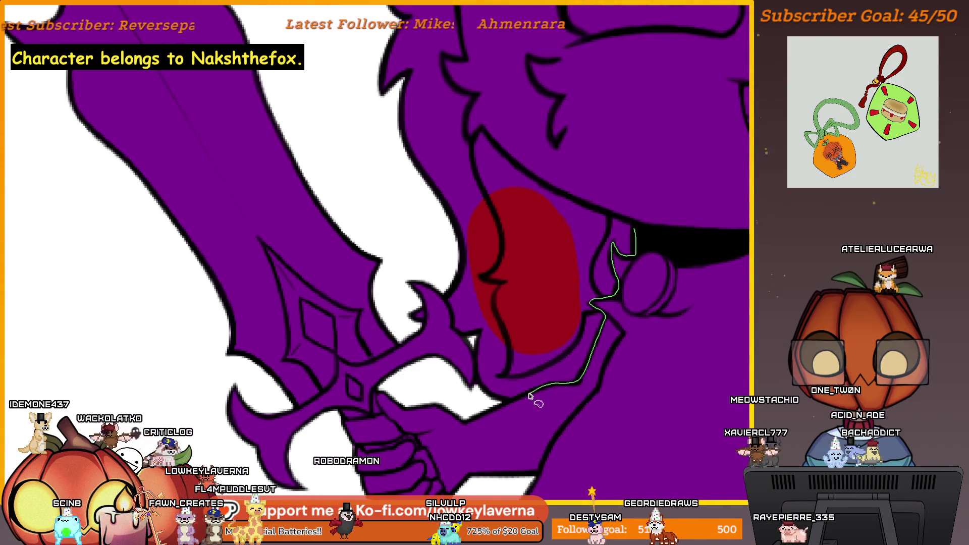
mouse_move(530, 397)
mouse_down()
mouse_move(508, 404)
mouse_move(477, 390)
mouse_up()
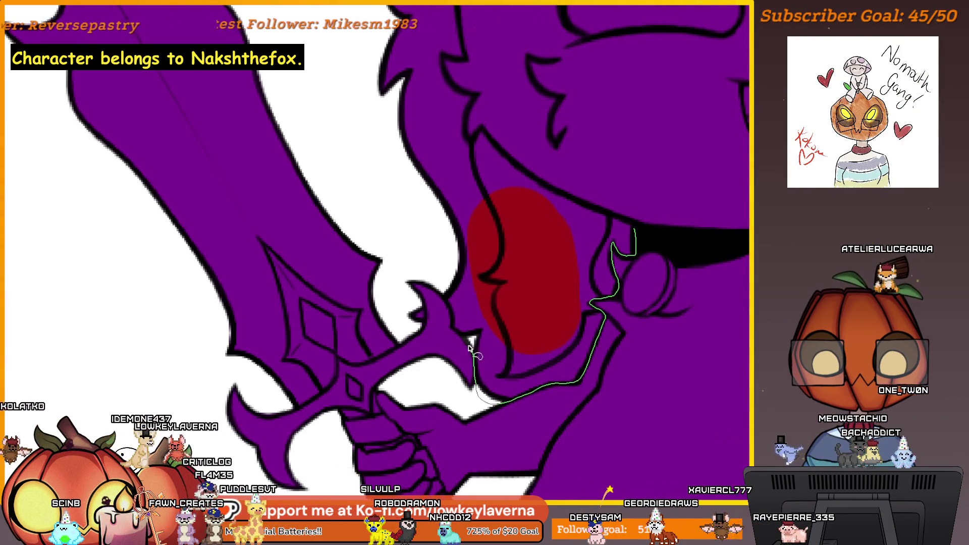
drag(451, 325, 417, 223)
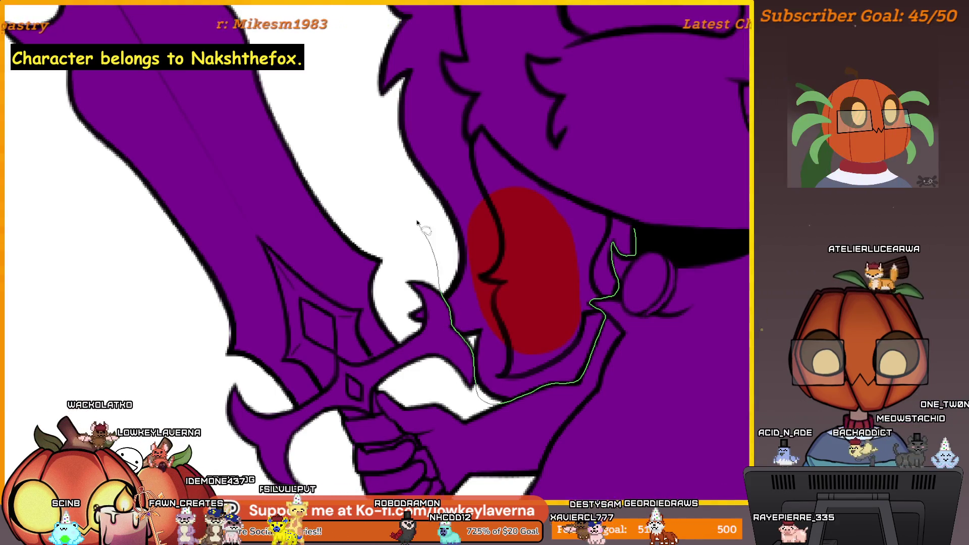
drag(356, 78, 394, 48)
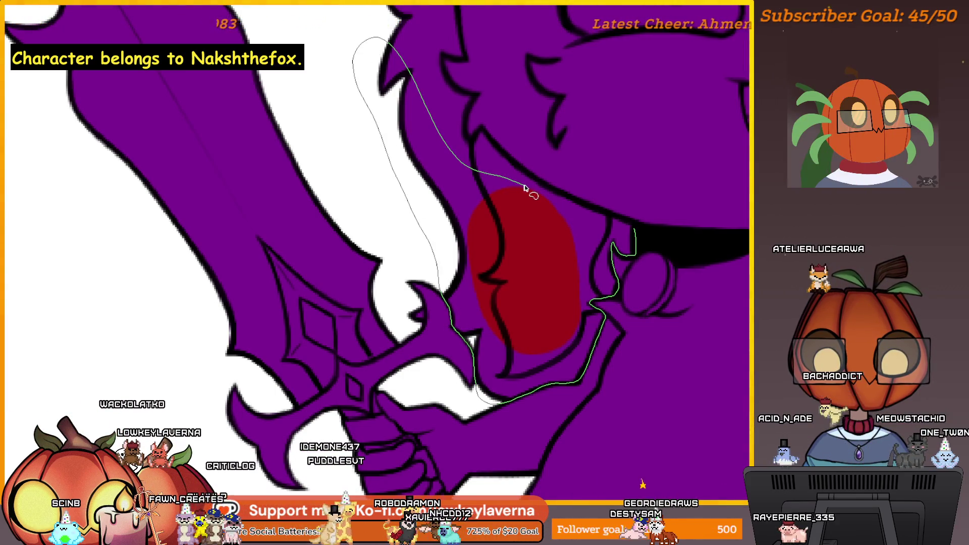
drag(535, 188, 560, 196)
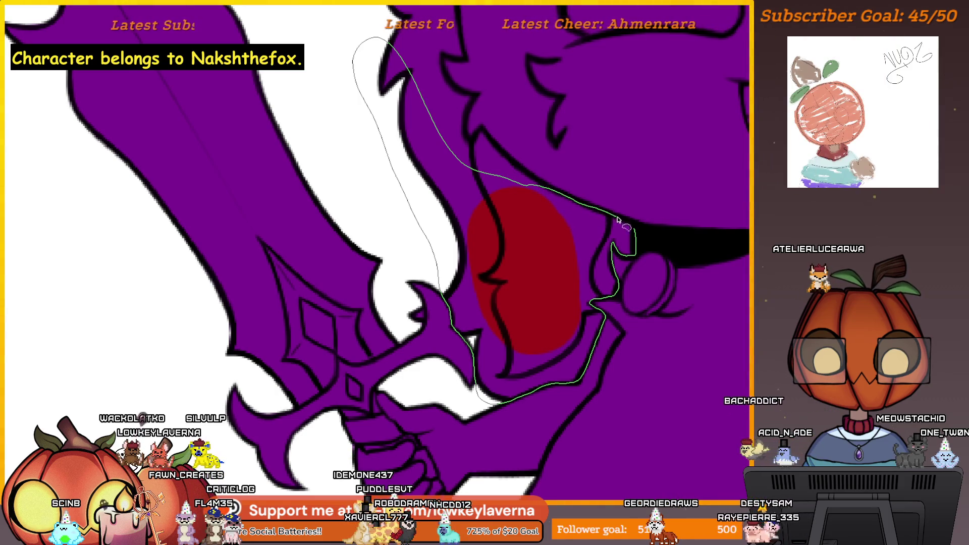
Step: Follow the zigzag face fur line upward and close the selection near the sword guard
drag(594, 178, 547, 318)
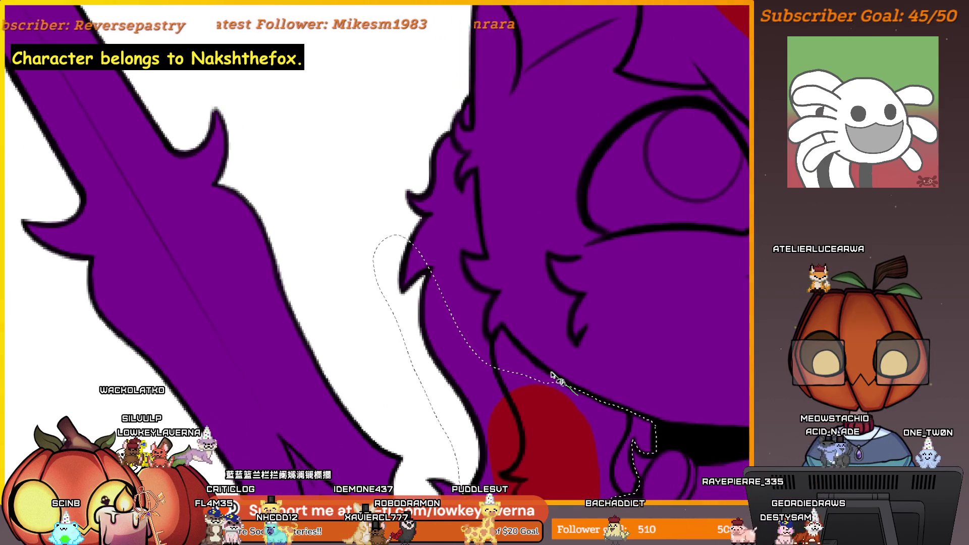
drag(532, 362, 498, 331)
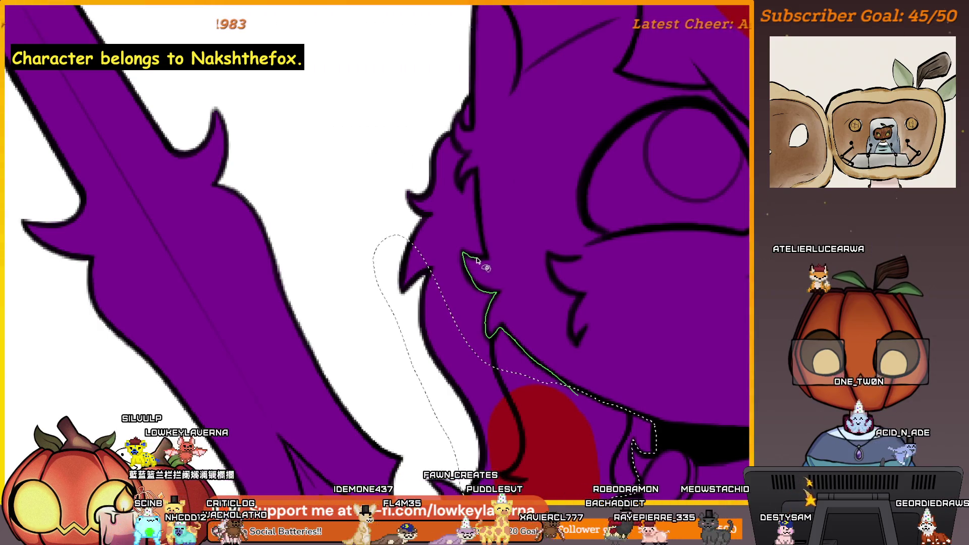
drag(476, 260, 482, 227)
mouse_move(479, 193)
mouse_down()
mouse_move(461, 185)
mouse_move(455, 120)
mouse_up()
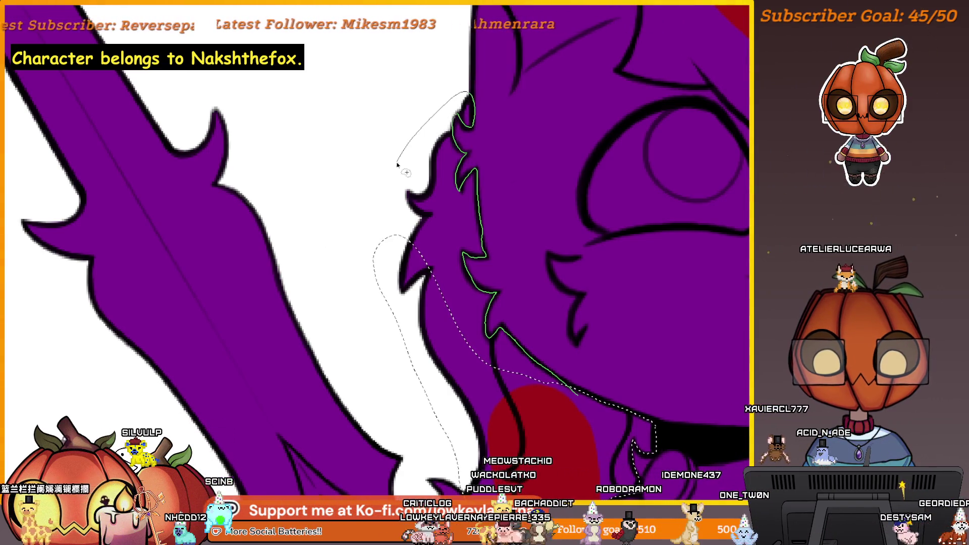
scroll(542, 265, down, 2)
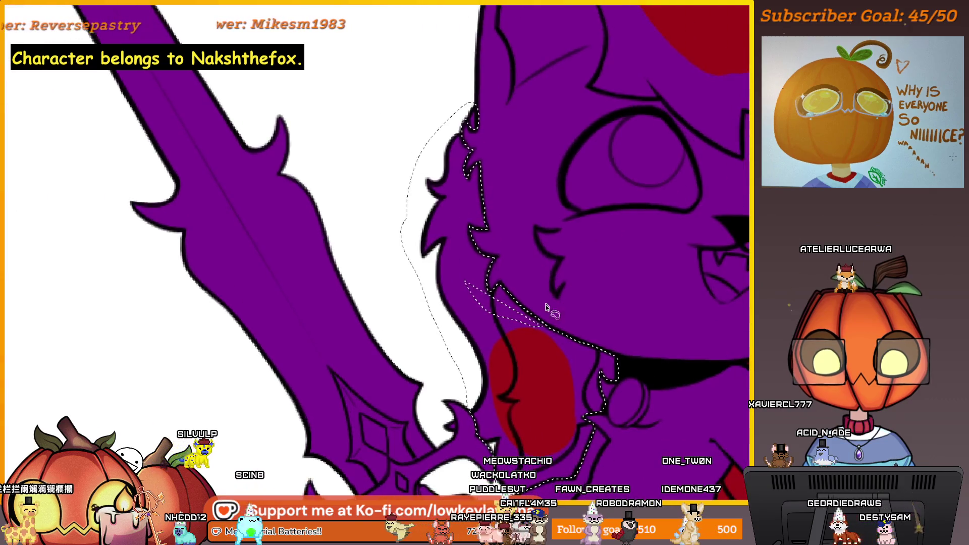
scroll(551, 348, down, 1)
mouse_move(541, 331)
mouse_down()
mouse_move(472, 281)
mouse_move(403, 250)
mouse_up()
scroll(566, 325, down, 1)
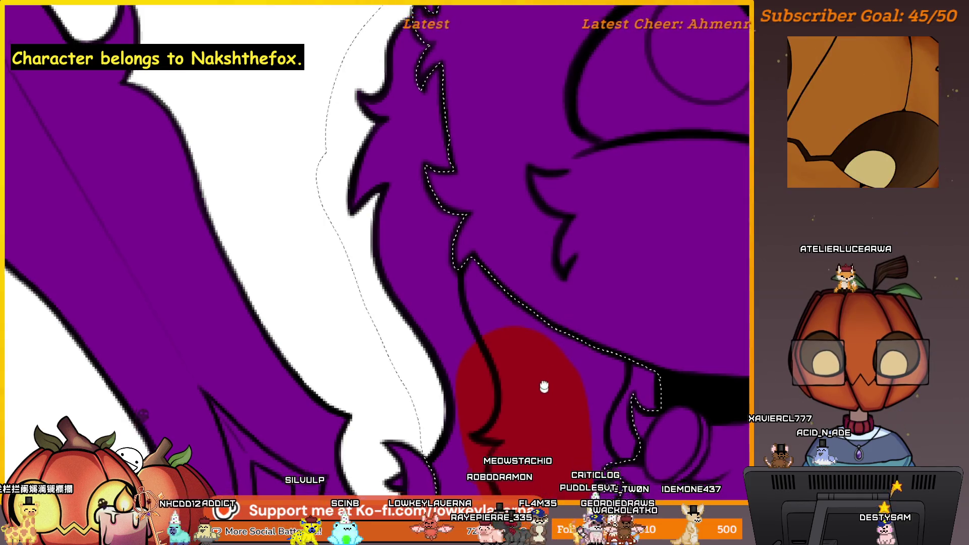
scroll(541, 385, down, 1)
scroll(574, 351, down, 1)
scroll(520, 265, down, 1)
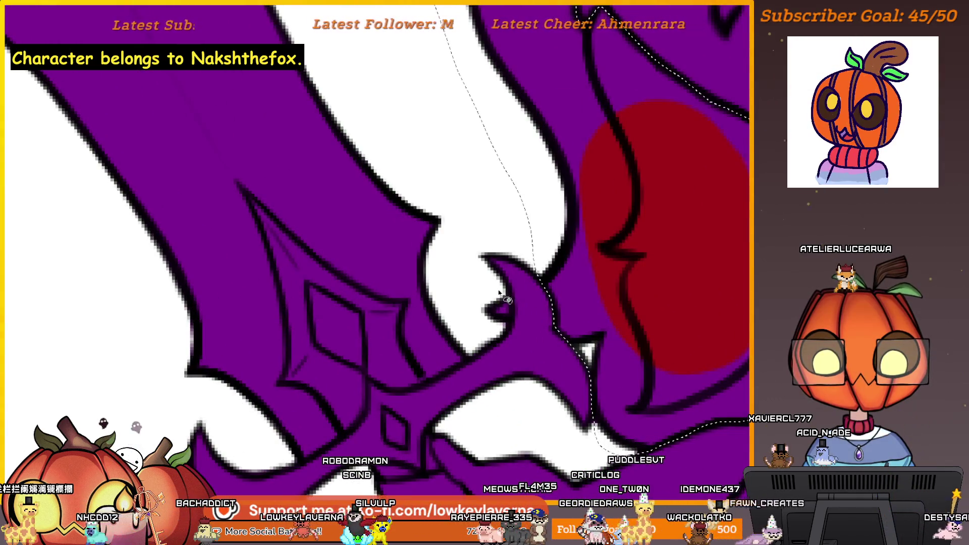
drag(502, 294, 515, 317)
scroll(500, 277, down, 1)
scroll(561, 284, down, 2)
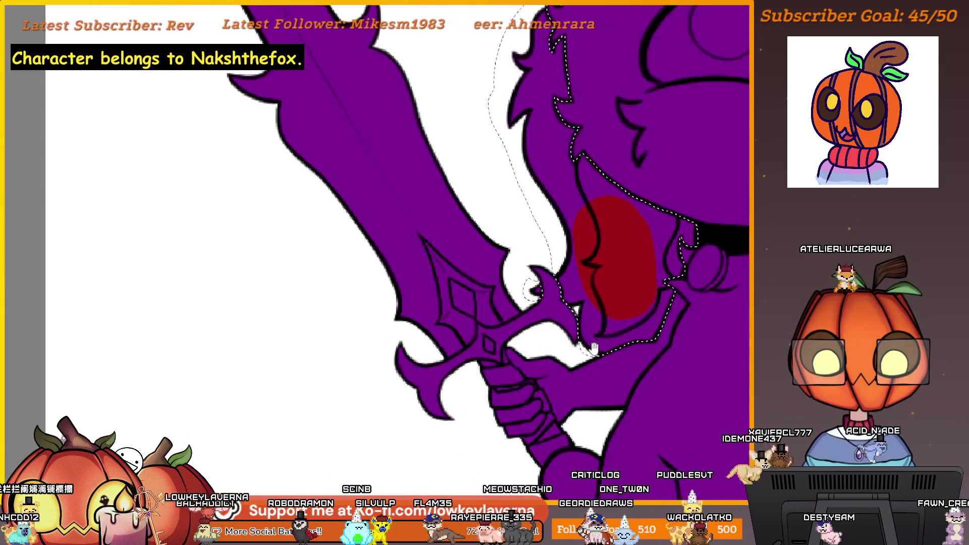
scroll(600, 309, right, 2)
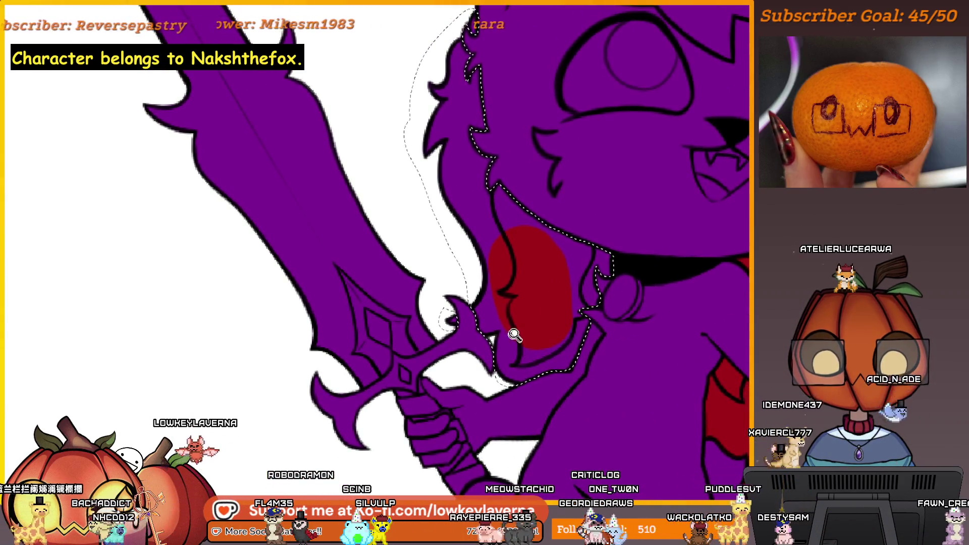
scroll(514, 335, down, 2)
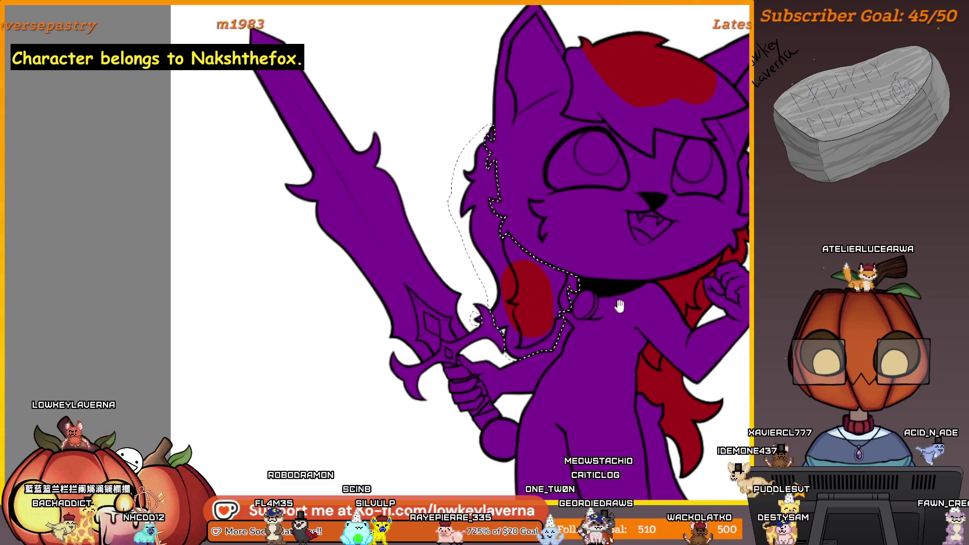
Step: Fill the selected long hair beside the face dark red and clear the selection
drag(619, 306, 543, 328)
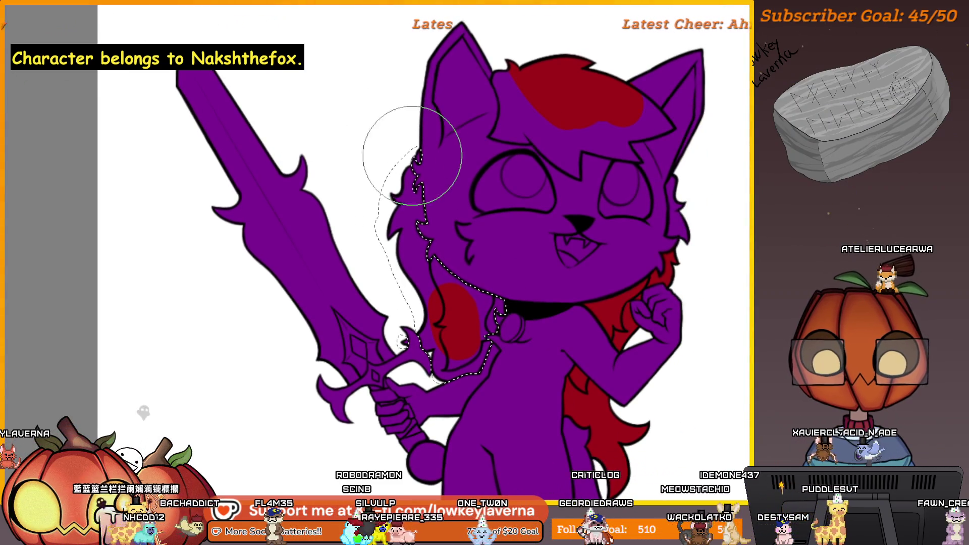
drag(412, 155, 501, 304)
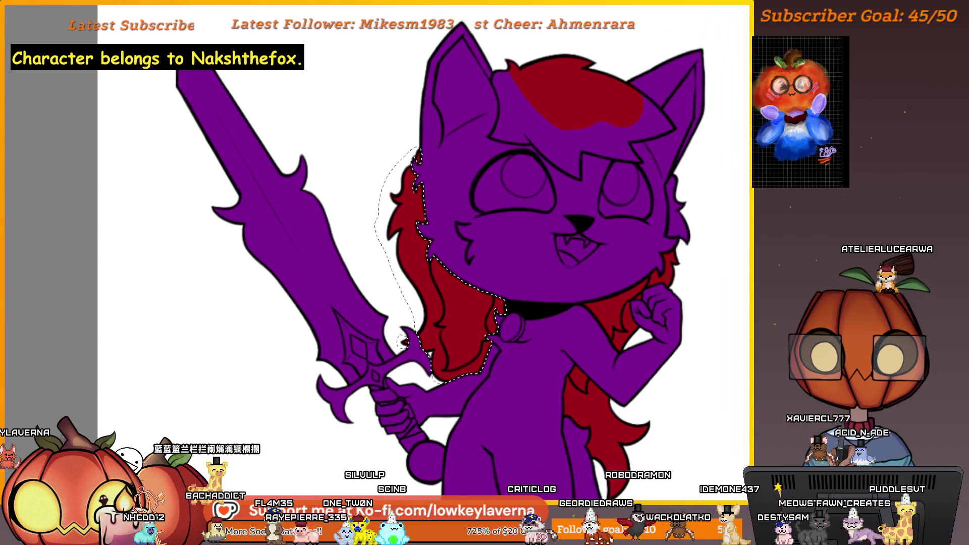
key(ctrl+d)
scroll(600, 337, up, 5)
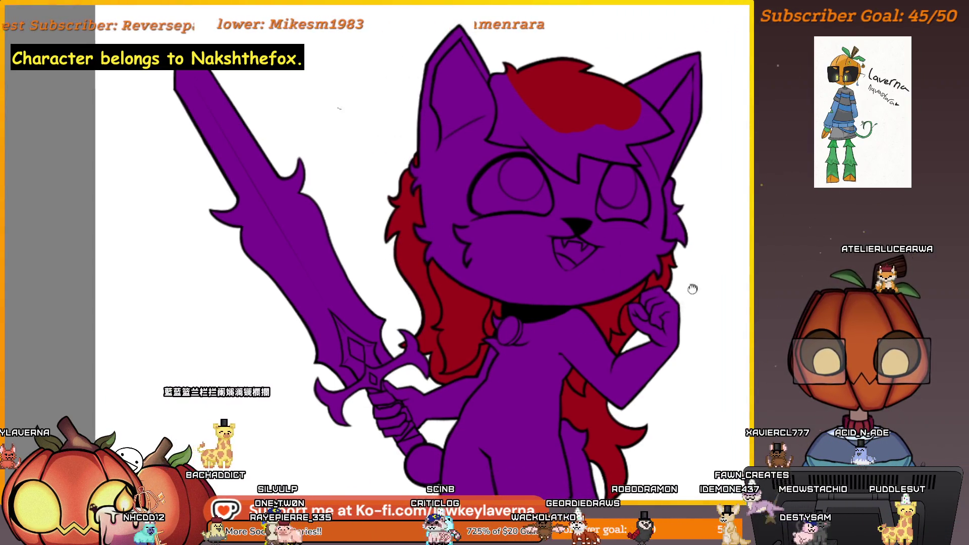
scroll(601, 304, up, 2)
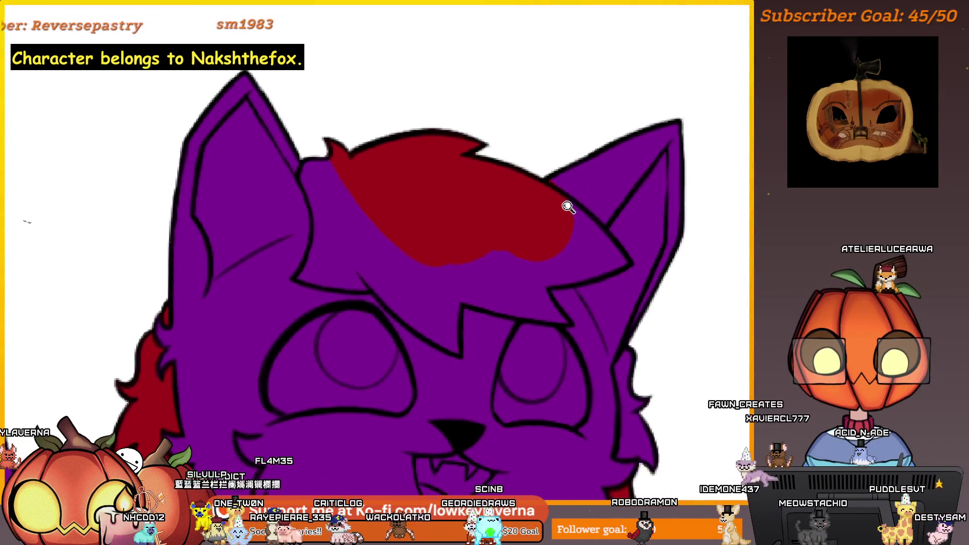
scroll(567, 204, up, 2)
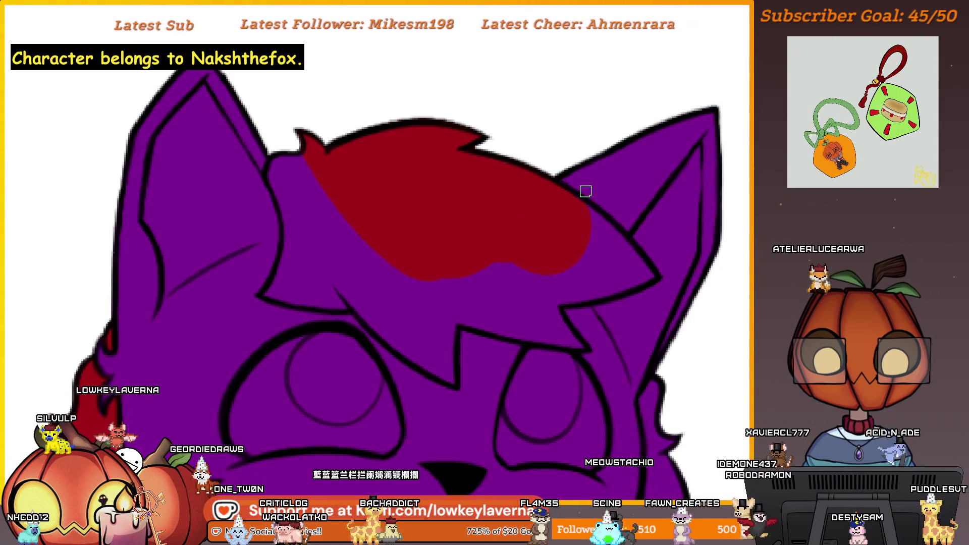
scroll(584, 189, down, 2)
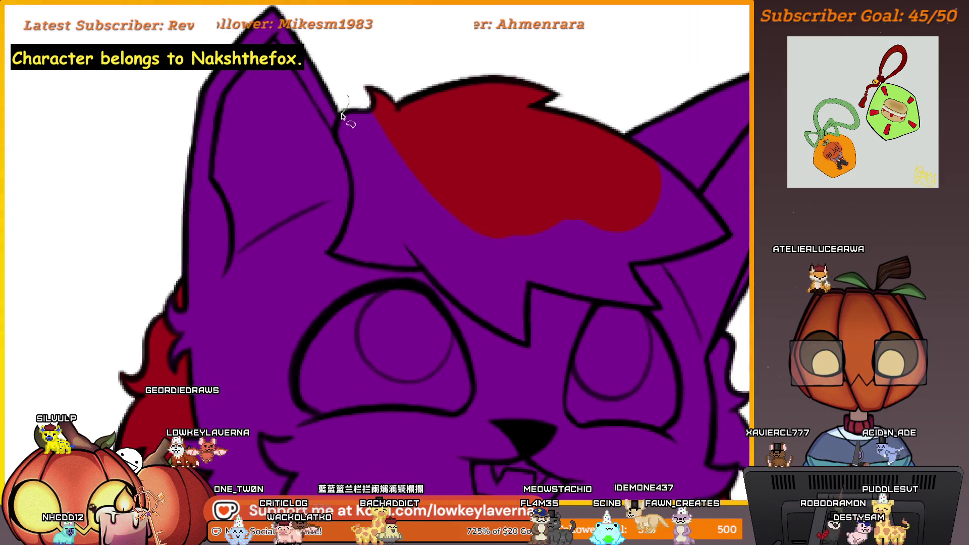
Step: Outline a larger fringe shape along the forehead edge and close the selection
drag(336, 130, 343, 152)
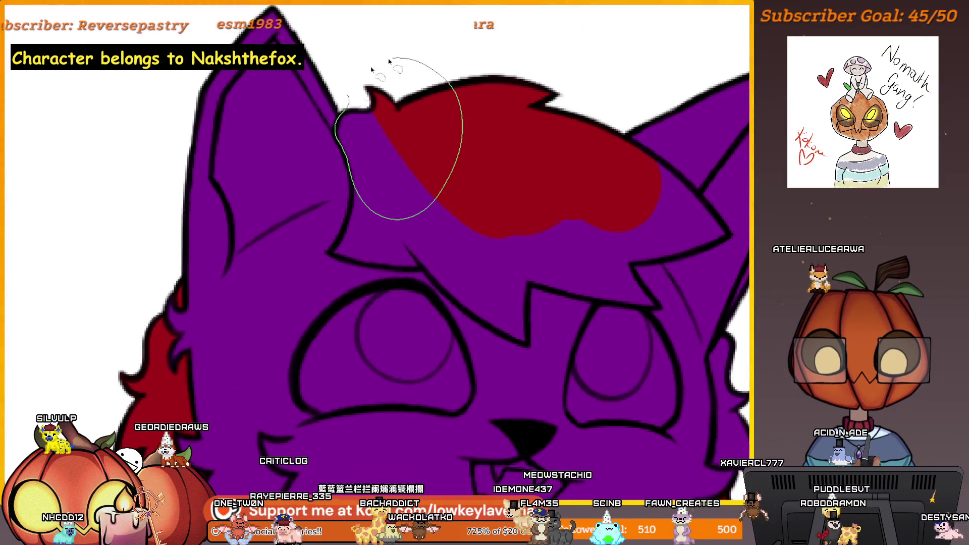
scroll(416, 226, up, 2)
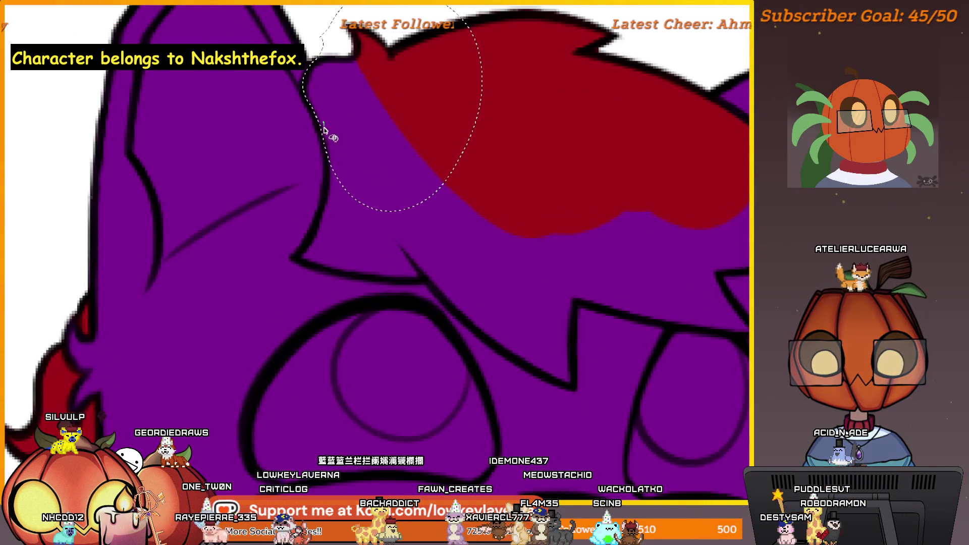
drag(320, 219, 300, 256)
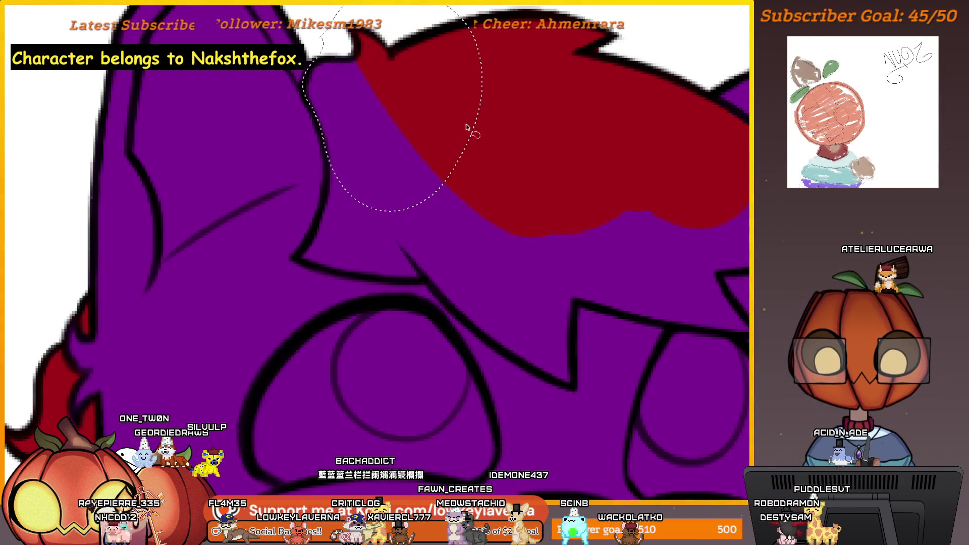
drag(467, 129, 368, 126)
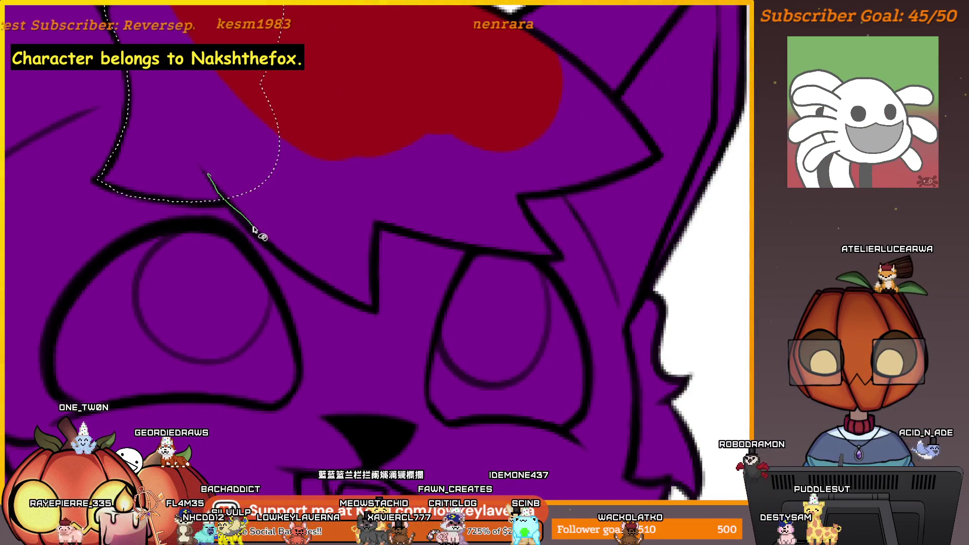
mouse_move(341, 300)
mouse_down()
mouse_move(376, 311)
mouse_move(381, 270)
mouse_up()
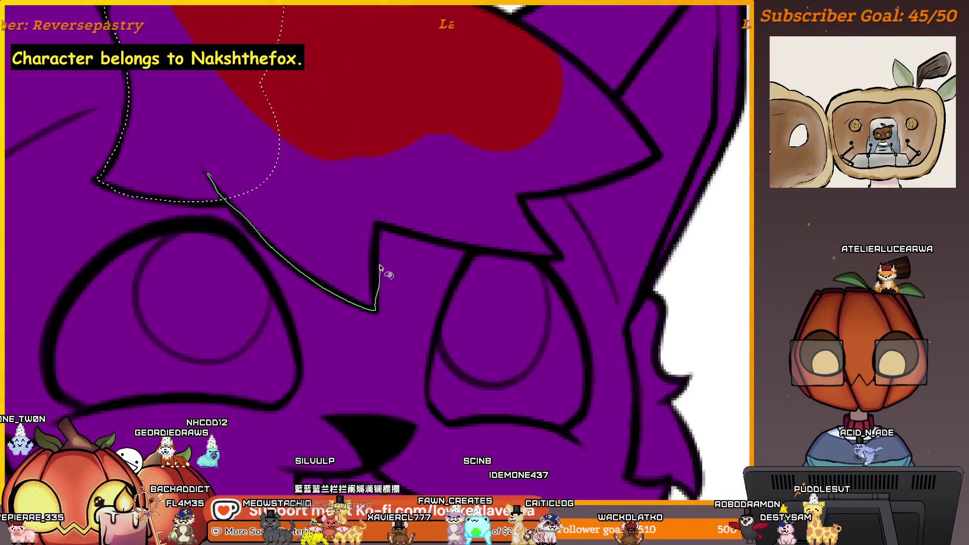
mouse_move(400, 238)
mouse_down()
mouse_move(505, 305)
mouse_move(538, 288)
mouse_move(522, 314)
mouse_up()
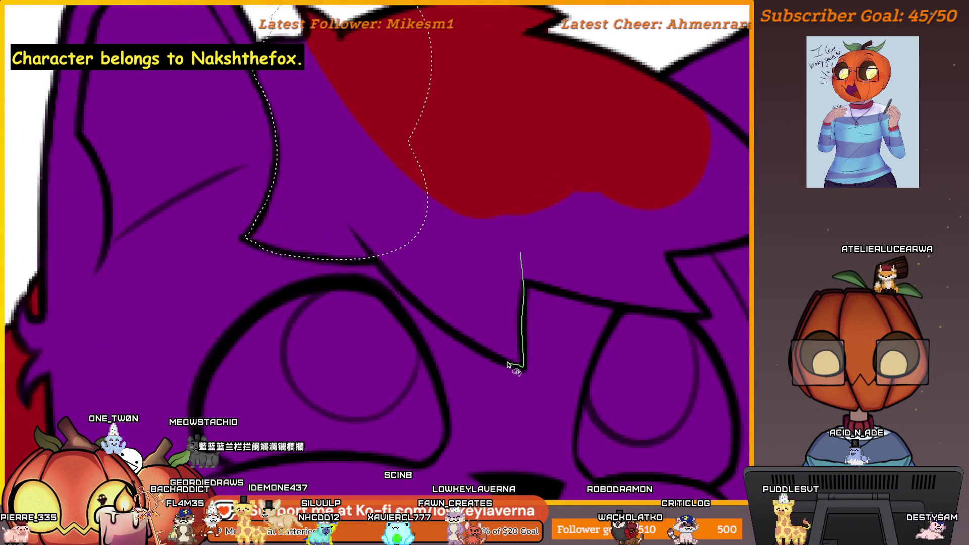
drag(394, 284, 398, 282)
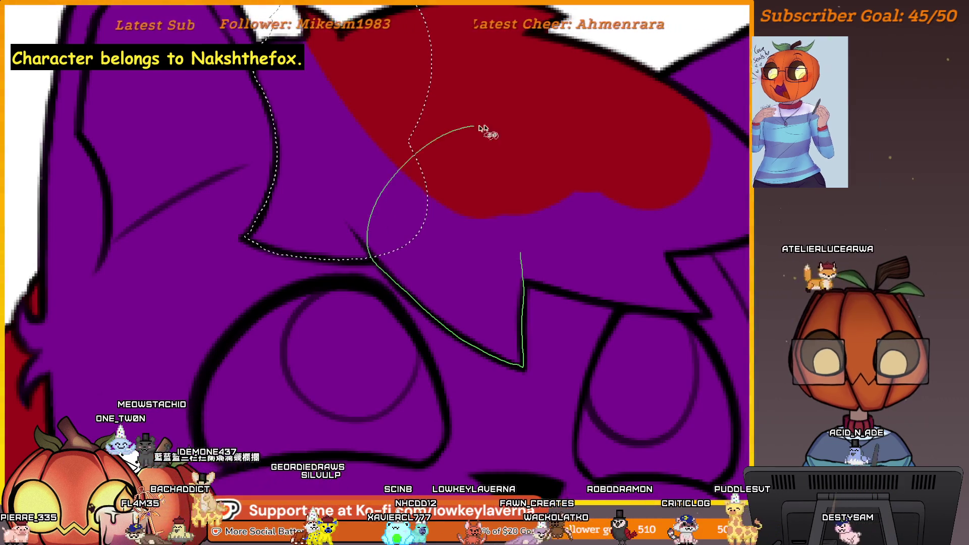
Step: Add jagged strands to the fringe selection and paint the enlarged fringe red
mouse_move(677, 262)
mouse_down()
mouse_move(552, 284)
mouse_move(634, 295)
mouse_move(560, 221)
mouse_up()
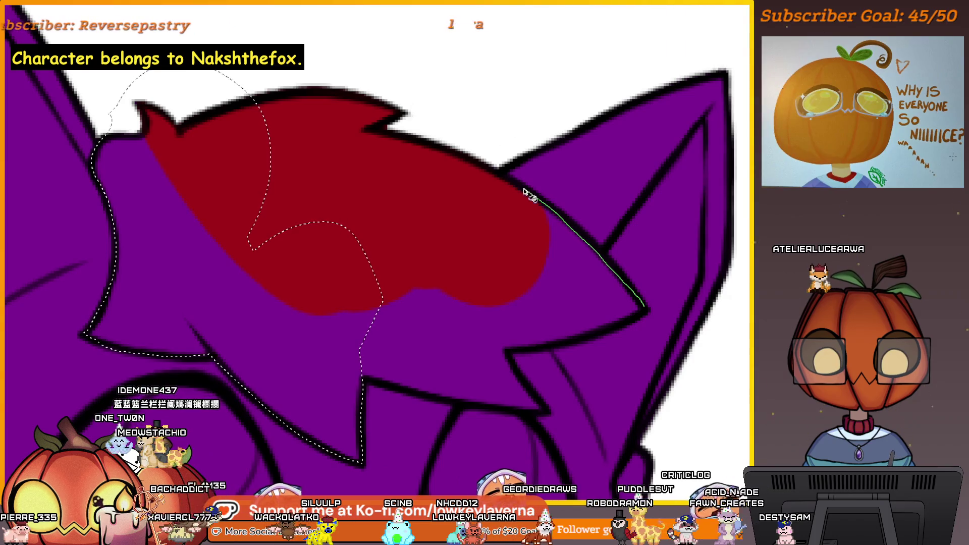
mouse_move(528, 193)
mouse_down()
mouse_move(472, 162)
mouse_move(439, 82)
mouse_move(269, 136)
mouse_up()
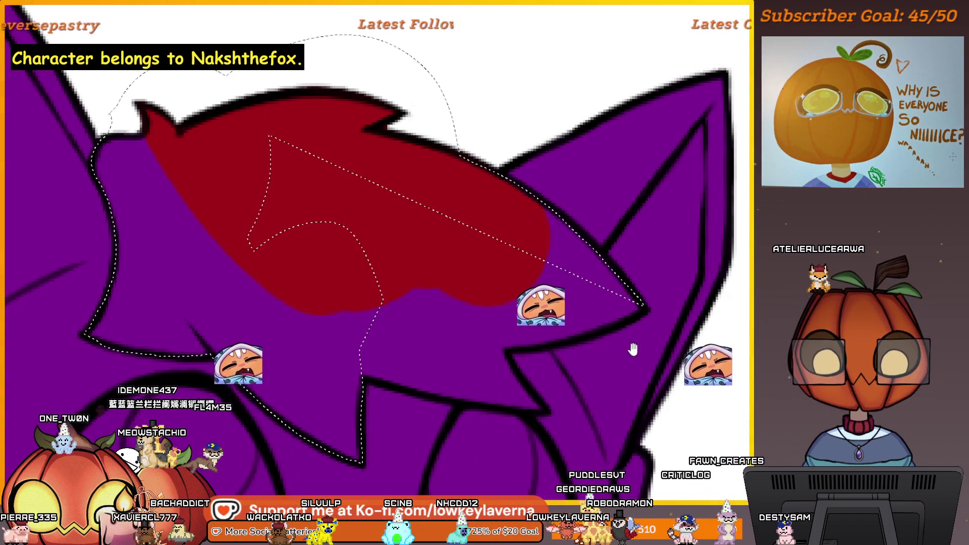
drag(634, 349, 650, 315)
mouse_move(659, 273)
mouse_down()
mouse_move(650, 288)
mouse_move(541, 336)
mouse_move(564, 373)
mouse_move(553, 380)
mouse_move(377, 348)
mouse_up()
drag(225, 165, 449, 140)
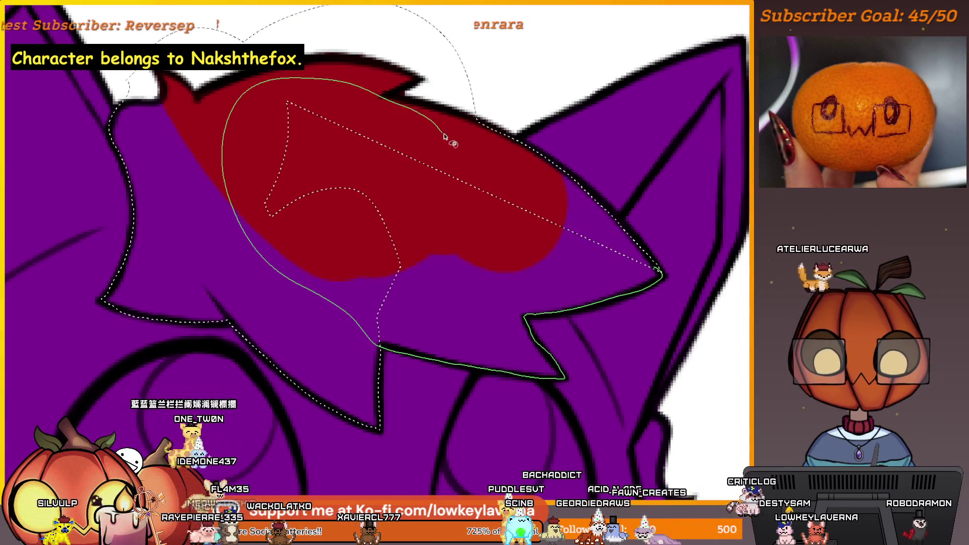
scroll(644, 228, down, 2)
scroll(601, 253, down, 3)
scroll(597, 282, down, 2)
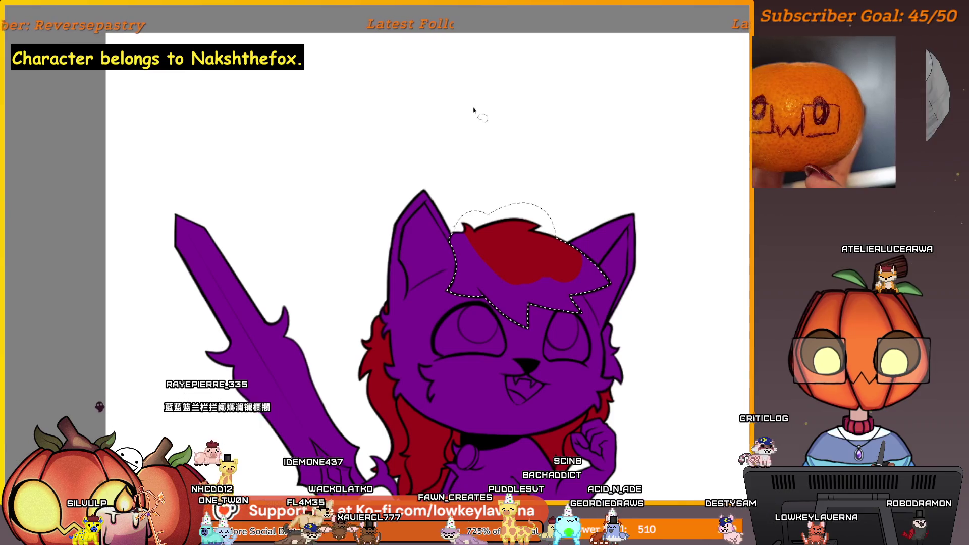
drag(469, 205, 523, 250)
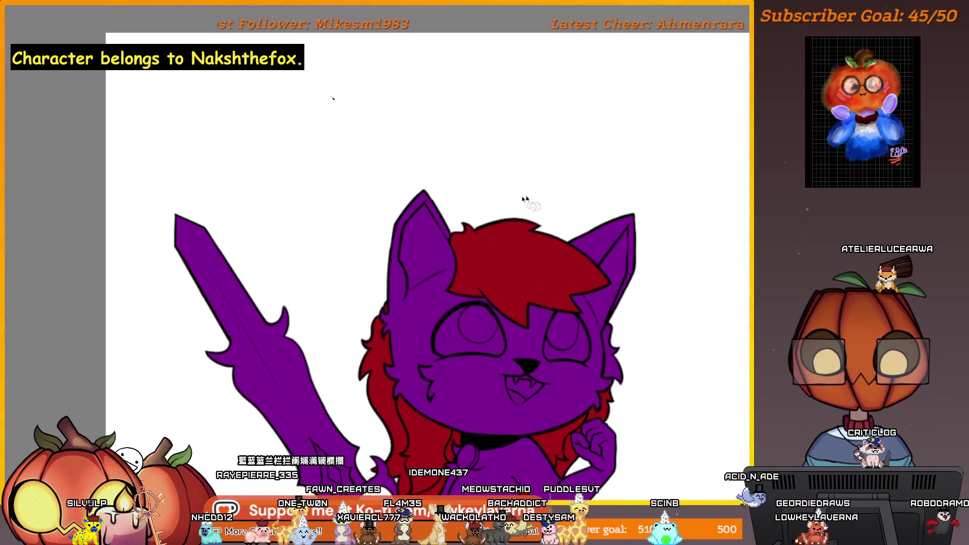
scroll(664, 353, down, 3)
scroll(558, 312, up, 3)
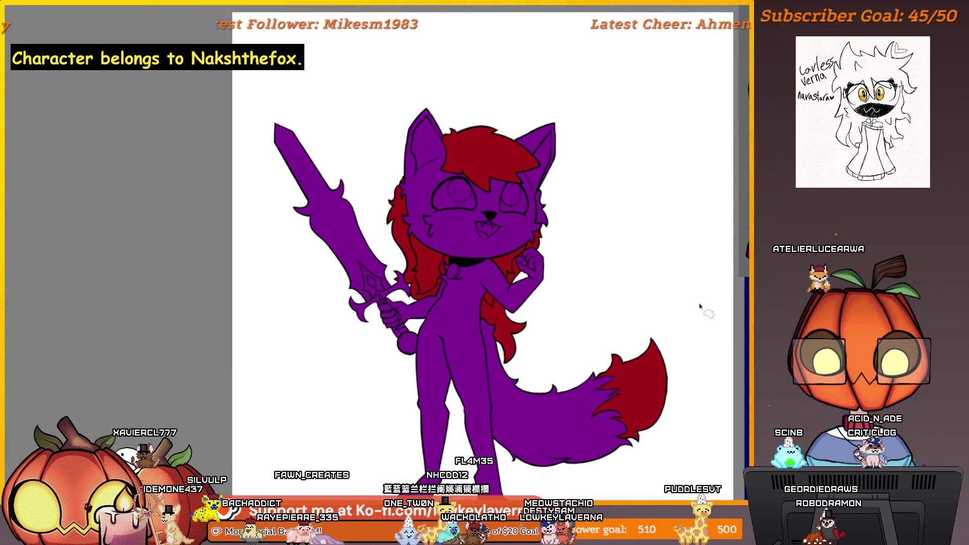
drag(558, 340, 638, 342)
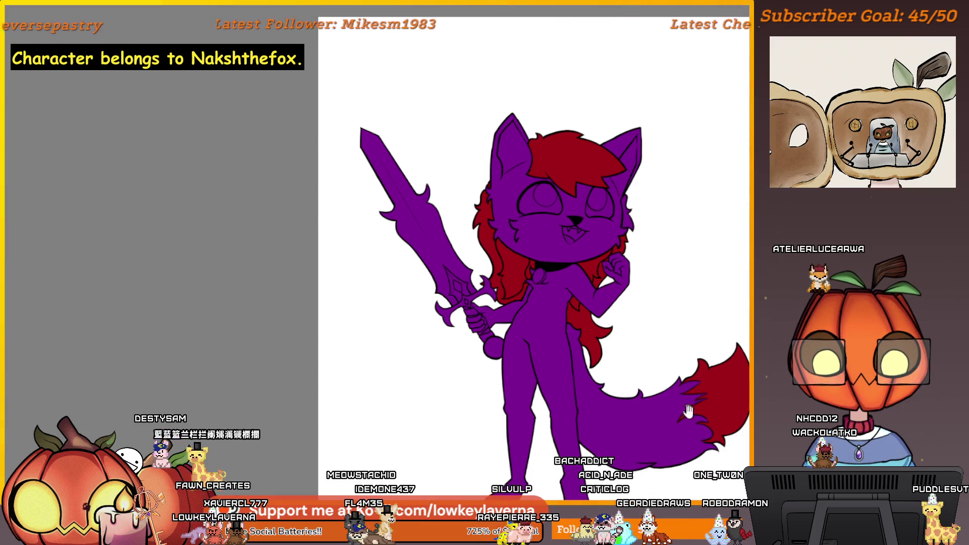
scroll(674, 392, down, 2)
scroll(677, 364, up, 2)
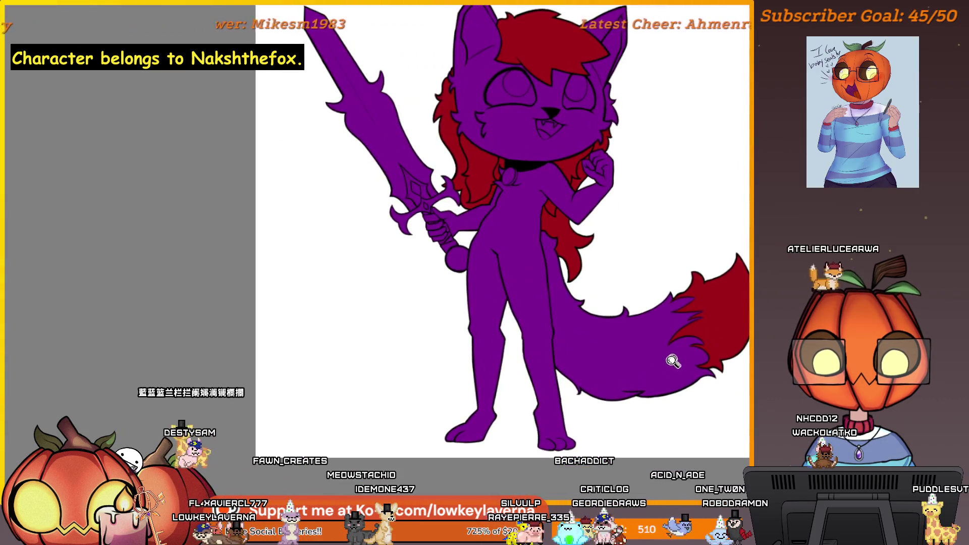
scroll(671, 371, up, 1)
scroll(665, 379, up, 1)
scroll(665, 379, up, 1)
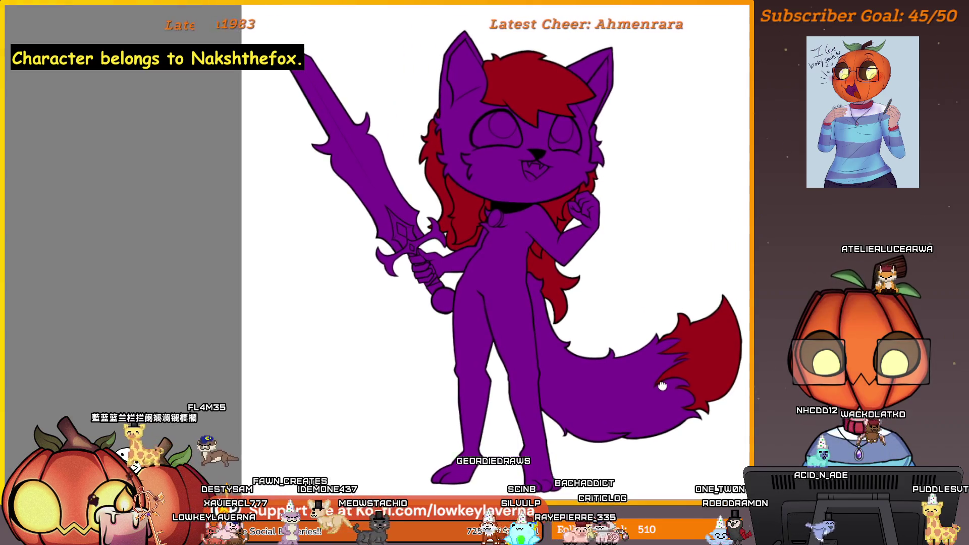
scroll(668, 387, down, 1)
scroll(666, 386, up, 1)
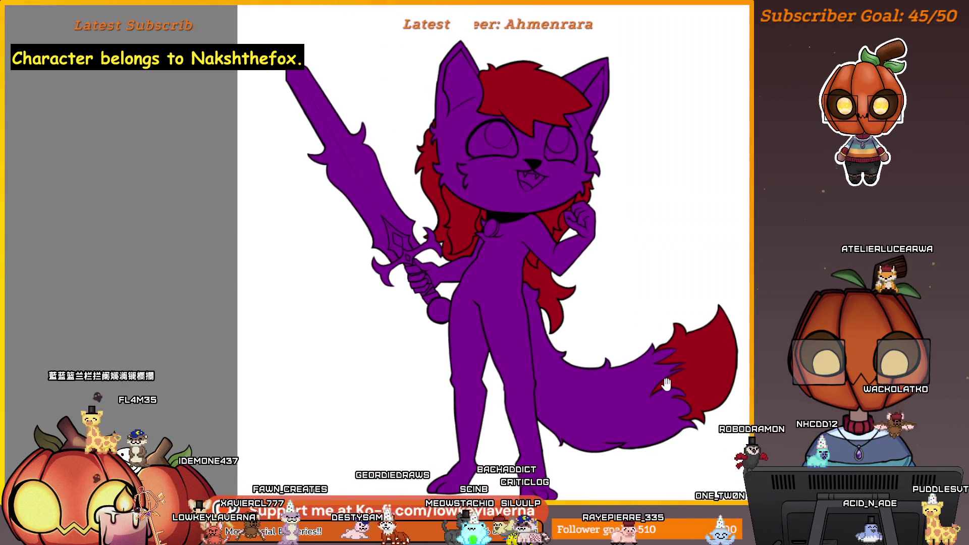
scroll(629, 279, down, 1)
scroll(642, 381, up, 2)
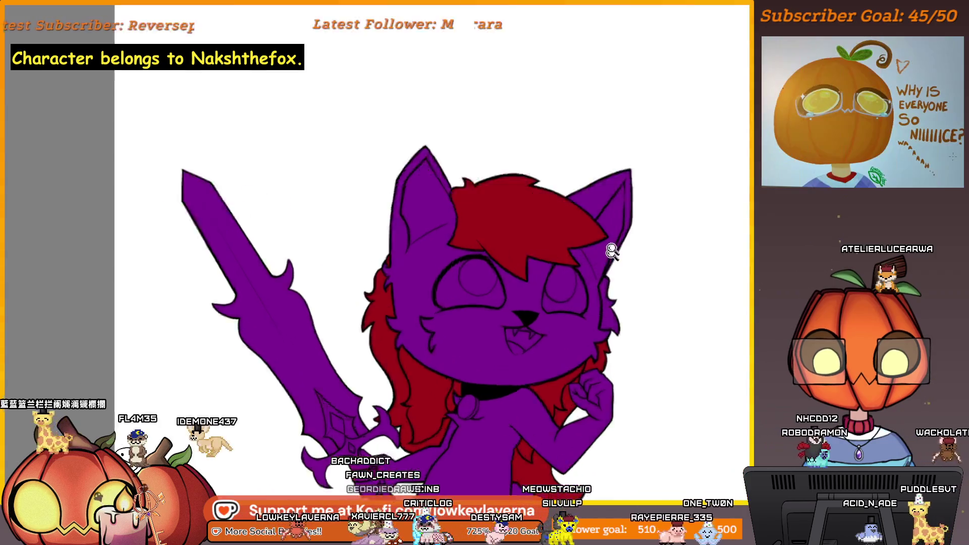
scroll(615, 368, up, 3)
scroll(606, 303, up, 1)
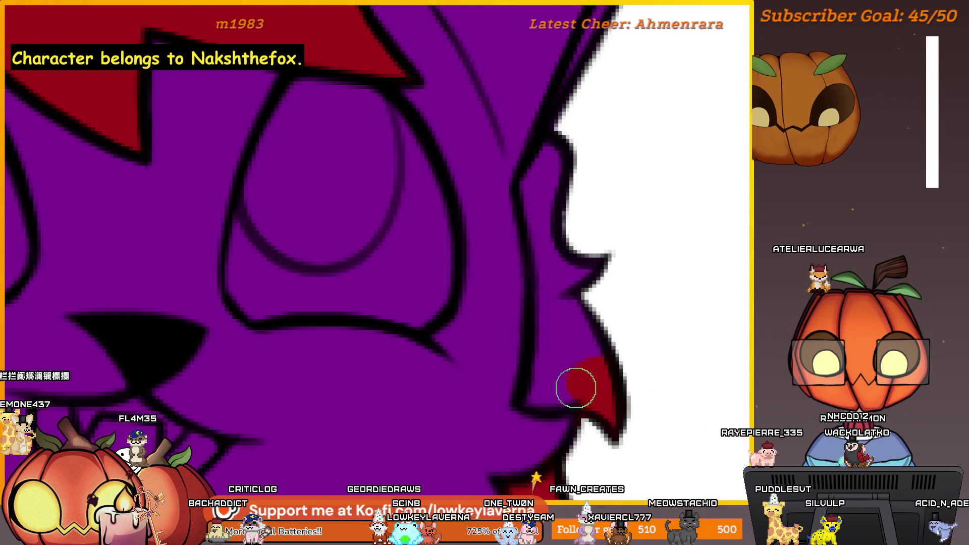
scroll(603, 356, down, 1)
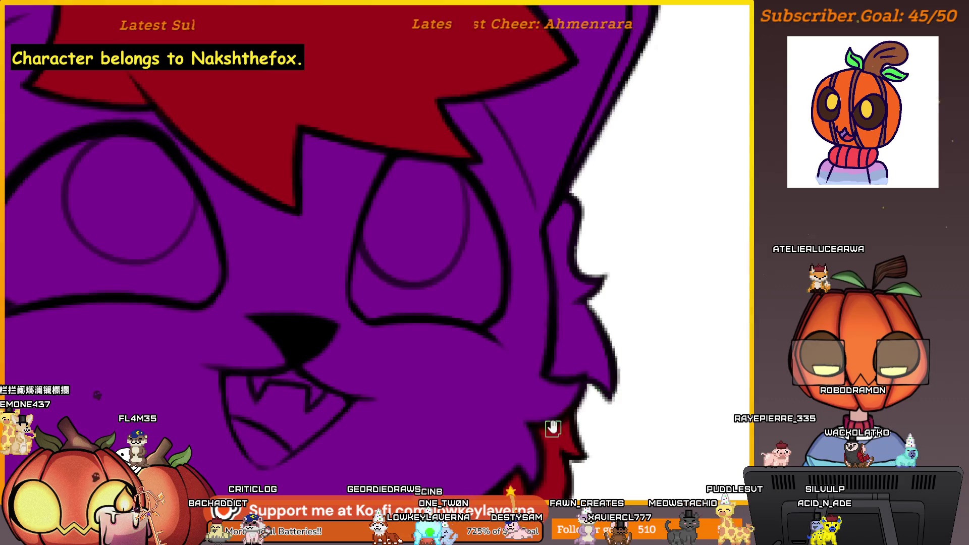
scroll(552, 428, up, 2)
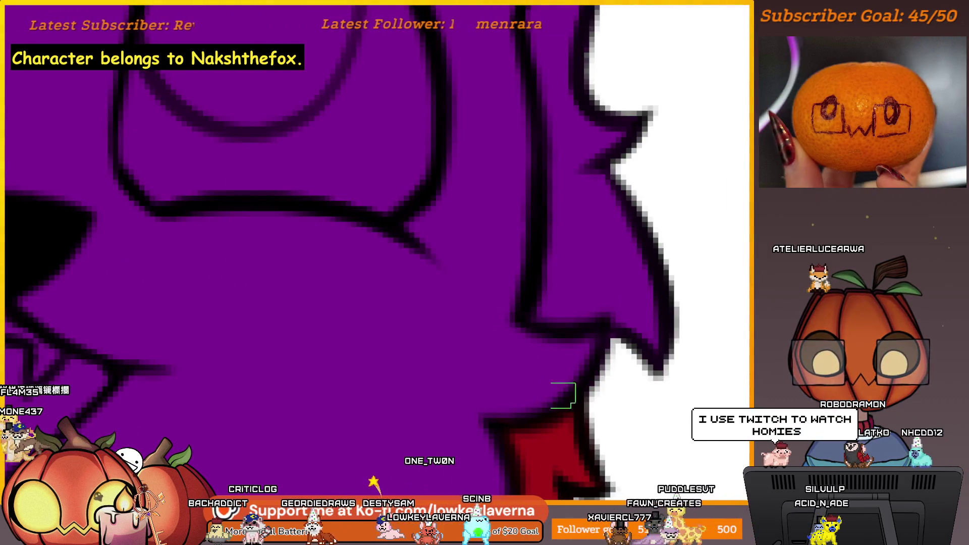
scroll(636, 369, down, 2)
scroll(643, 340, up, 1)
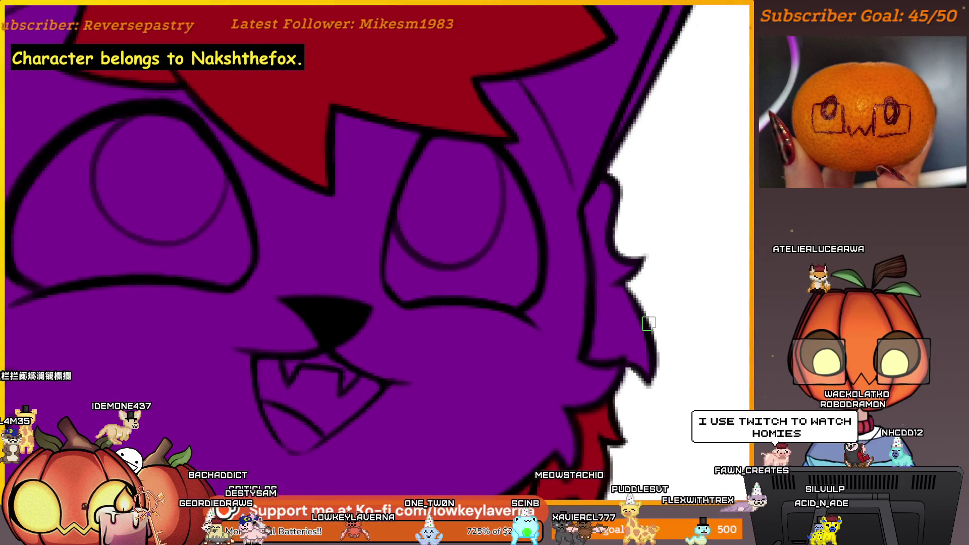
mouse_move(615, 227)
mouse_down()
mouse_move(618, 179)
mouse_move(596, 207)
mouse_up()
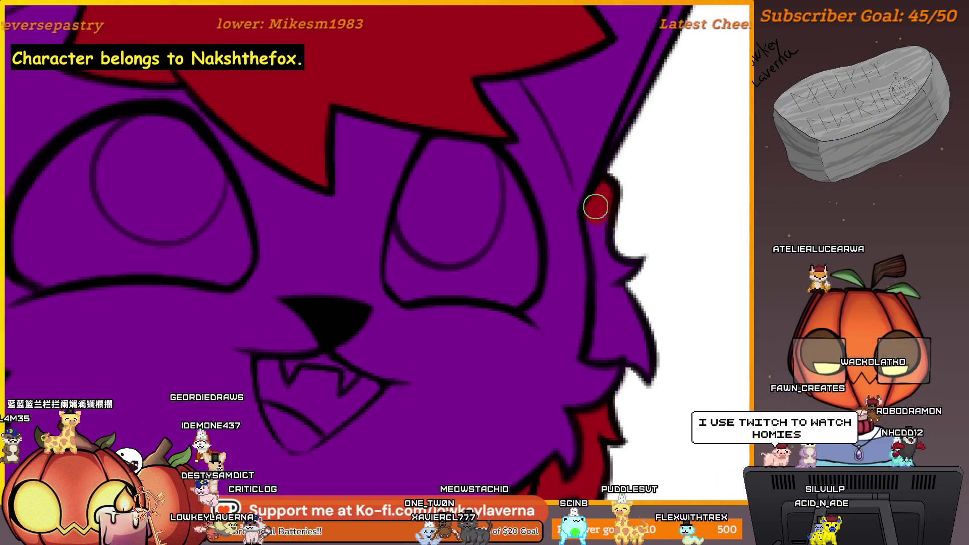
scroll(628, 243, down, 1)
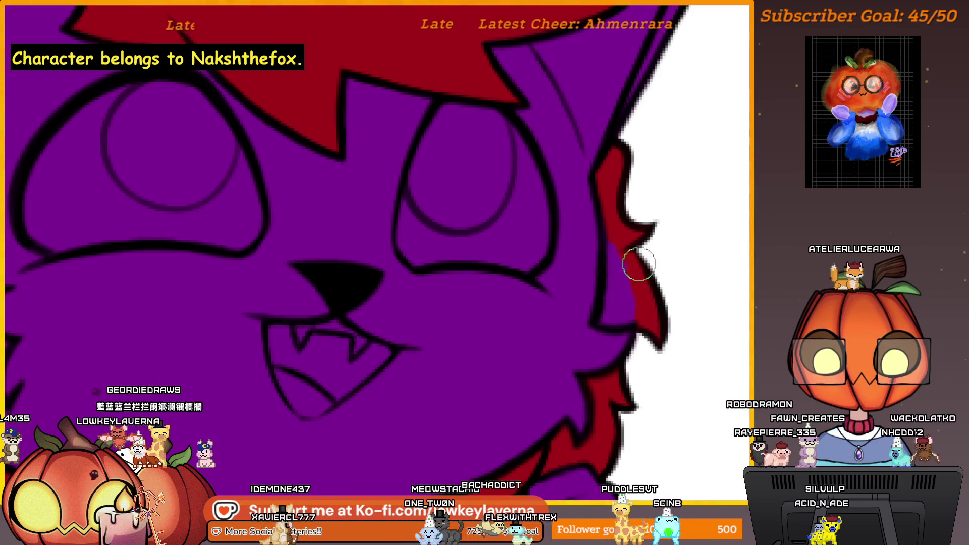
key(bracketleft)
key(bracketleft)
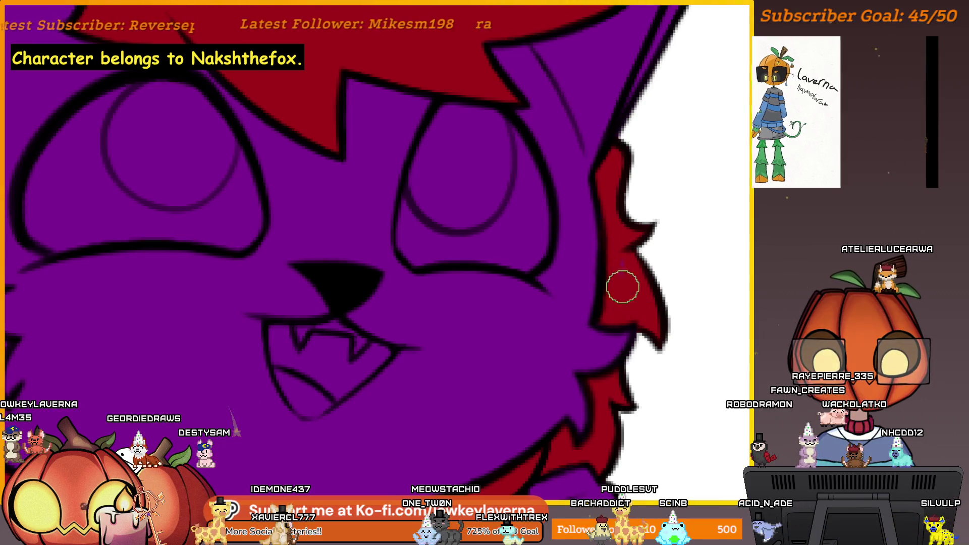
scroll(673, 227, down, 3)
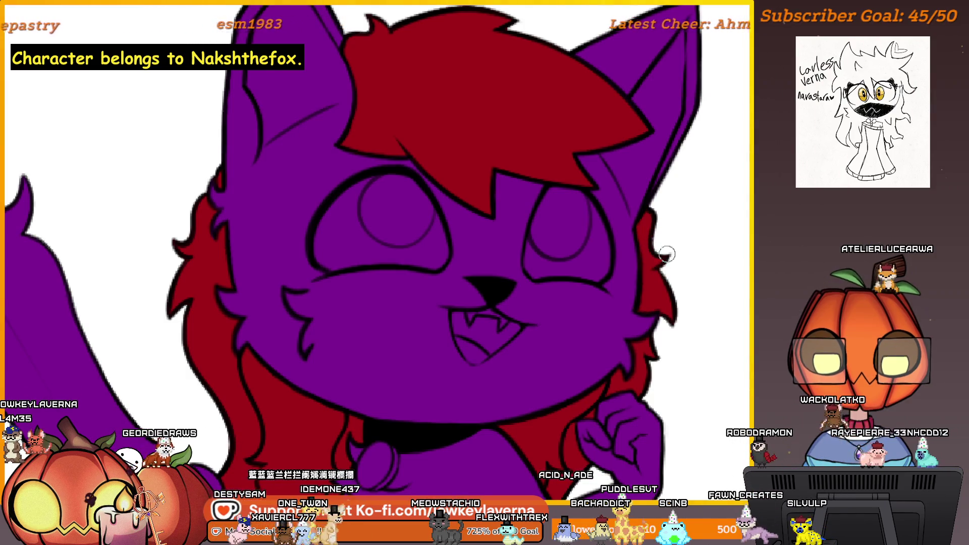
scroll(697, 229, down, 3)
scroll(697, 303, down, 2)
scroll(695, 339, down, 1)
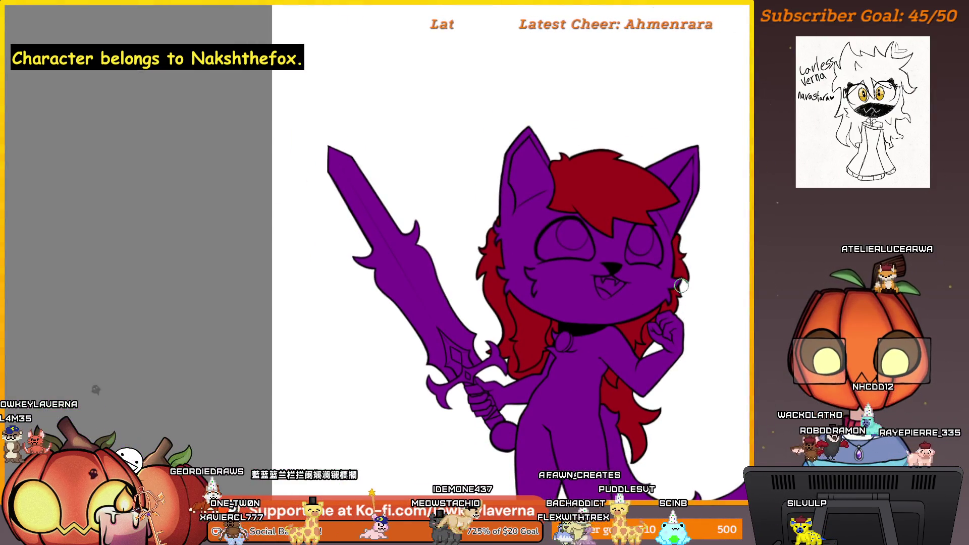
scroll(695, 340, down, 1)
mouse_move(678, 402)
mouse_down()
mouse_move(689, 318)
mouse_move(714, 342)
mouse_move(669, 317)
mouse_up()
scroll(682, 303, up, 1)
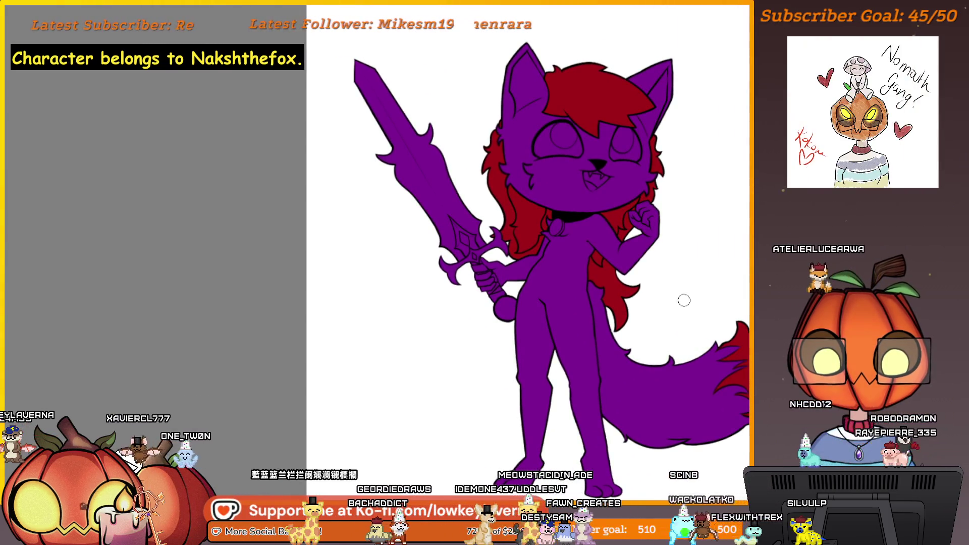
scroll(679, 335, up, 1)
scroll(673, 330, up, 1)
scroll(667, 322, up, 1)
scroll(656, 310, up, 1)
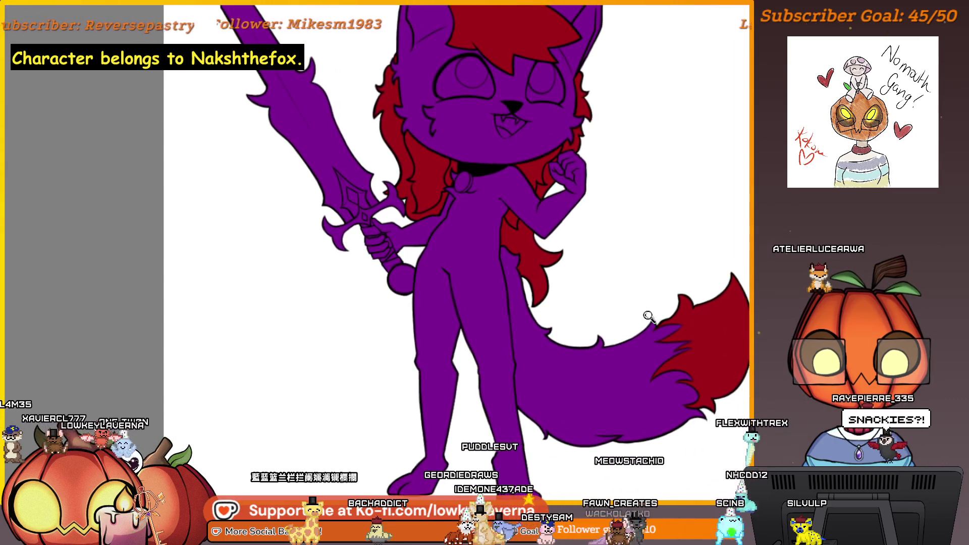
scroll(643, 297, down, 3)
scroll(642, 296, up, 1)
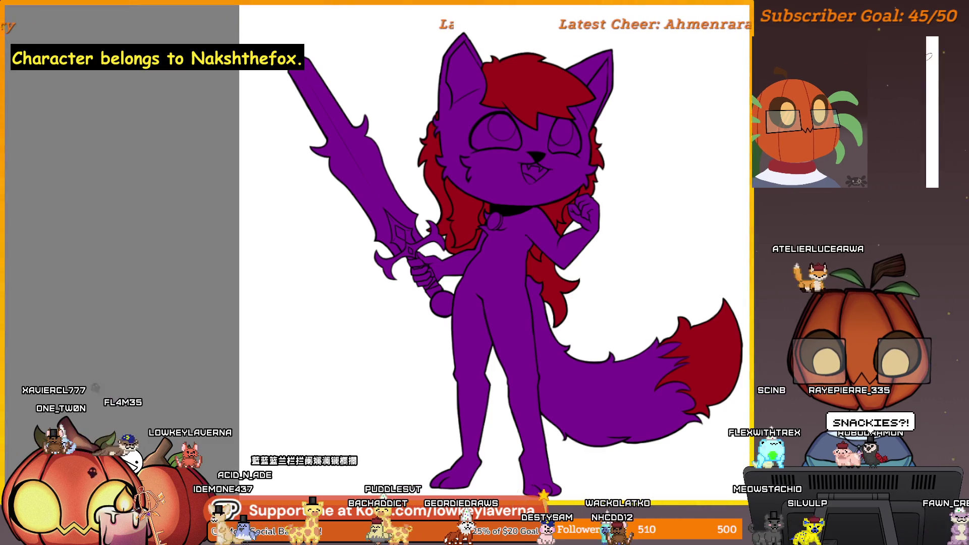
scroll(654, 337, down, 3)
Step: Paint the collar ring gold and fill its inside, checking against the reference images
mouse_move(757, 344)
mouse_down()
mouse_move(427, 349)
mouse_move(729, 411)
mouse_up()
scroll(428, 348, up, 2)
scroll(565, 262, up, 3)
scroll(553, 386, up, 3)
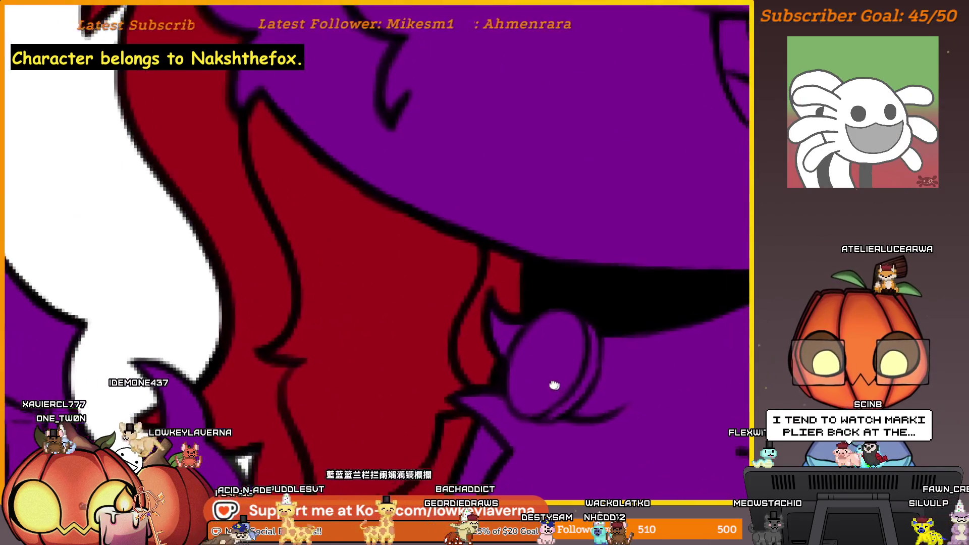
scroll(577, 318, up, 2)
scroll(587, 296, down, 1)
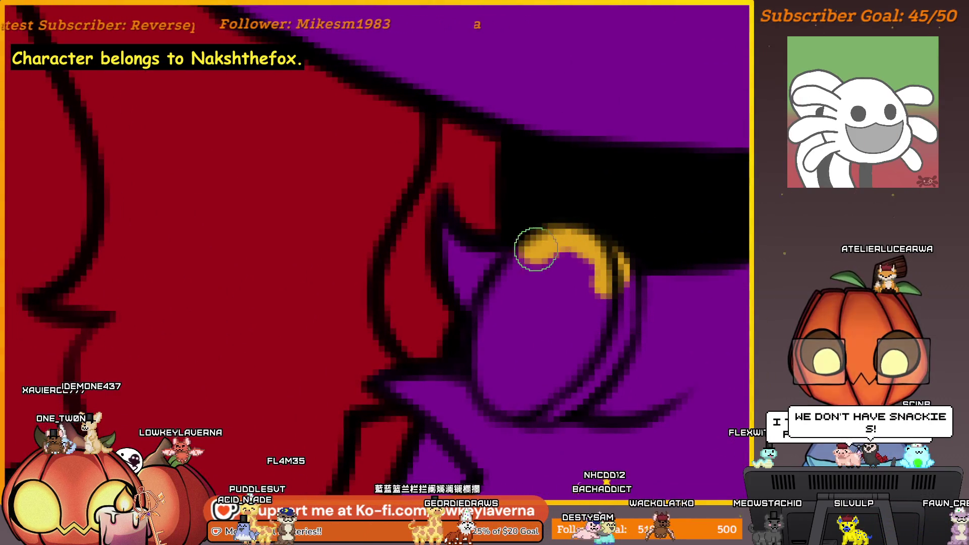
drag(536, 248, 487, 335)
drag(583, 277, 606, 254)
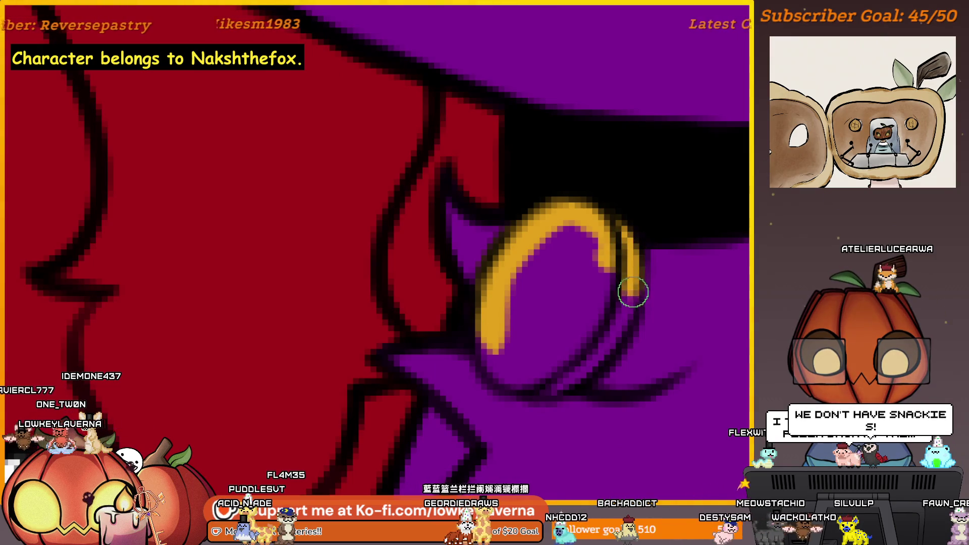
scroll(552, 262, down, 2)
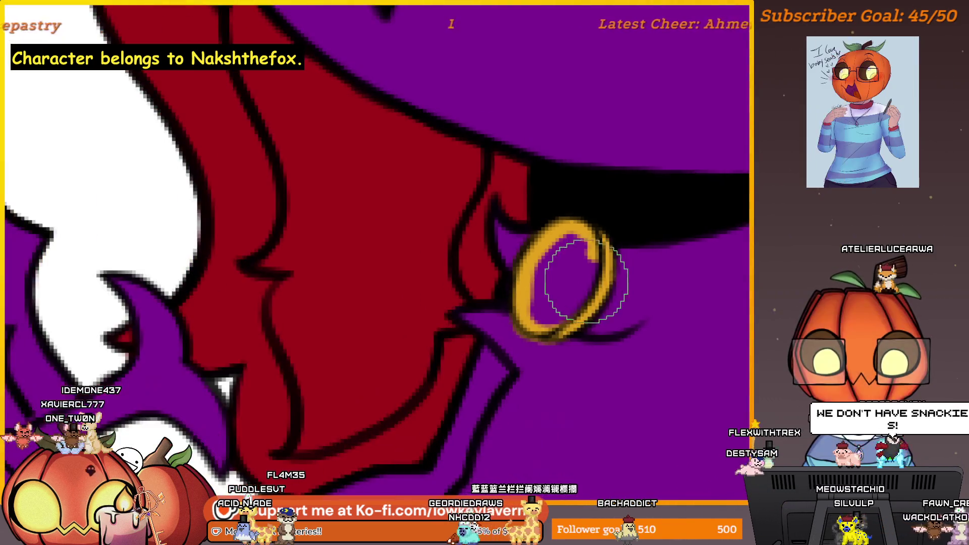
drag(586, 288, 533, 287)
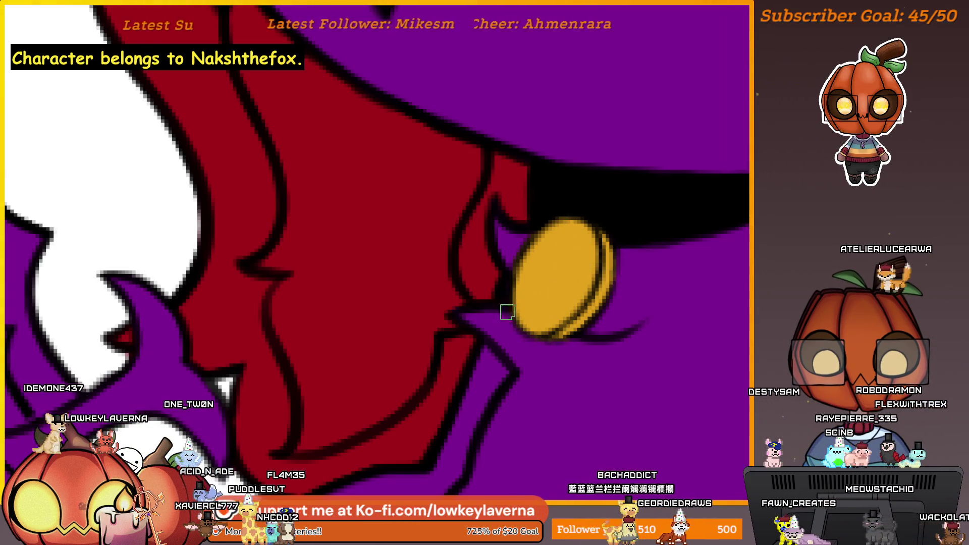
scroll(623, 276, down, 3)
scroll(617, 283, down, 2)
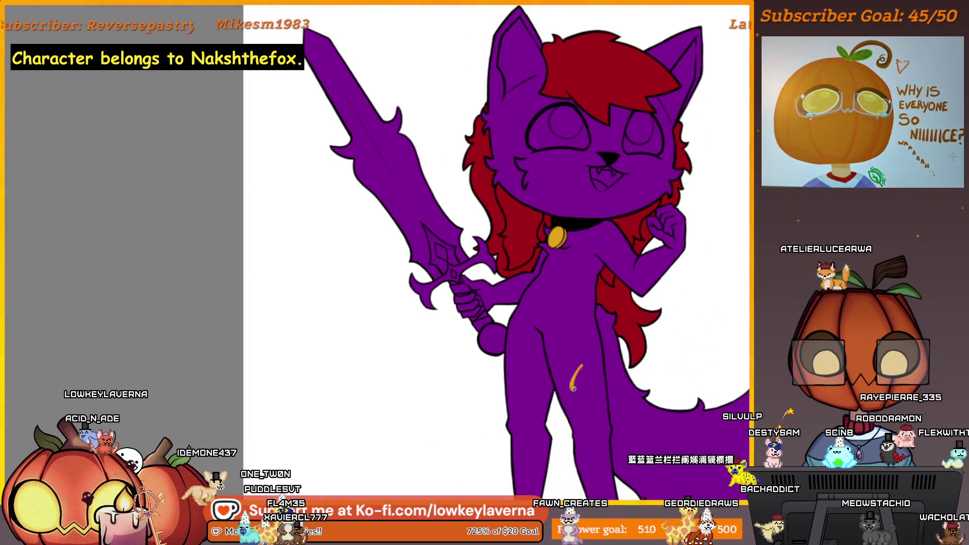
scroll(602, 413, up, 3)
Step: Undo the stray gold mark on the leg and bring the whole character back into view
key(ctrl+z)
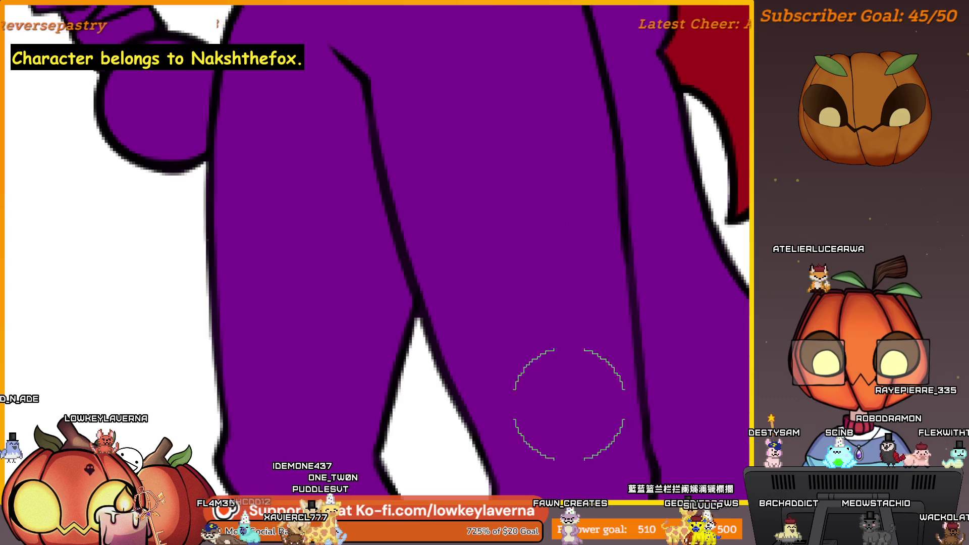
drag(545, 394, 581, 328)
scroll(628, 401, down, 3)
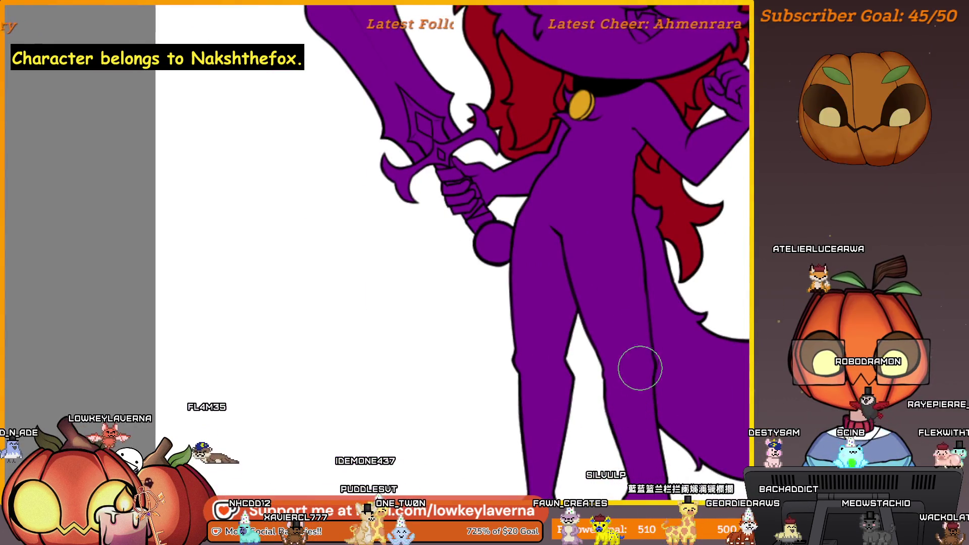
scroll(676, 353, down, 2)
mouse_move(677, 351)
mouse_down()
mouse_move(679, 383)
mouse_move(651, 413)
mouse_up()
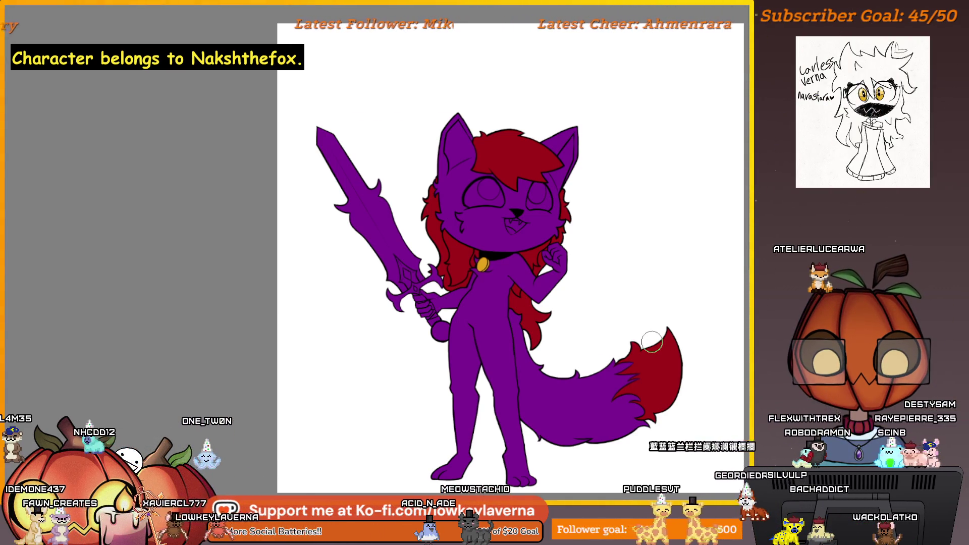
scroll(670, 264, down, 3)
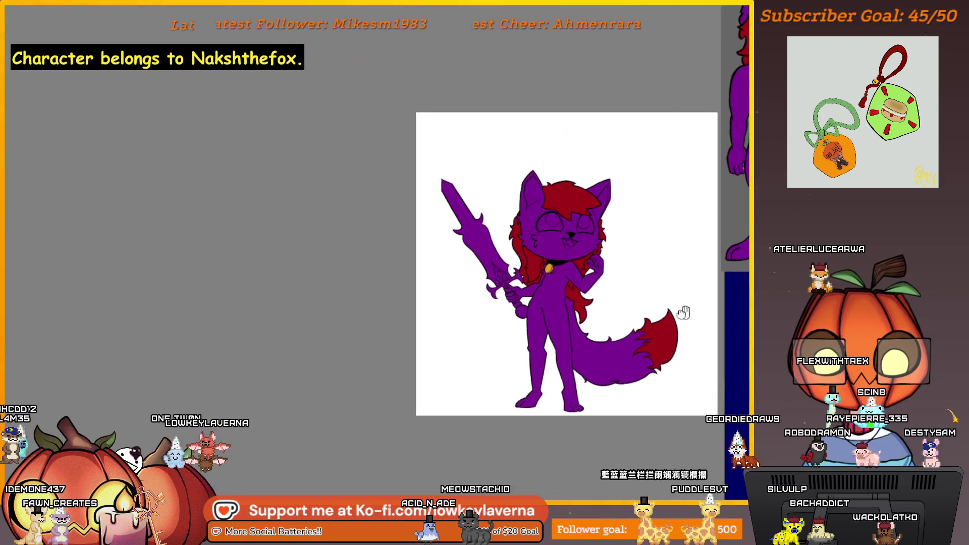
Step: Pan the view so the fox reference sheet with the sword sits beside the drawing
drag(684, 309, 604, 354)
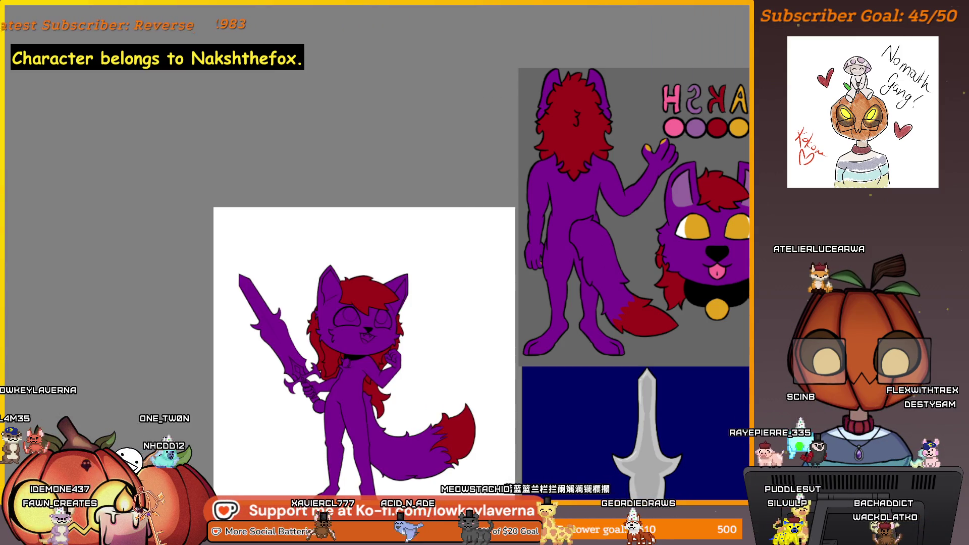
mouse_move(431, 373)
mouse_down()
mouse_move(510, 350)
mouse_move(591, 356)
mouse_up()
scroll(634, 285, up, 5)
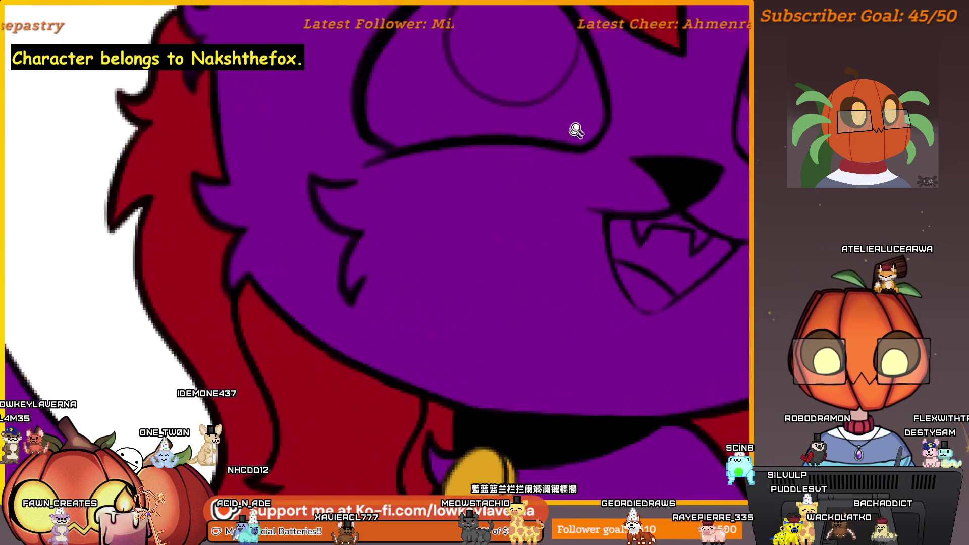
scroll(575, 130, up, 3)
scroll(541, 346, up, 2)
Step: Fill the fox's left eye with solid gold brush strokes
drag(575, 328, 563, 293)
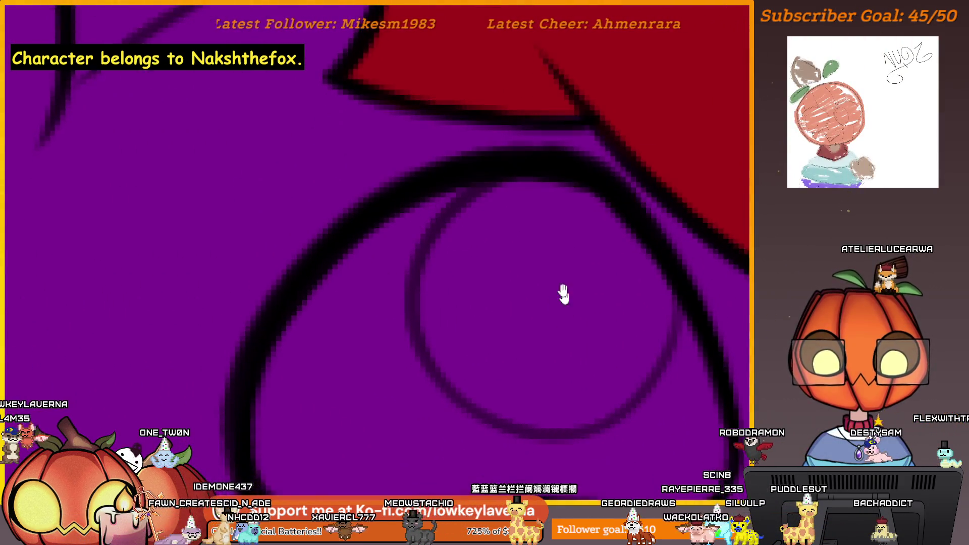
mouse_move(576, 193)
mouse_down()
mouse_move(451, 241)
mouse_move(444, 277)
mouse_up()
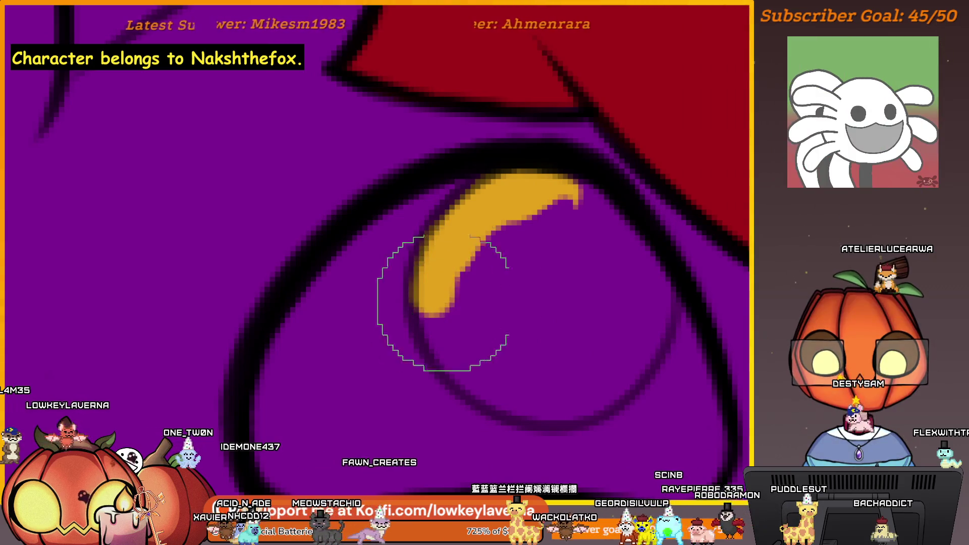
mouse_move(547, 157)
mouse_down()
mouse_move(588, 174)
mouse_move(656, 263)
mouse_move(613, 346)
mouse_move(526, 379)
mouse_move(444, 328)
mouse_up()
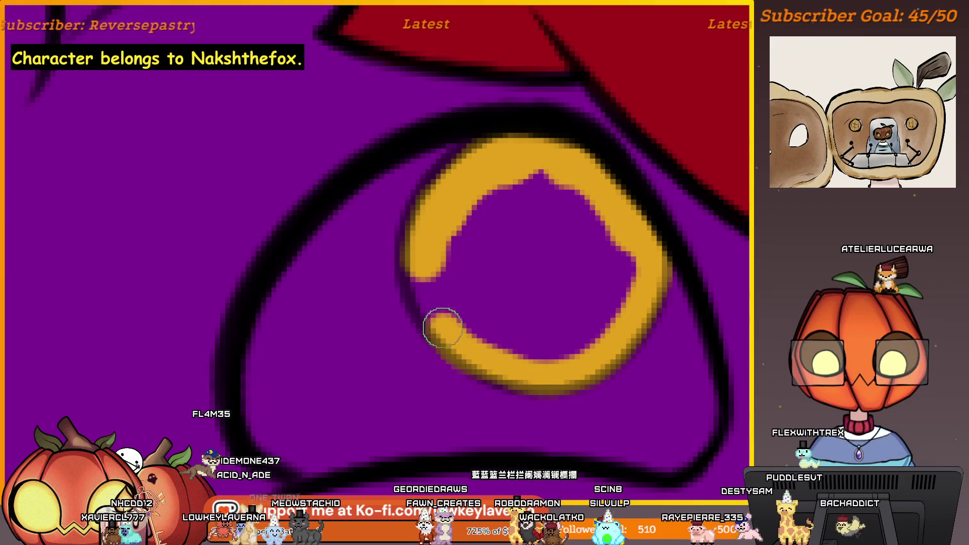
mouse_move(528, 350)
mouse_down()
mouse_move(556, 173)
mouse_move(617, 270)
mouse_move(563, 195)
mouse_up()
scroll(712, 255, down, 5)
drag(712, 255, 618, 303)
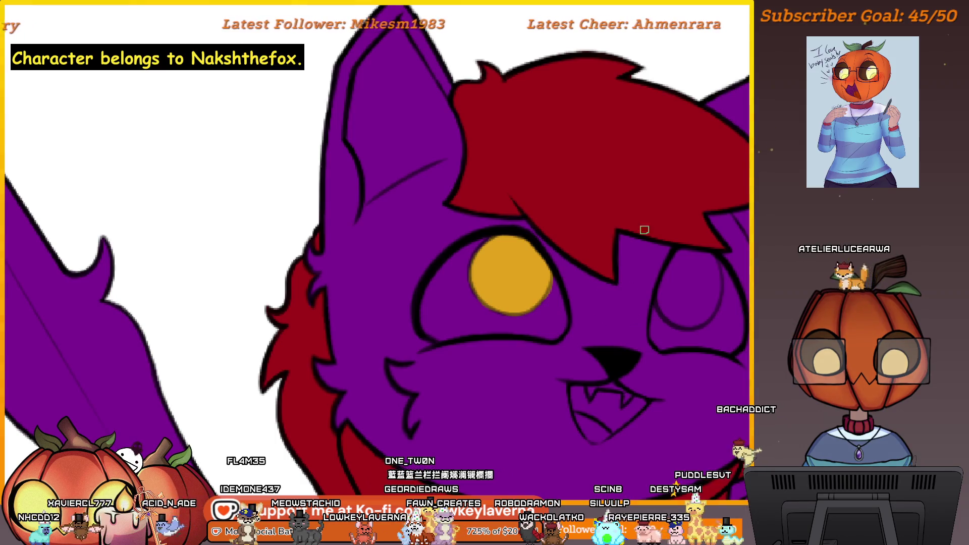
scroll(569, 227, up, 2)
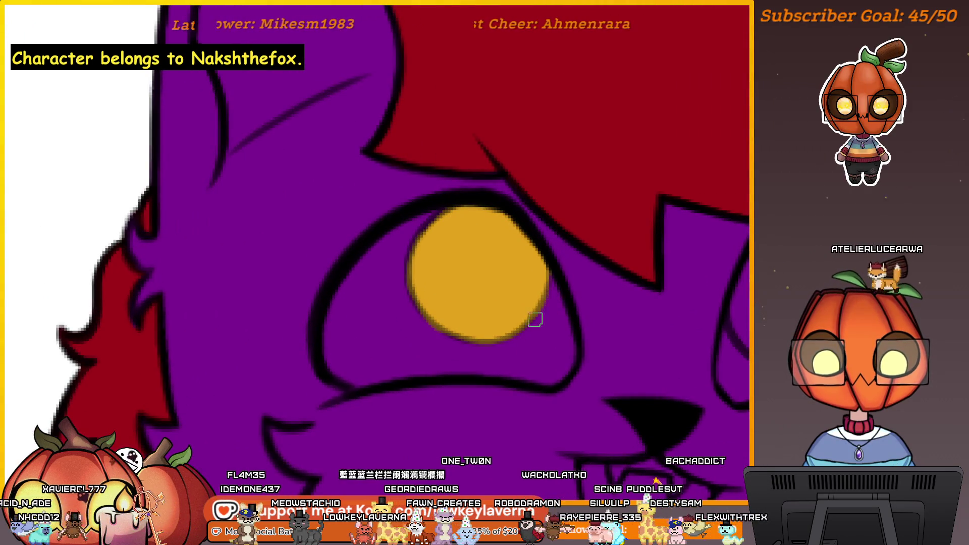
scroll(555, 288, up, 1)
scroll(552, 319, up, 1)
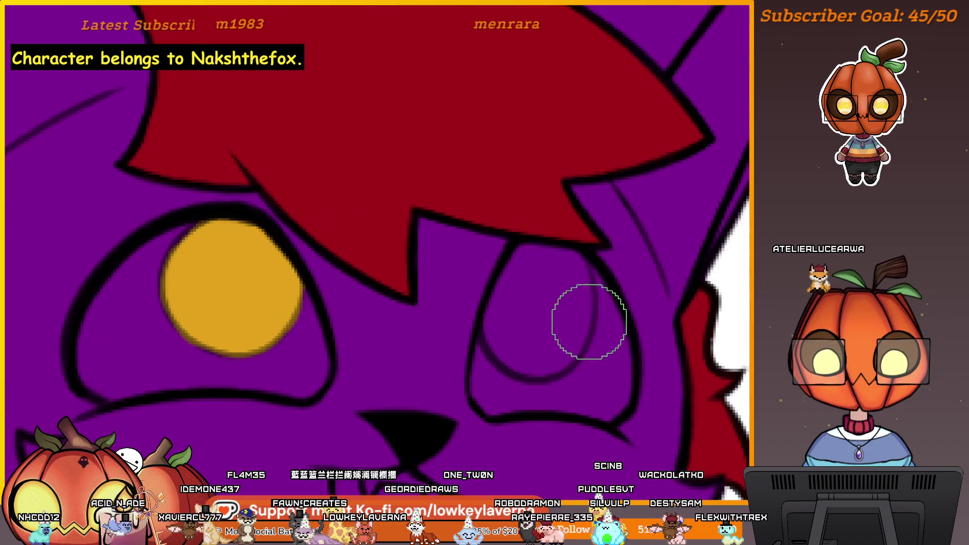
scroll(589, 320, up, 1)
scroll(563, 284, up, 1)
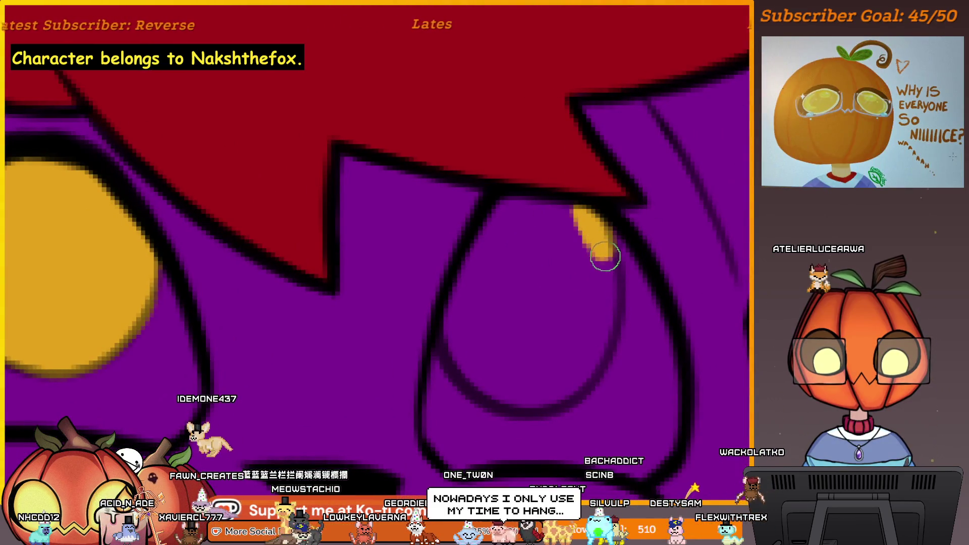
Step: Fill the right eye with gold using a smaller brush, then mirror the canvas to check
mouse_move(567, 214)
mouse_down()
mouse_move(513, 205)
mouse_move(463, 278)
mouse_move(456, 336)
mouse_up()
scroll(625, 226, up, 1)
key(bracketleft)
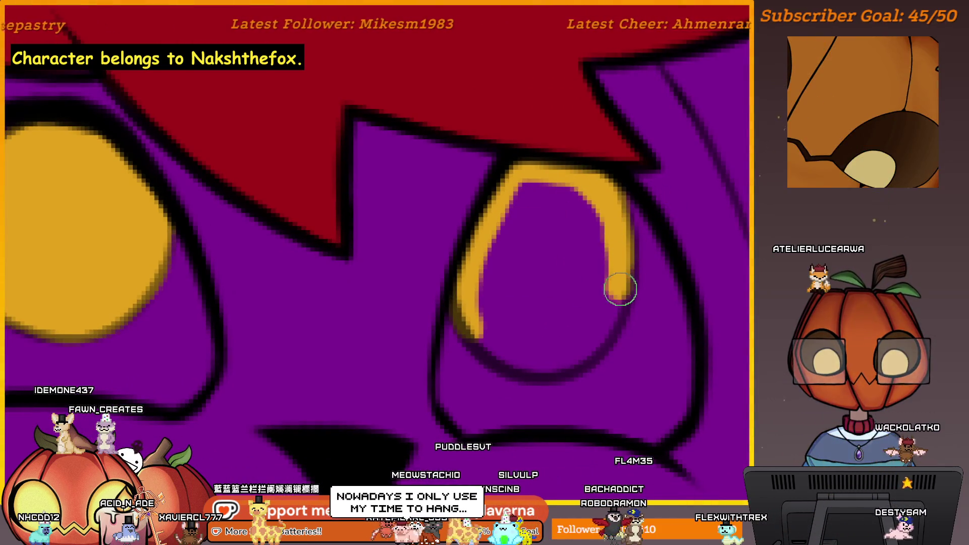
mouse_move(621, 285)
mouse_down()
mouse_move(612, 325)
mouse_move(578, 359)
mouse_up()
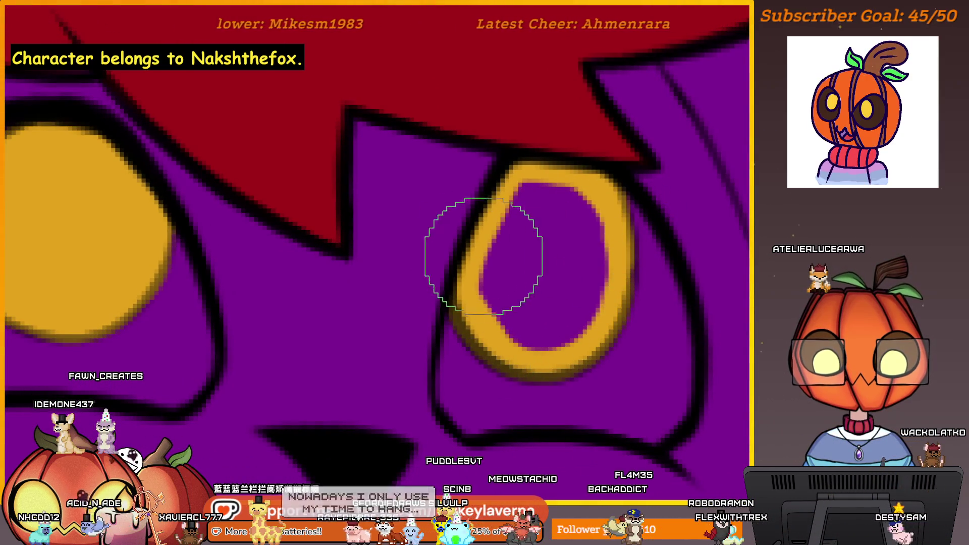
key(bracketleft)
key(bracketleft)
key(bracketleft)
drag(491, 260, 562, 304)
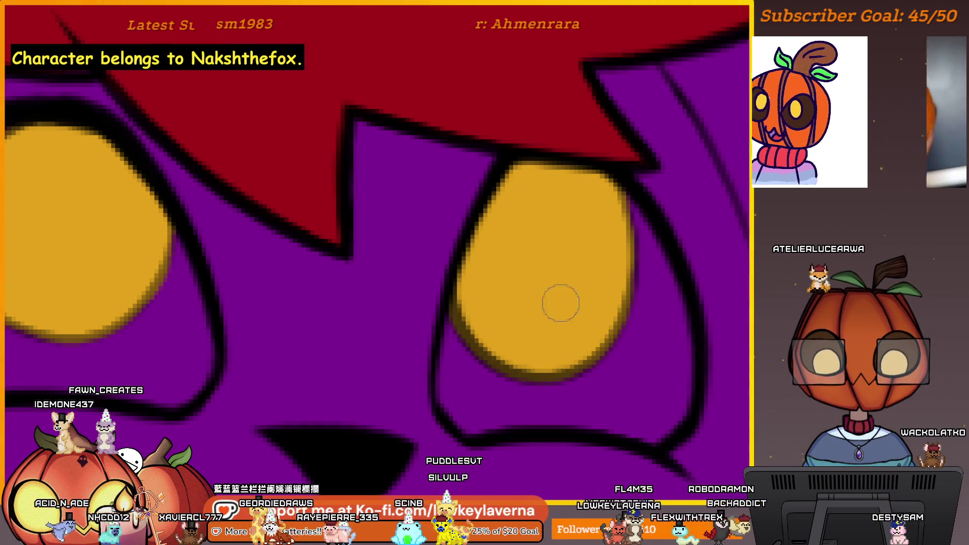
scroll(589, 351, down, 3)
scroll(647, 285, down, 2)
scroll(644, 295, down, 3)
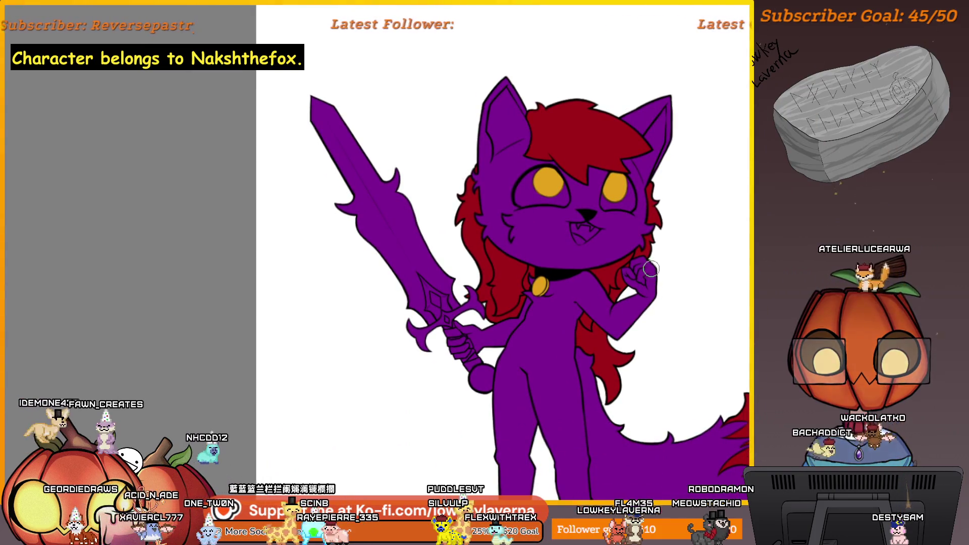
key(m)
key(m)
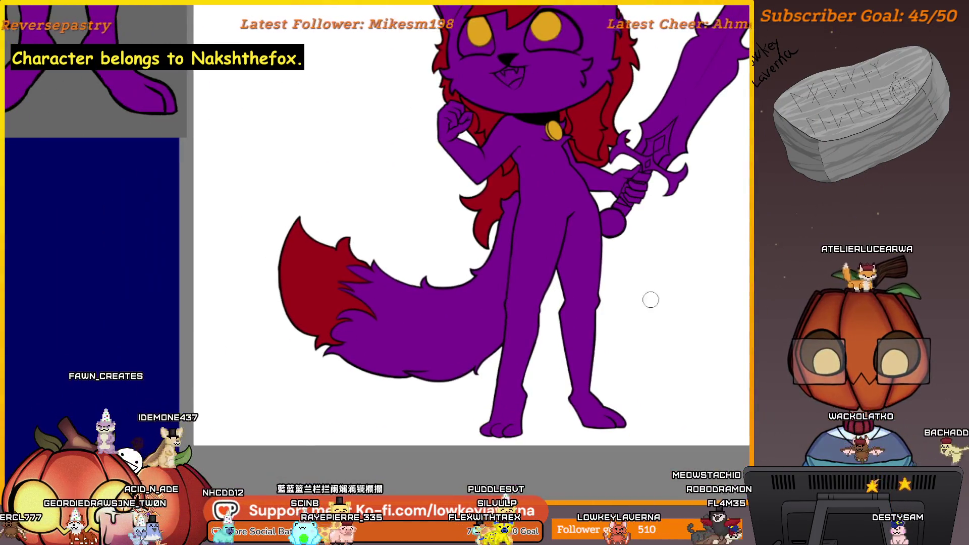
scroll(649, 299, up, 2)
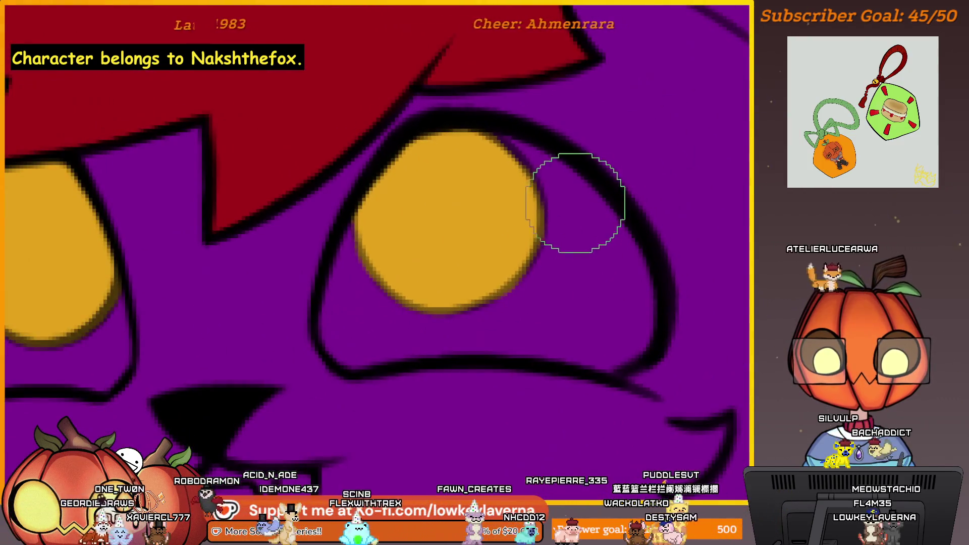
Step: Paint a white highlight inside the eye's rim, then hide the yellow iris fills
mouse_move(500, 140)
mouse_down()
mouse_move(644, 311)
mouse_move(628, 346)
mouse_move(589, 357)
mouse_move(498, 347)
mouse_move(346, 357)
mouse_move(329, 336)
mouse_move(351, 235)
mouse_up()
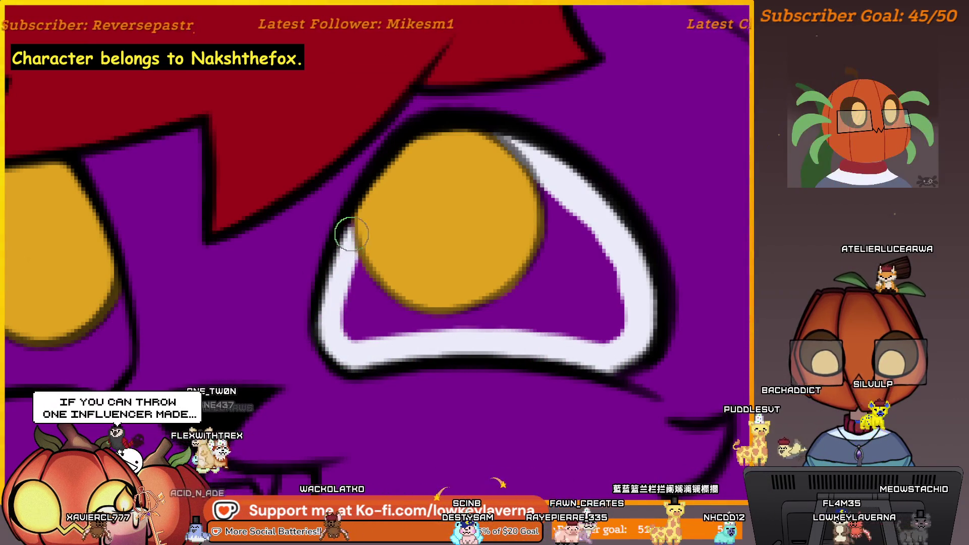
mouse_move(531, 161)
mouse_down()
mouse_move(589, 238)
mouse_move(615, 335)
mouse_up()
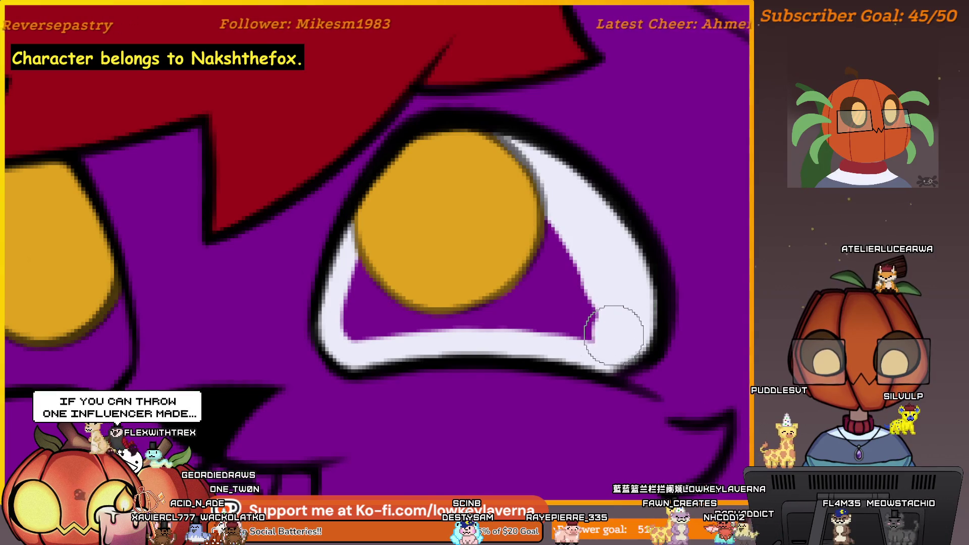
drag(547, 200, 550, 300)
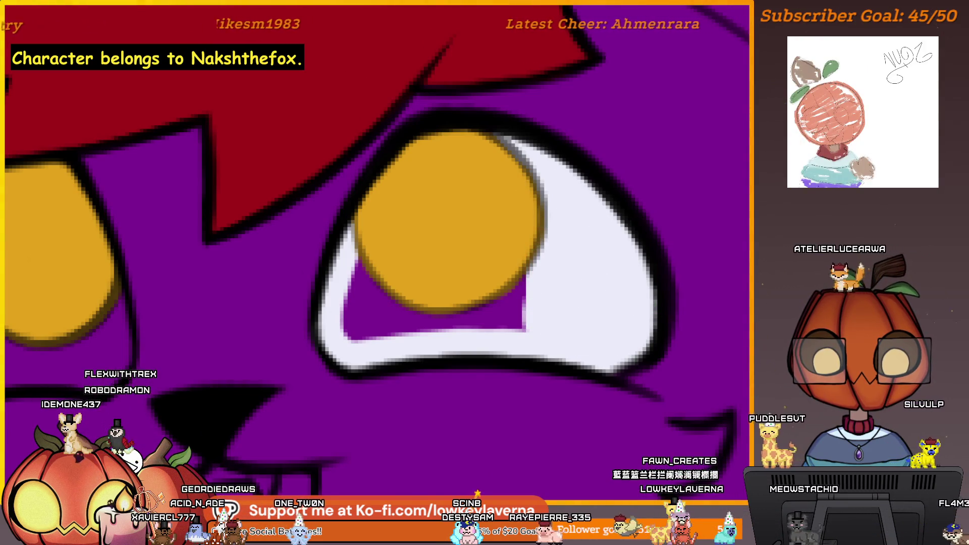
key(ctrl+x)
Step: Paint white over the purple showing inside both eyes, leaving the iris outlines
mouse_move(415, 157)
mouse_down()
mouse_move(340, 320)
mouse_move(549, 328)
mouse_up()
mouse_move(500, 174)
mouse_down()
mouse_move(410, 217)
mouse_move(480, 217)
mouse_move(478, 292)
mouse_up()
drag(362, 251, 536, 275)
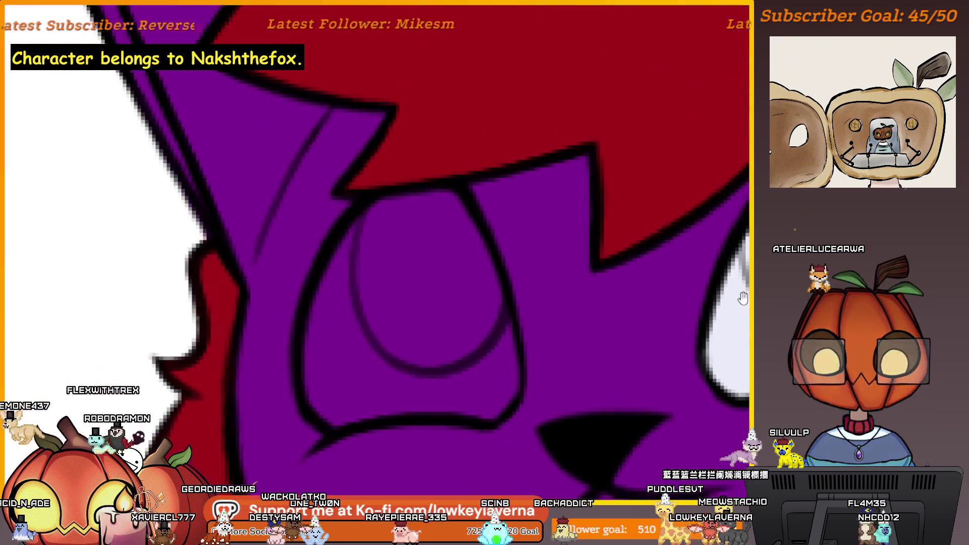
mouse_move(520, 362)
mouse_down()
mouse_move(530, 378)
mouse_move(559, 330)
mouse_move(511, 188)
mouse_move(486, 174)
mouse_move(431, 185)
mouse_move(371, 277)
mouse_move(366, 381)
mouse_move(395, 397)
mouse_up()
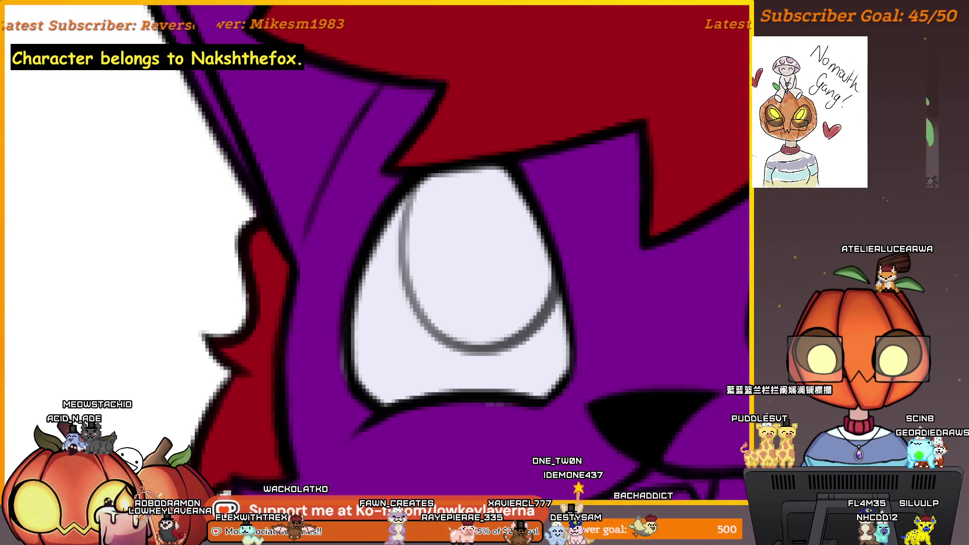
Step: Bucket-fill the outlined iris orange-yellow to match the other eye, then view the mouth and fangs
click(479, 258)
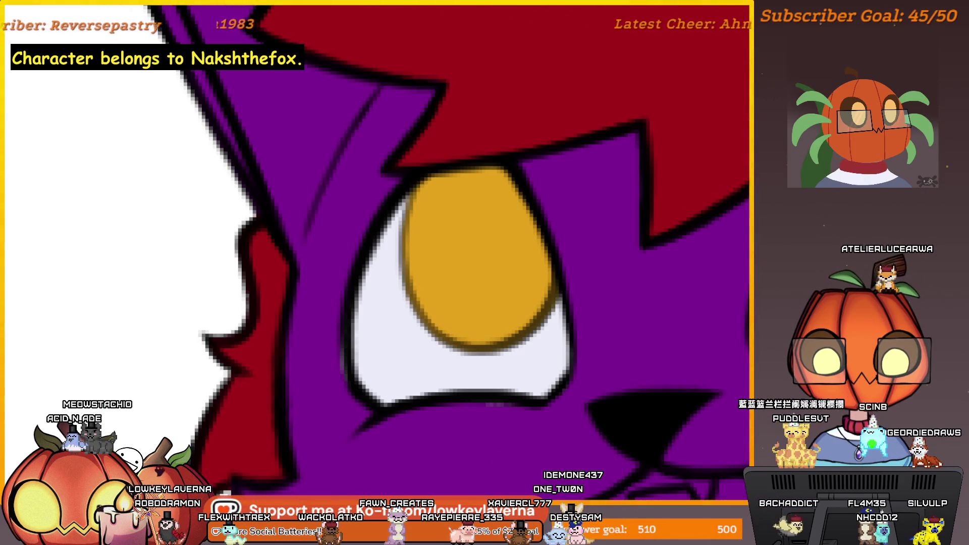
scroll(540, 303, down, 5)
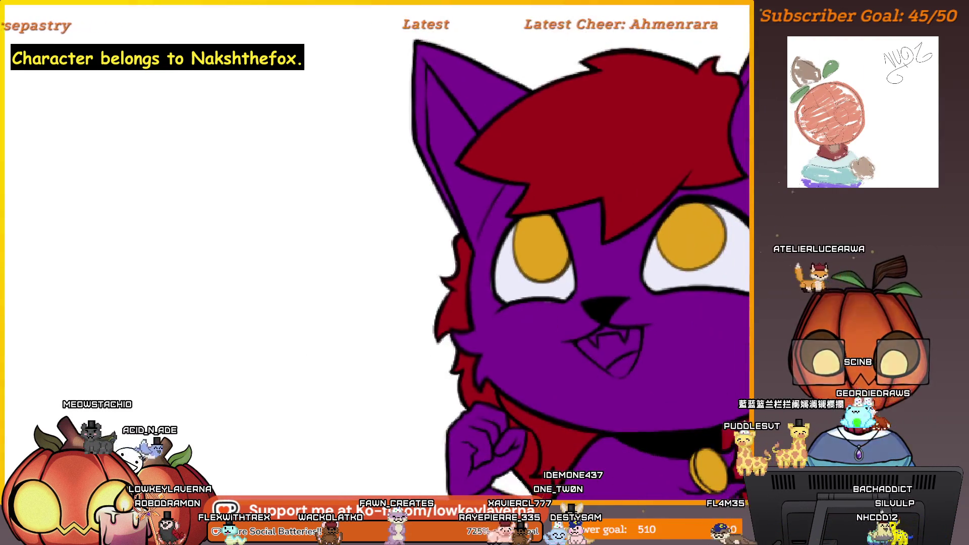
scroll(602, 337, down, 3)
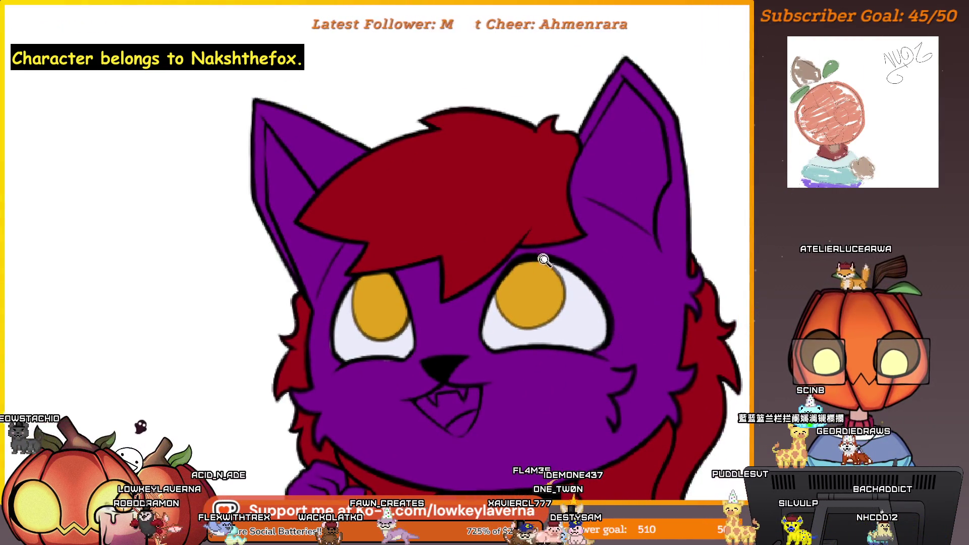
scroll(570, 390, down, 3)
drag(569, 390, 584, 308)
scroll(485, 287, up, 5)
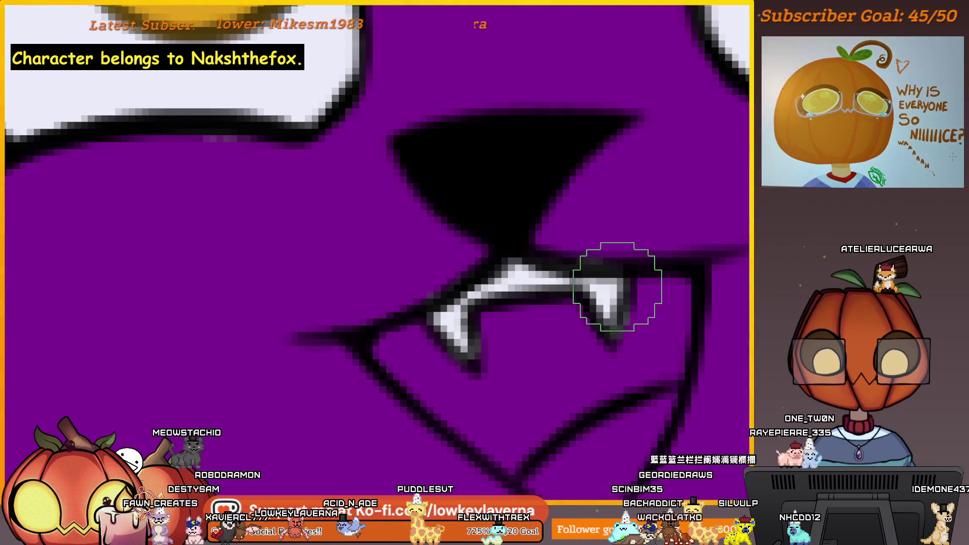
scroll(656, 244, down, 3)
scroll(660, 281, down, 2)
scroll(520, 324, down, 2)
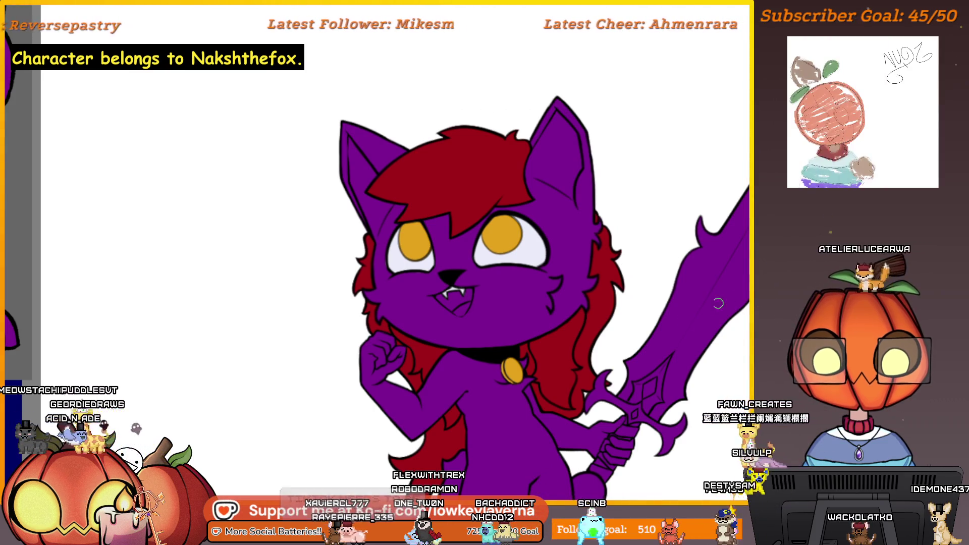
scroll(576, 369, up, 1)
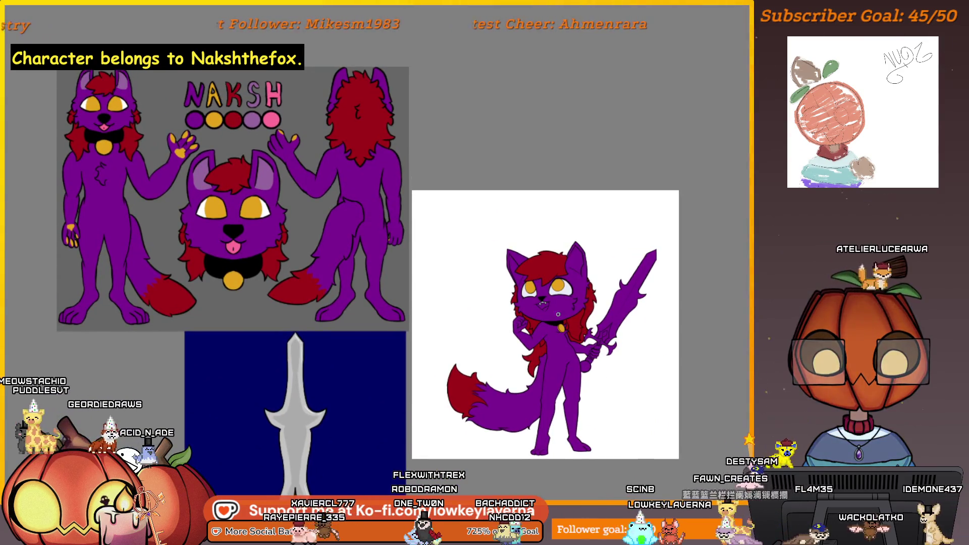
scroll(576, 369, up, 2)
Step: Sample the tongue pink from the reference sheet as the paint colour
drag(408, 151, 536, 334)
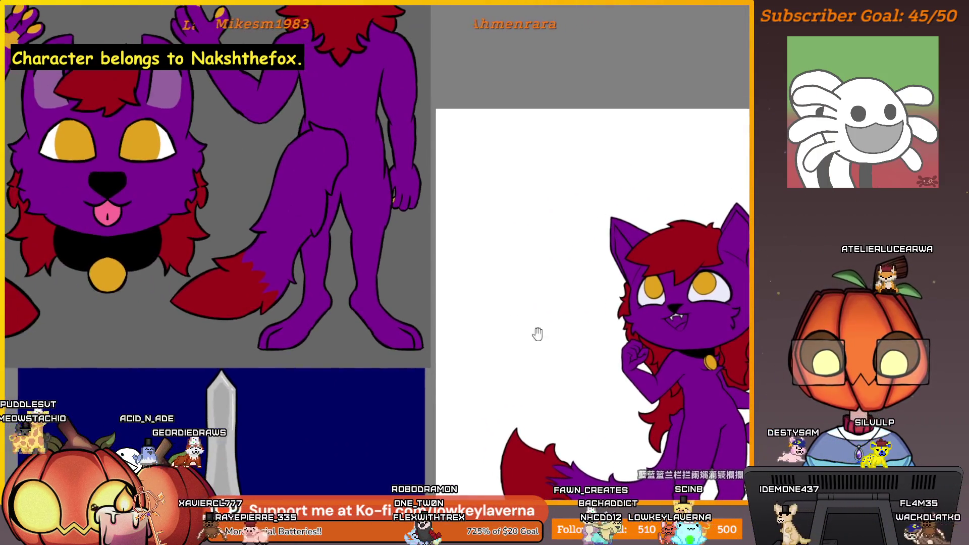
drag(151, 237, 122, 206)
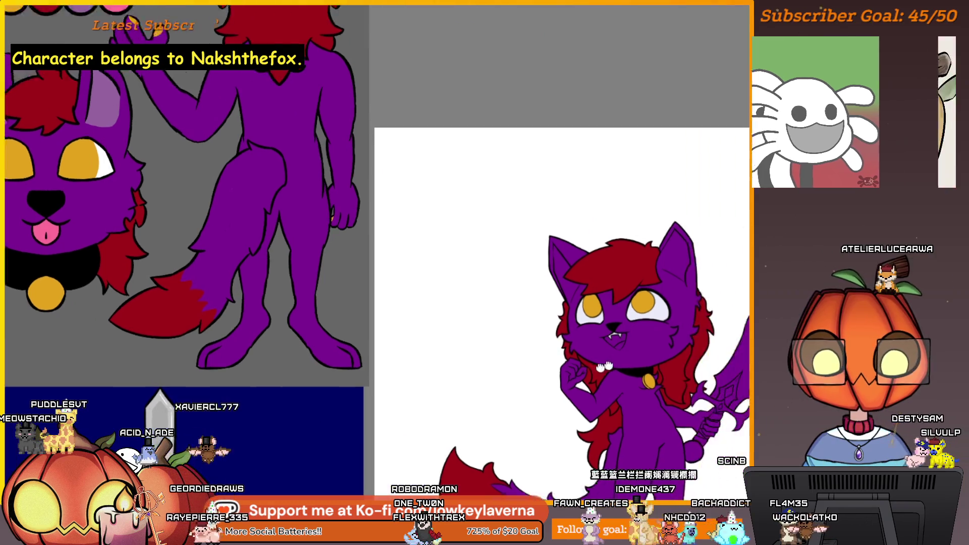
scroll(380, 265, up, 3)
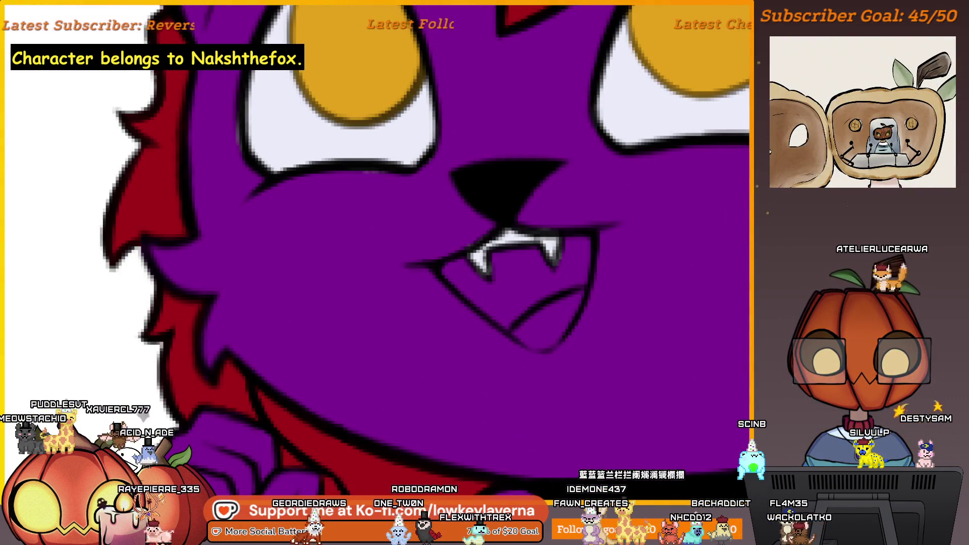
scroll(530, 321, up, 2)
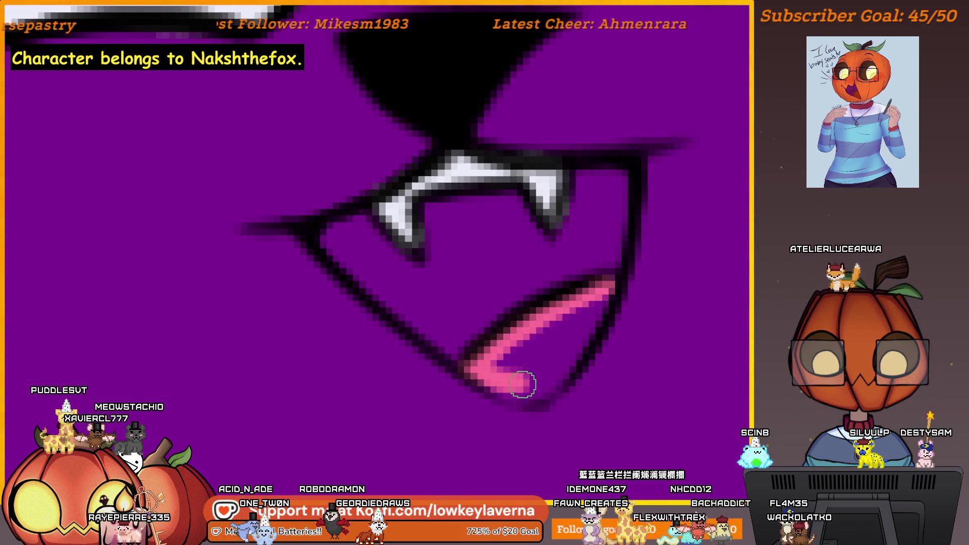
Step: Paint a fuller pink tongue at the mouth bottom and start red inside the mouth near the fang
drag(523, 384, 487, 383)
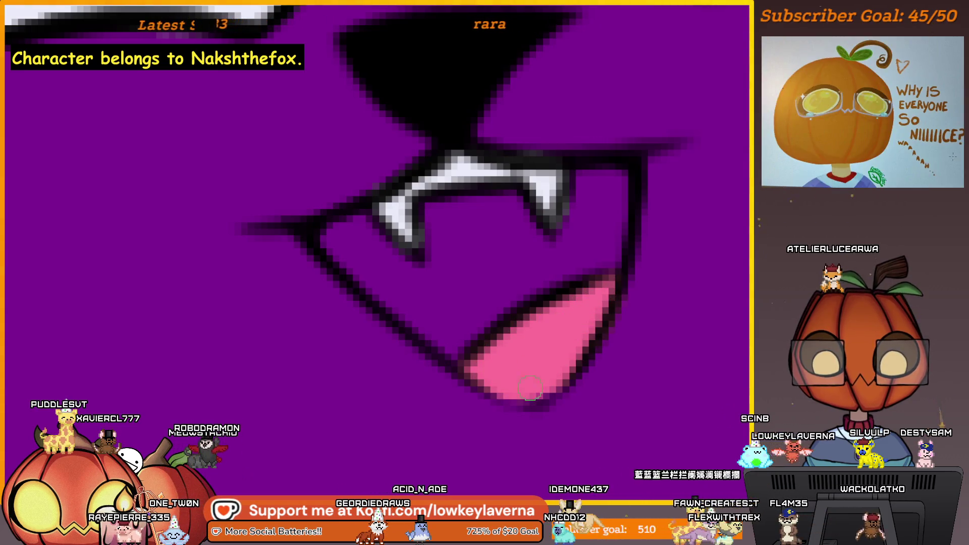
scroll(606, 303, down, 1)
scroll(595, 325, down, 2)
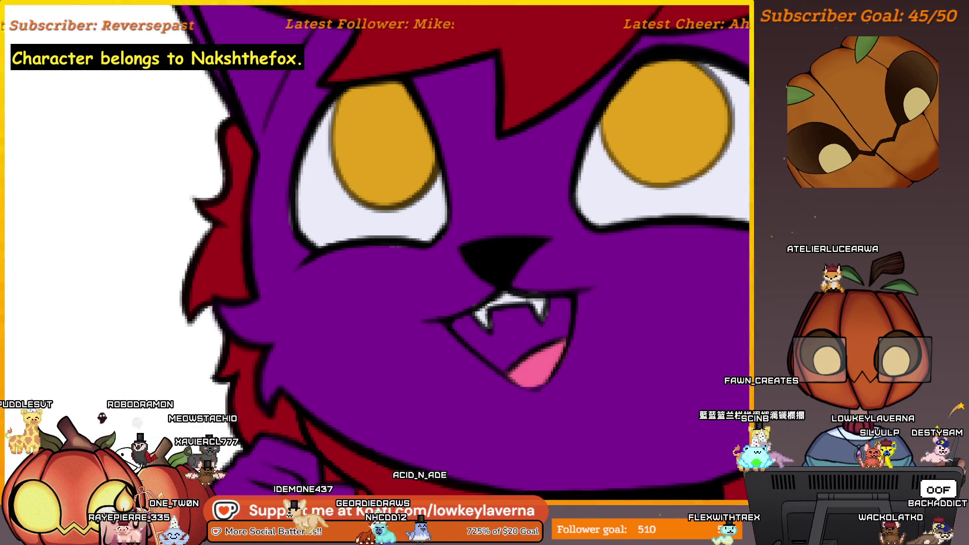
scroll(644, 393, up, 1)
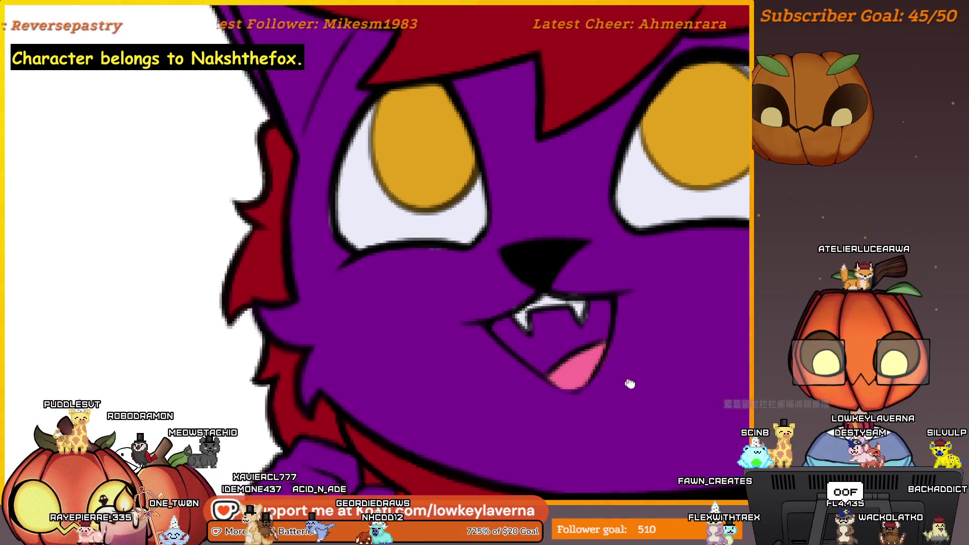
scroll(630, 383, up, 1)
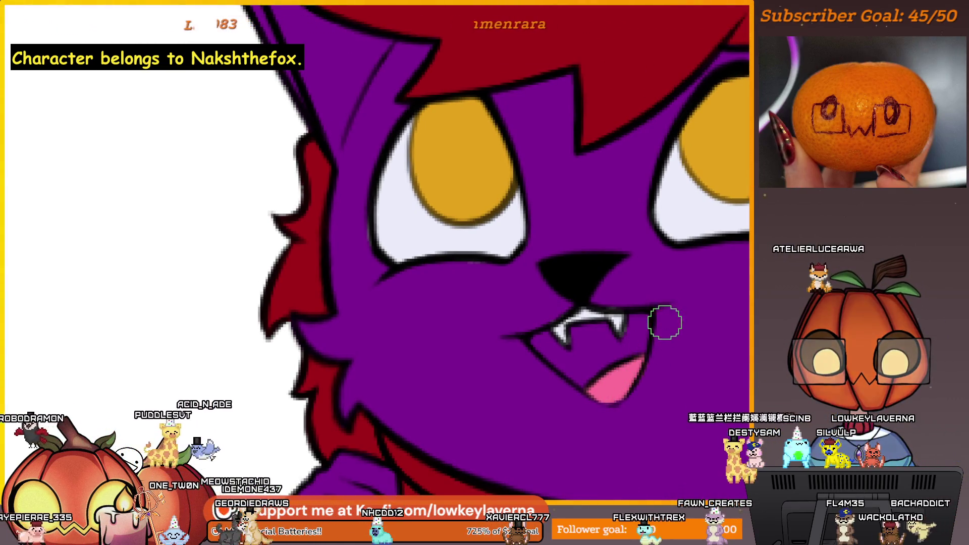
scroll(612, 364, up, 3)
scroll(630, 320, up, 2)
scroll(681, 329, up, 2)
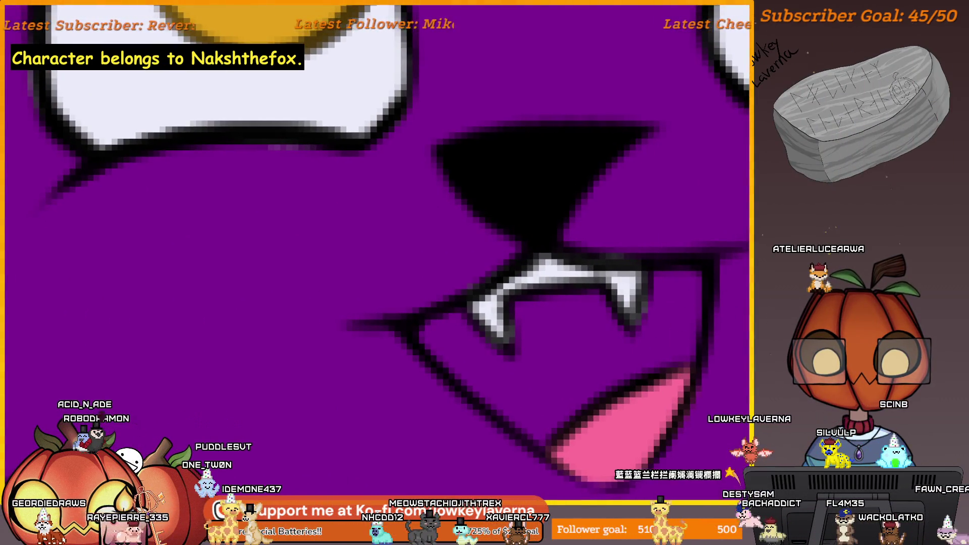
mouse_move(688, 275)
mouse_down()
mouse_move(696, 270)
mouse_move(668, 255)
mouse_move(689, 273)
mouse_move(687, 320)
mouse_move(560, 409)
mouse_move(534, 399)
mouse_up()
Step: Extend the dark red mouth interior toward the fang and toggle the layer to check it
mouse_move(493, 370)
mouse_down()
mouse_move(452, 332)
mouse_move(447, 309)
mouse_up()
scroll(462, 305, down, 3)
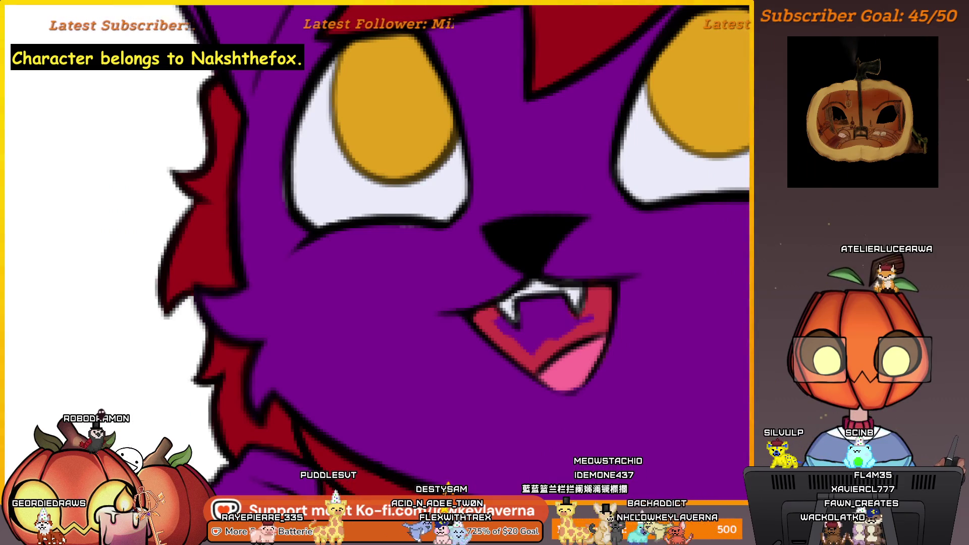
drag(551, 353, 566, 369)
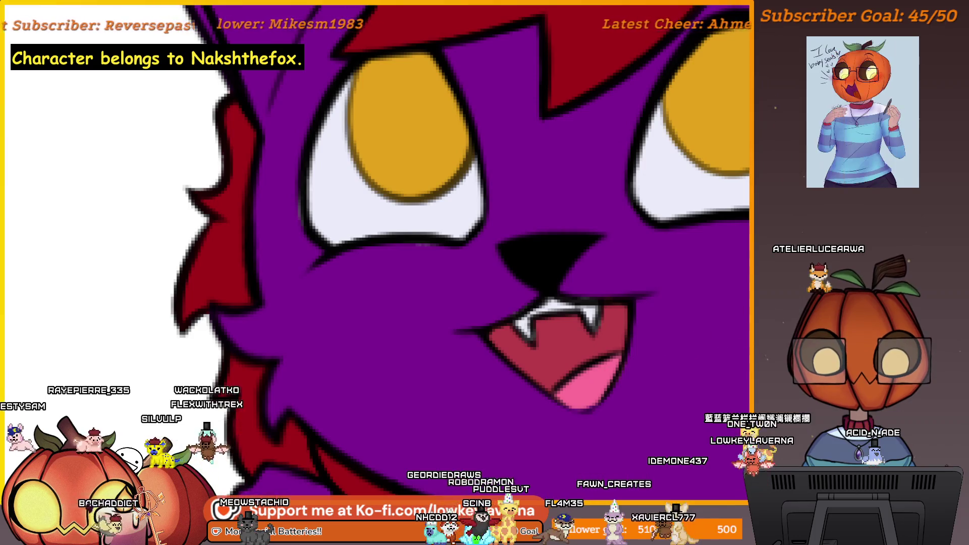
key(ctrl+z)
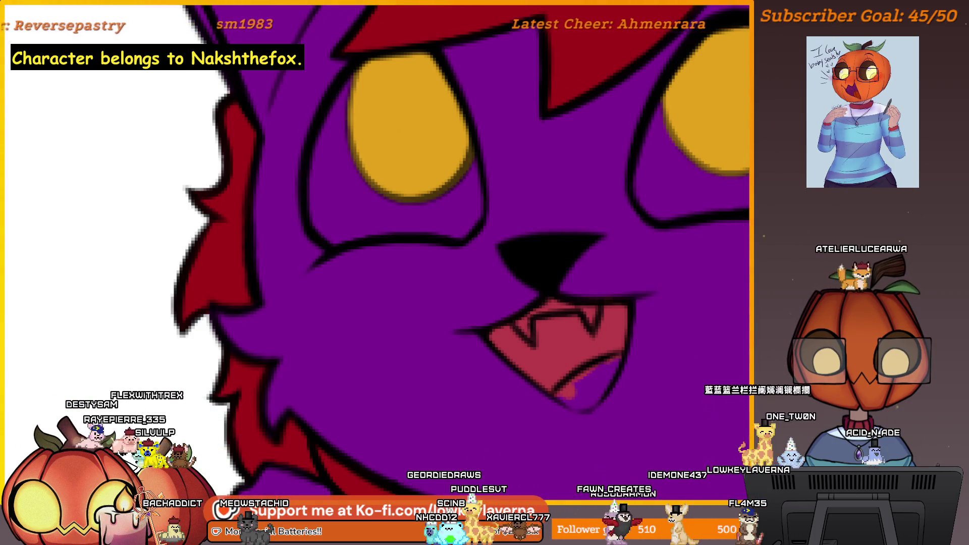
key(ctrl+y)
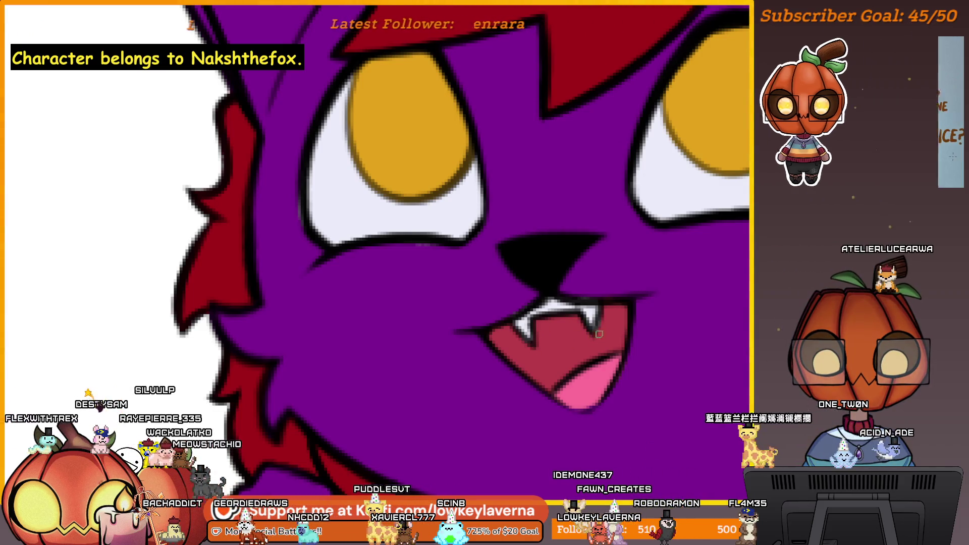
scroll(643, 265, down, 5)
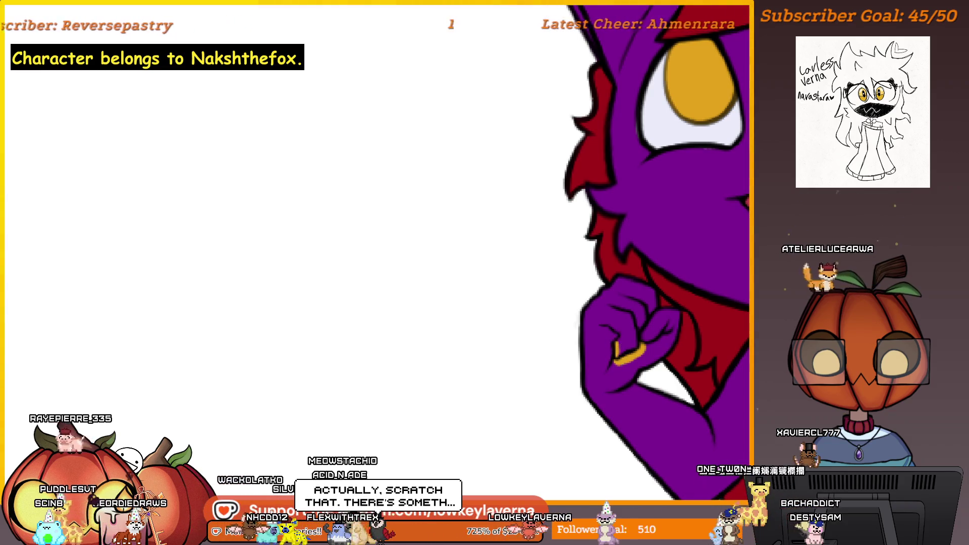
Step: Lengthen the gold ring band across the fingers of the raised fist
drag(616, 346, 649, 336)
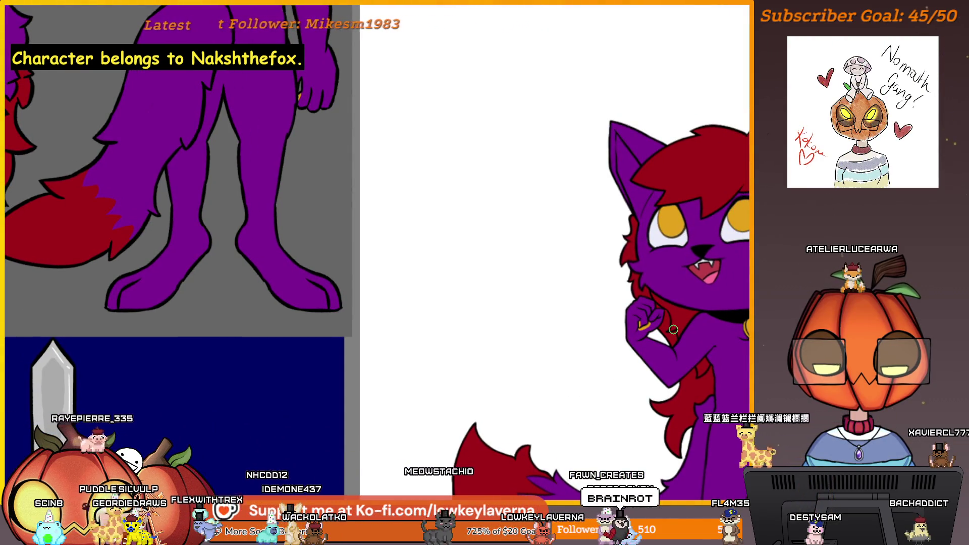
scroll(673, 329, up, 3)
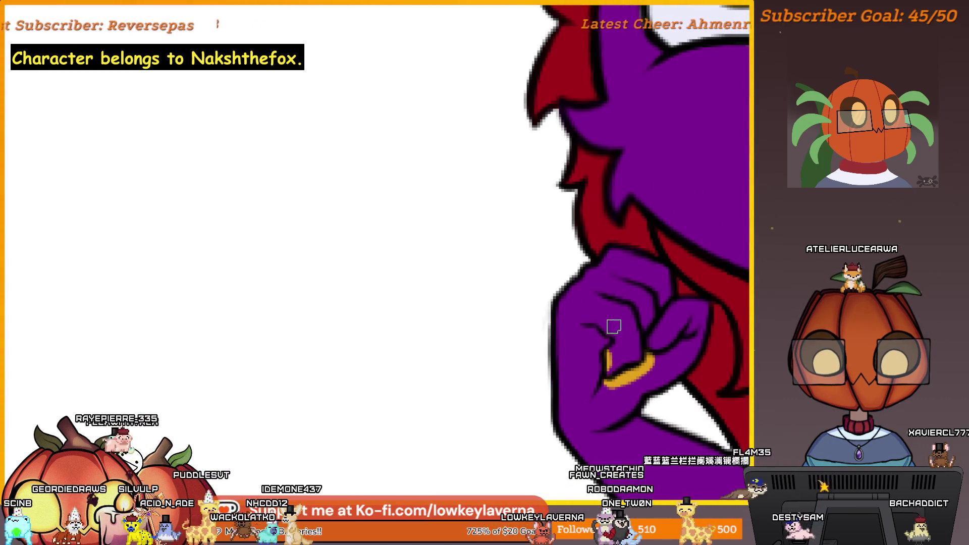
scroll(614, 326, down, 3)
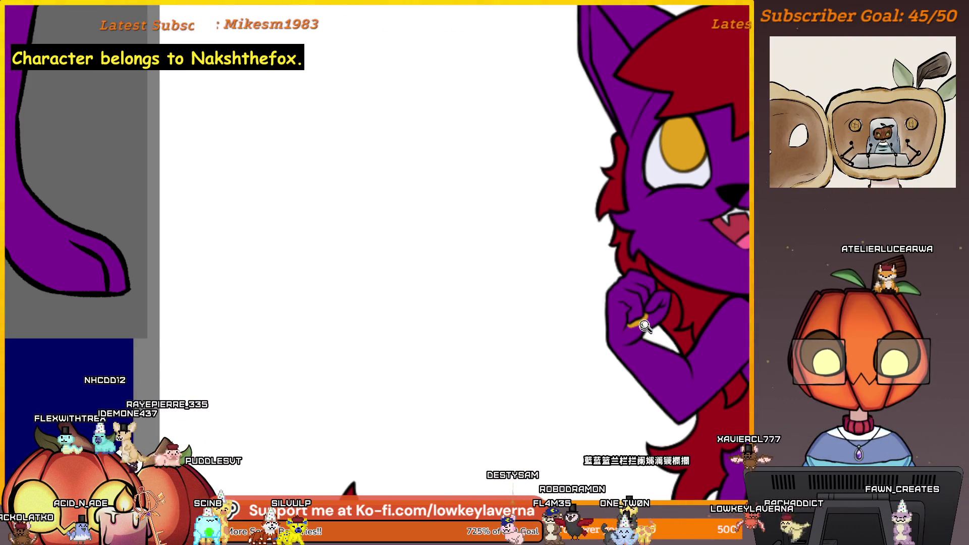
scroll(644, 326, up, 2)
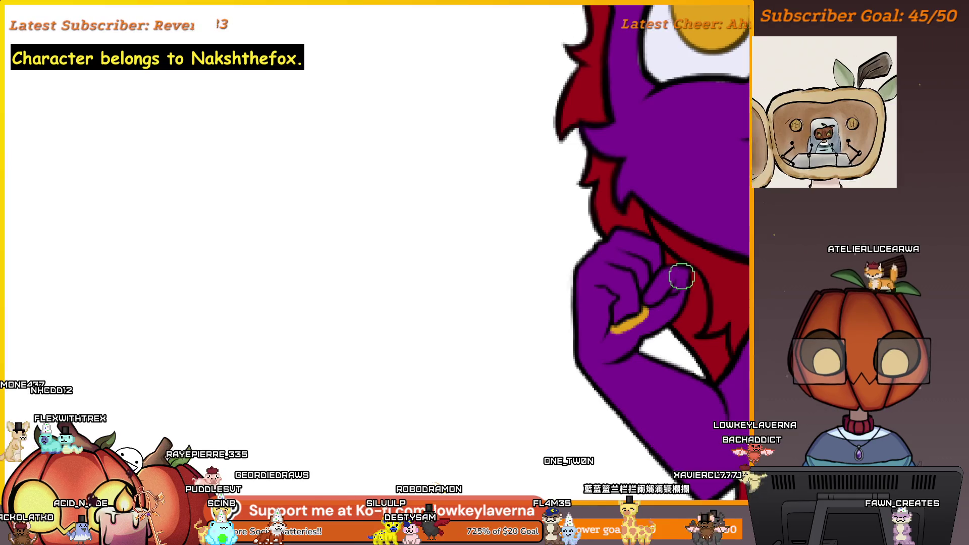
scroll(649, 399, down, 2)
scroll(606, 415, down, 1)
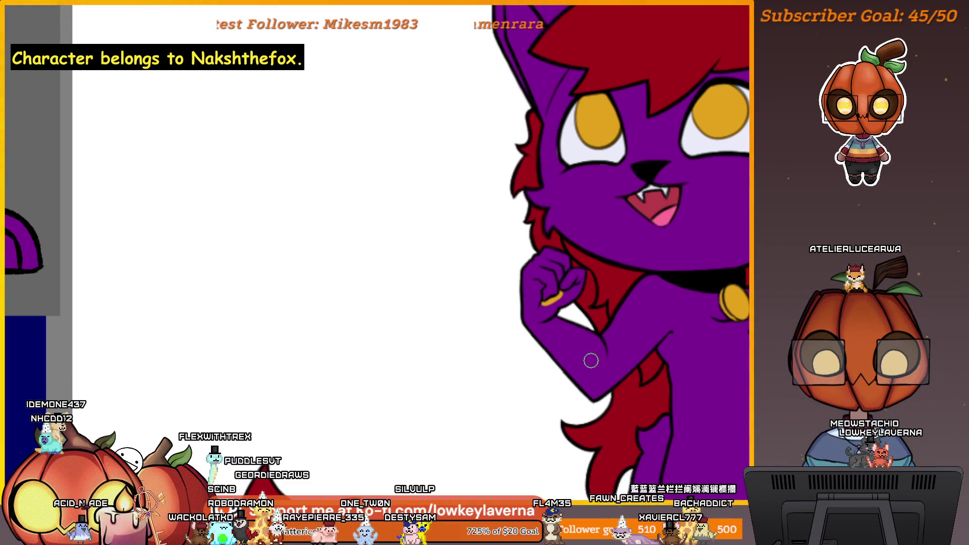
Step: Paint a curved gold accent across the fingers gripping the sword, enlarging the brush
drag(590, 360, 543, 359)
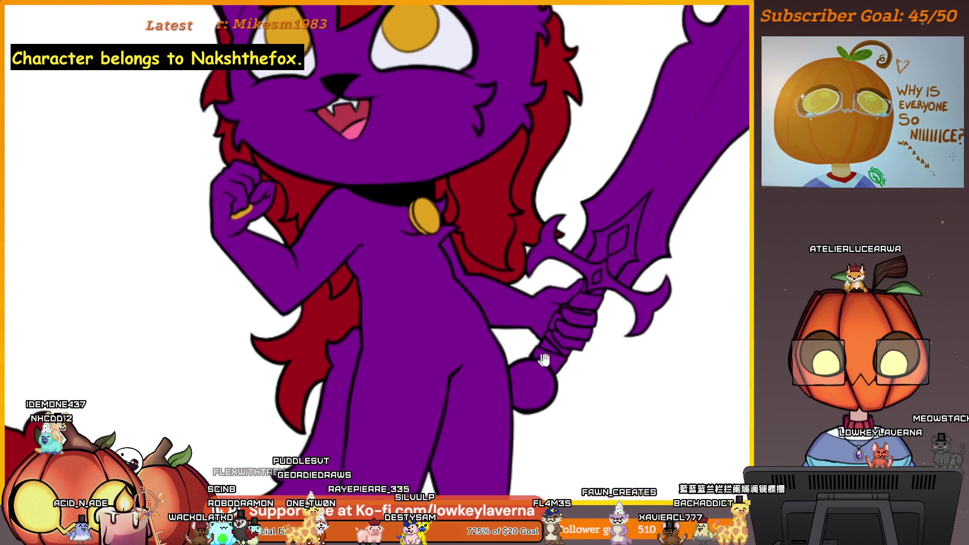
scroll(544, 359, down, 2)
scroll(560, 371, down, 2)
scroll(605, 393, down, 1)
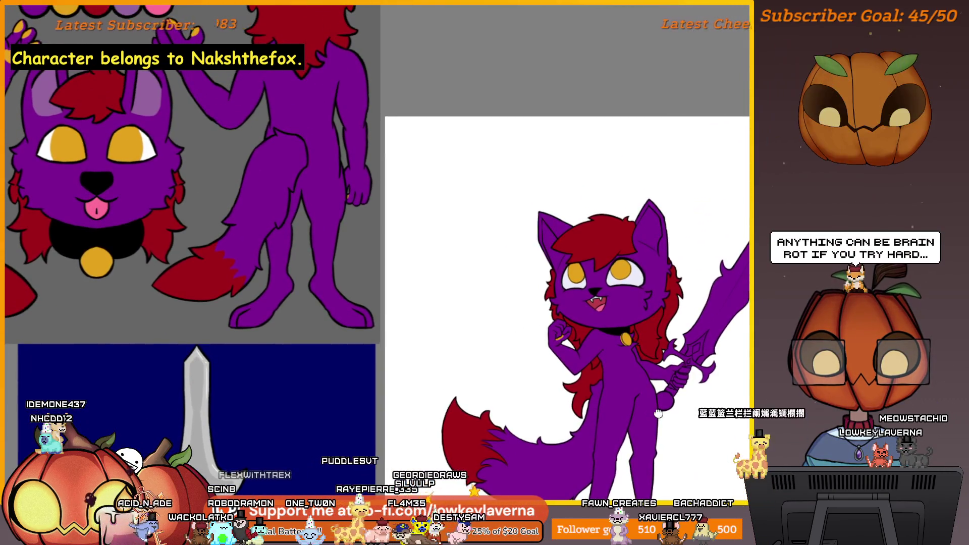
scroll(658, 413, up, 1)
scroll(648, 318, up, 3)
scroll(608, 310, up, 2)
scroll(631, 311, up, 2)
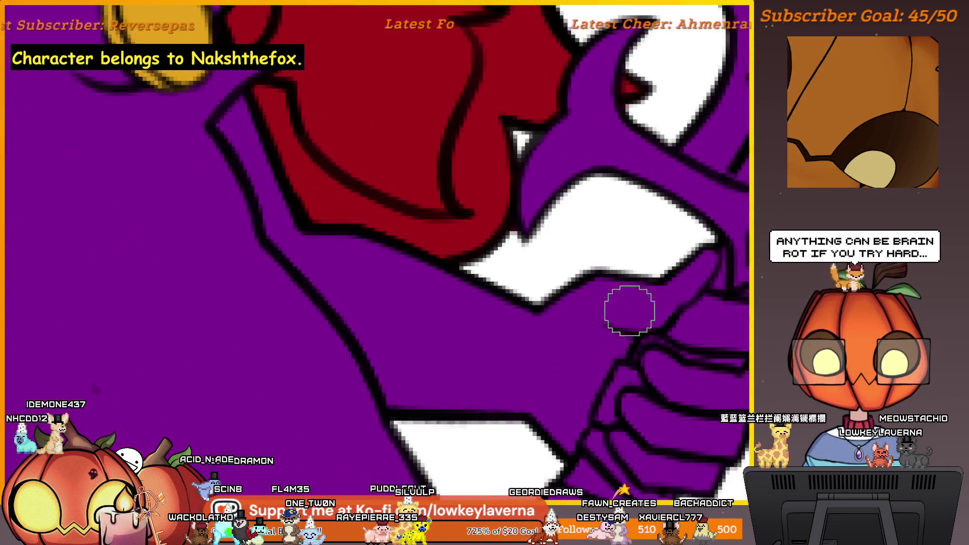
drag(630, 310, 628, 303)
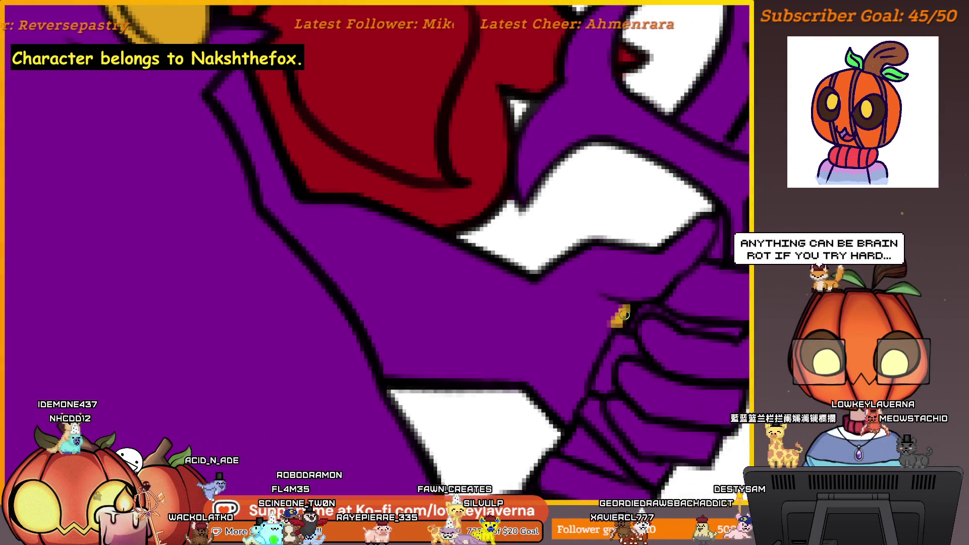
drag(585, 385, 581, 394)
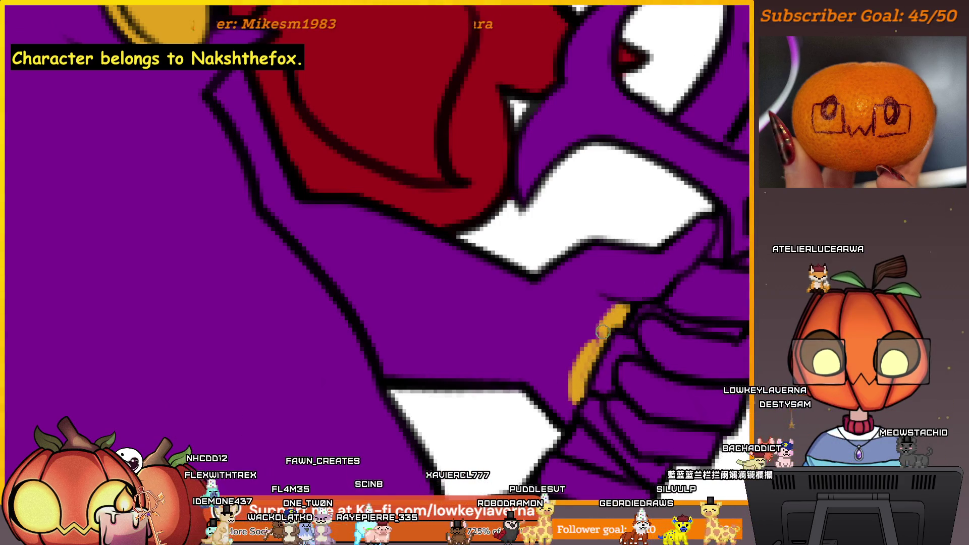
key(bracketright)
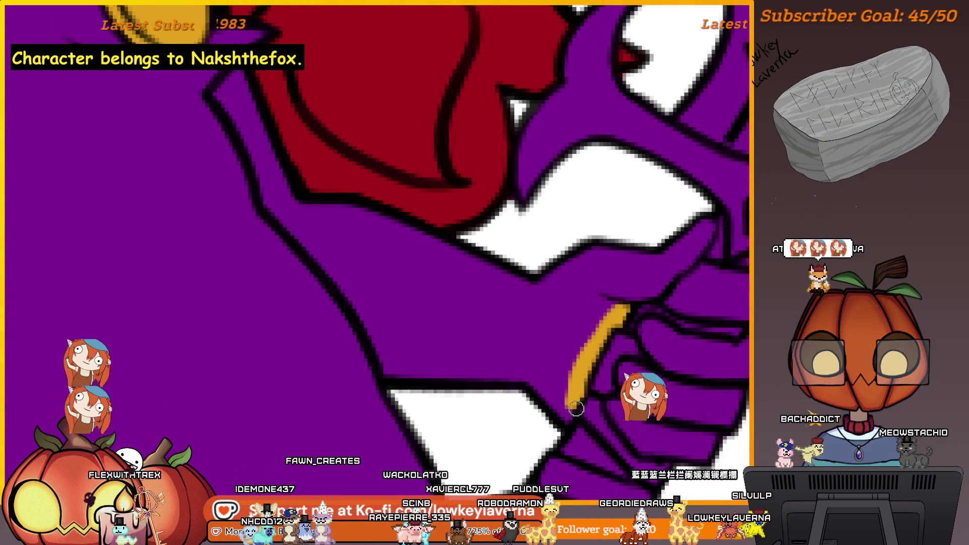
scroll(642, 288, down, 3)
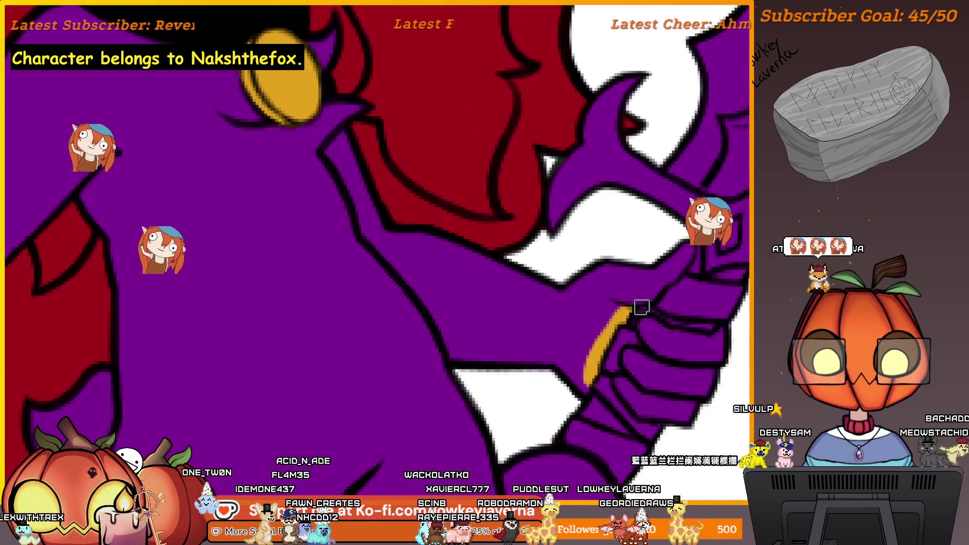
key(bracketright)
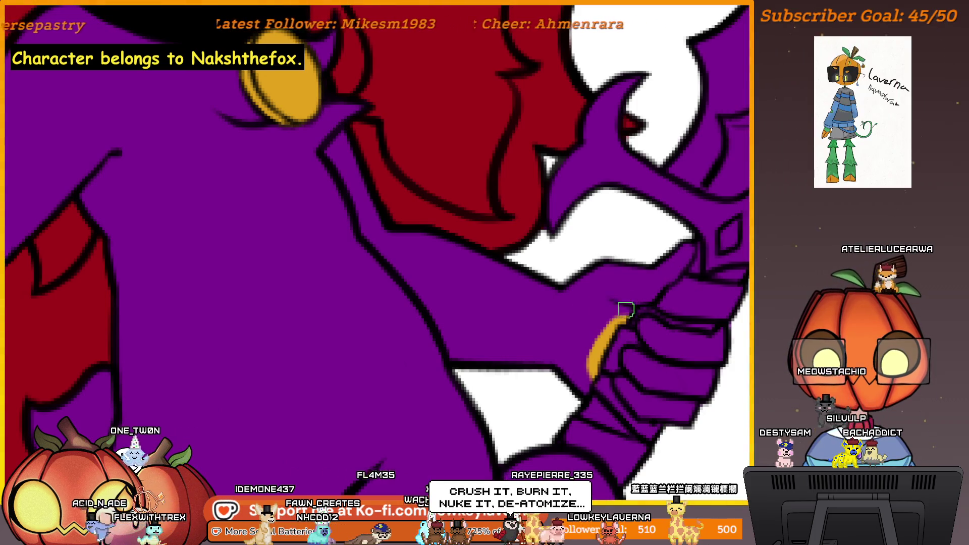
scroll(580, 373, down, 2)
scroll(666, 340, down, 2)
scroll(667, 309, down, 1)
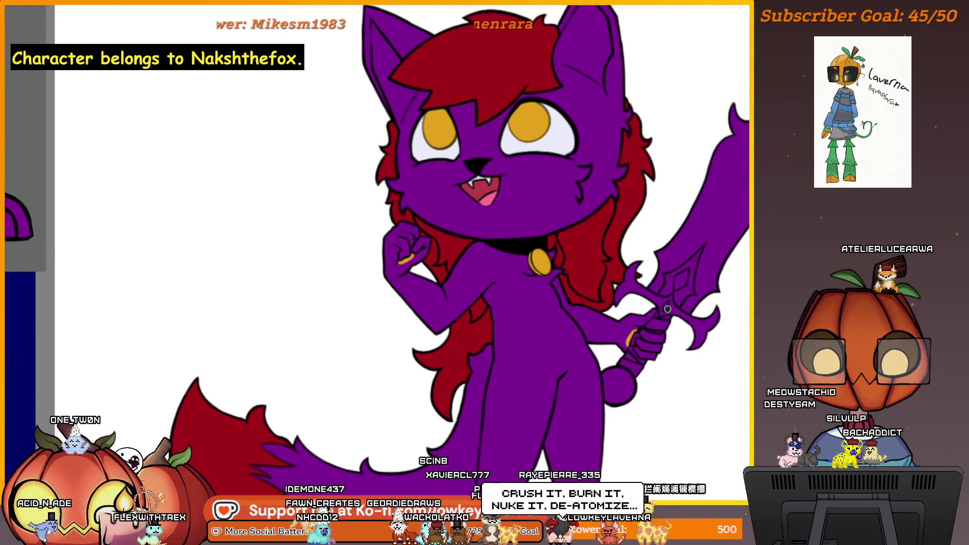
scroll(684, 396, down, 1)
scroll(675, 398, down, 1)
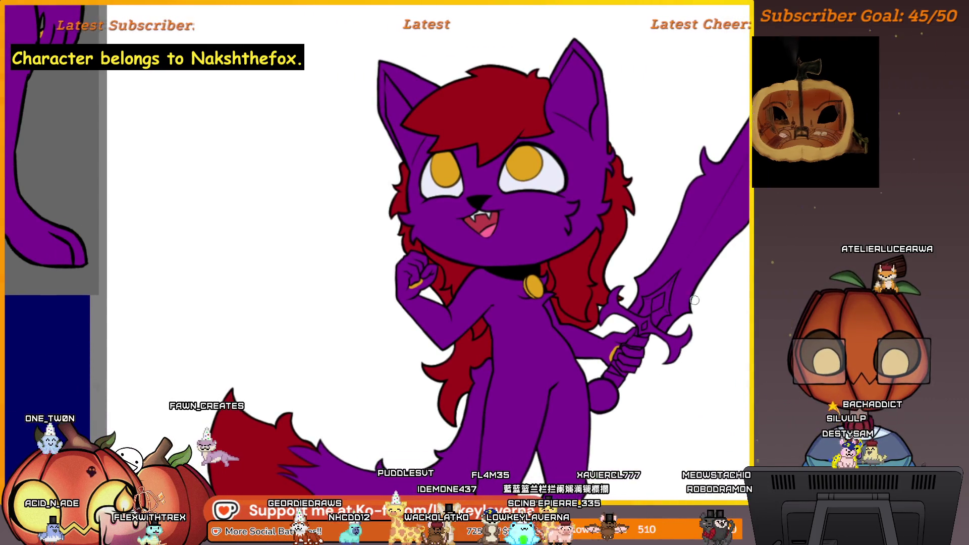
scroll(659, 383, up, 2)
scroll(649, 379, up, 1)
Step: Sample the lighter inner-ear purple from the reference sheet with the eyedropper
drag(649, 379, 642, 396)
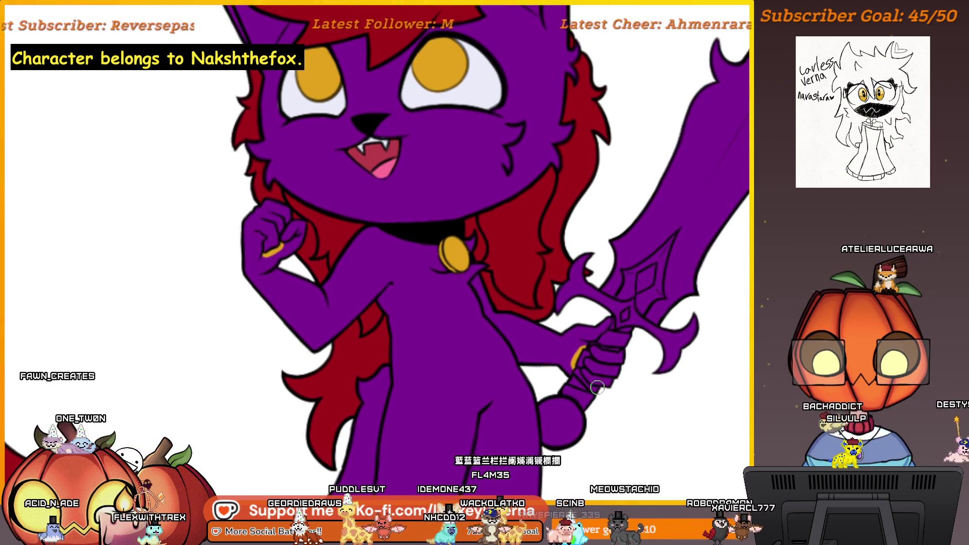
scroll(616, 344, up, 2)
scroll(576, 431, down, 3)
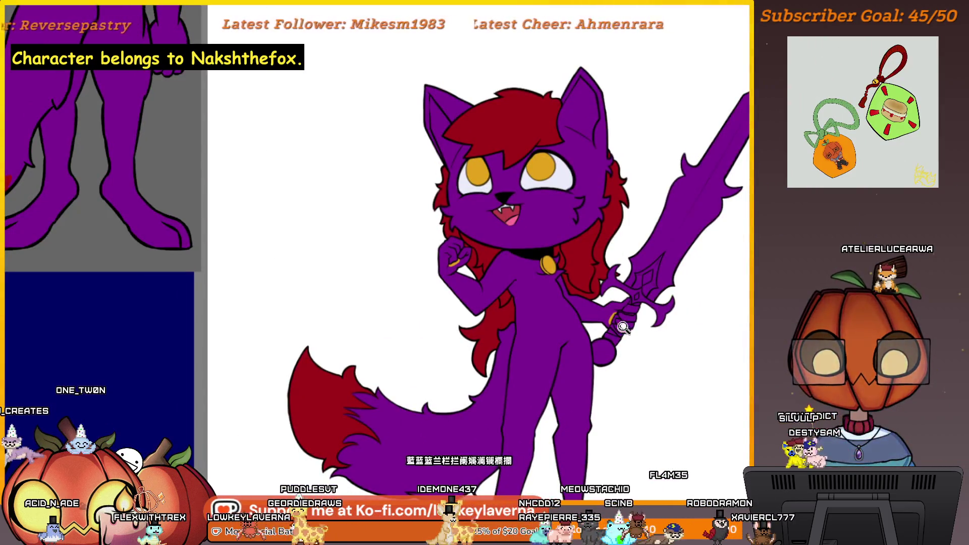
scroll(622, 327, down, 1)
scroll(644, 334, down, 1)
scroll(663, 340, down, 1)
scroll(676, 347, down, 1)
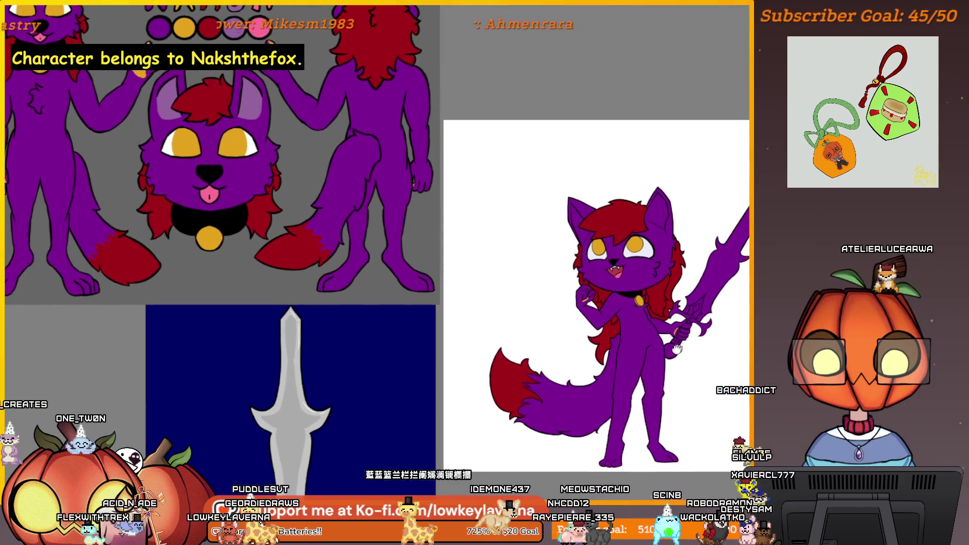
scroll(676, 347, down, 1)
scroll(629, 387, up, 1)
scroll(615, 413, up, 1)
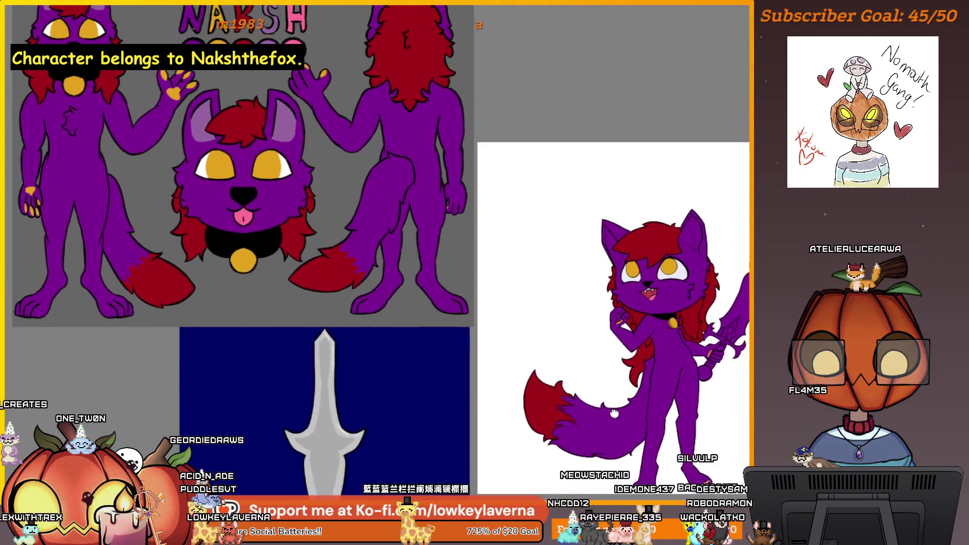
scroll(603, 397, up, 2)
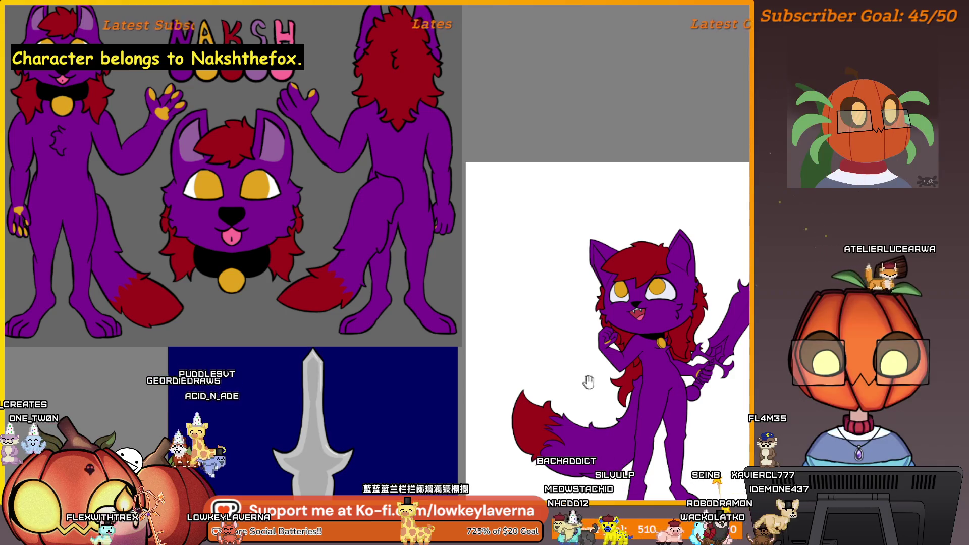
scroll(606, 401, up, 1)
scroll(595, 402, down, 1)
scroll(515, 411, up, 1)
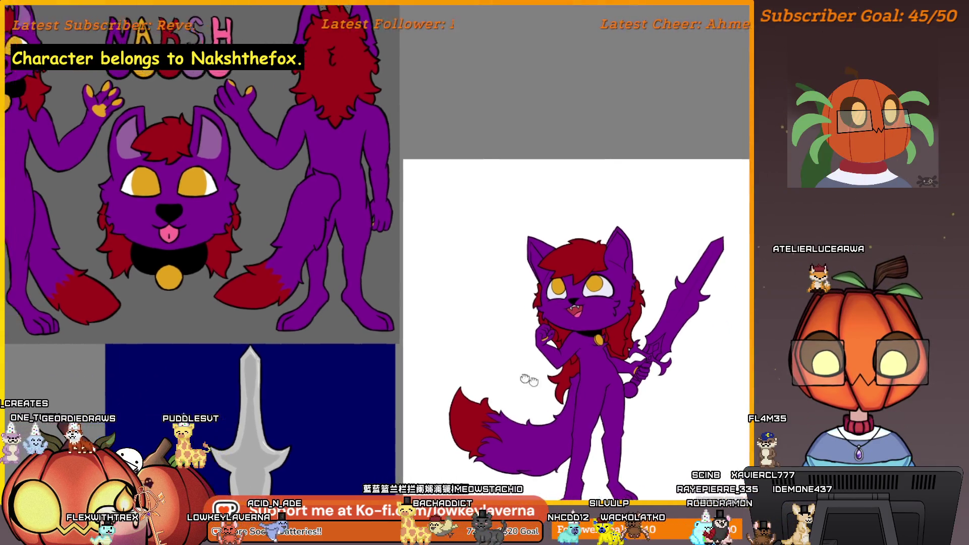
scroll(516, 412, up, 1)
alt+click(343, 169)
scroll(671, 349, up, 1)
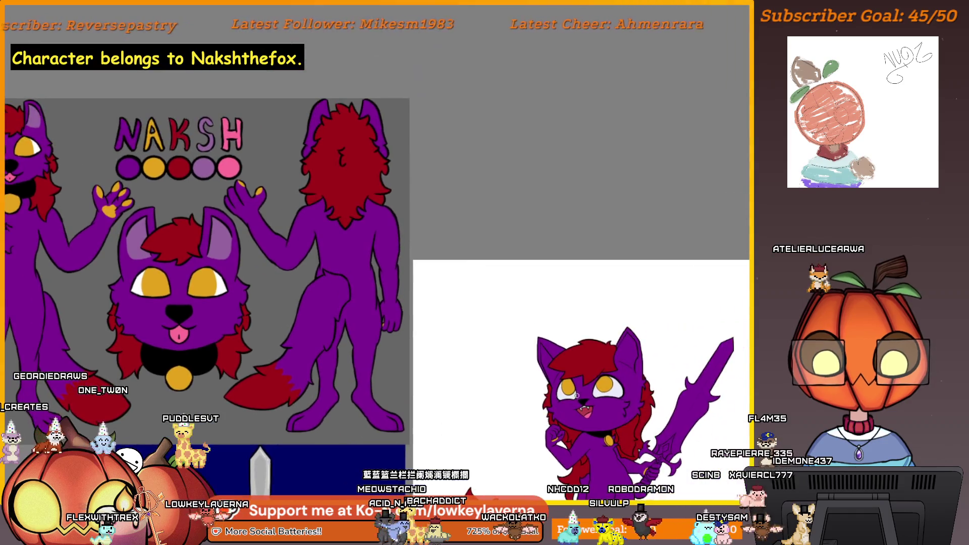
scroll(651, 334, up, 1)
scroll(608, 318, up, 1)
scroll(629, 312, up, 1)
Step: Paint light purple strokes along the inner edges of the fox's right ear
drag(629, 311, 662, 421)
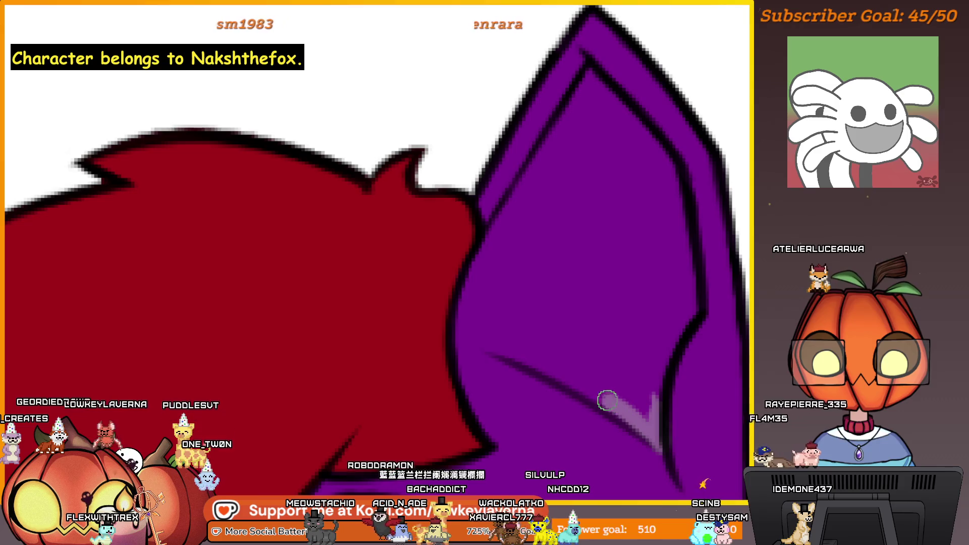
drag(606, 400, 560, 365)
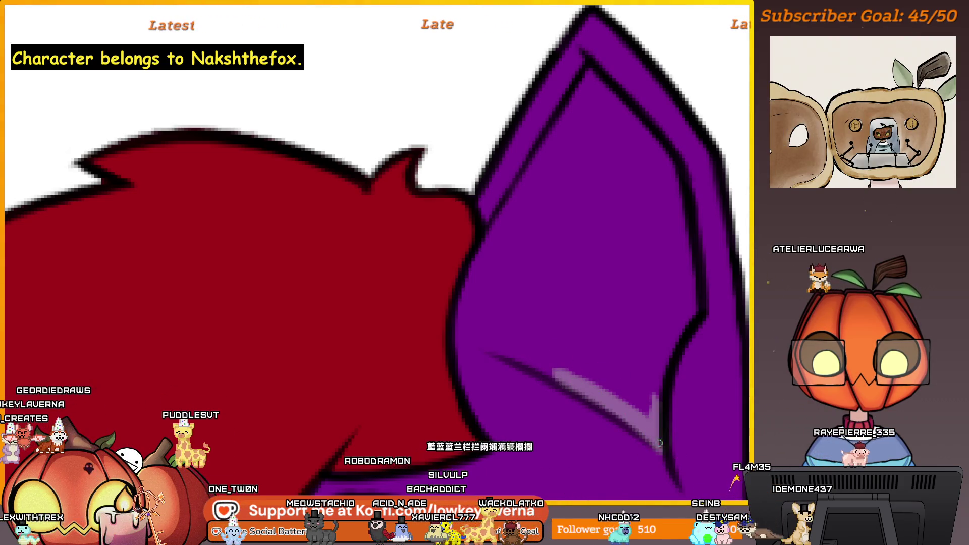
drag(588, 389, 530, 363)
key(bracketright)
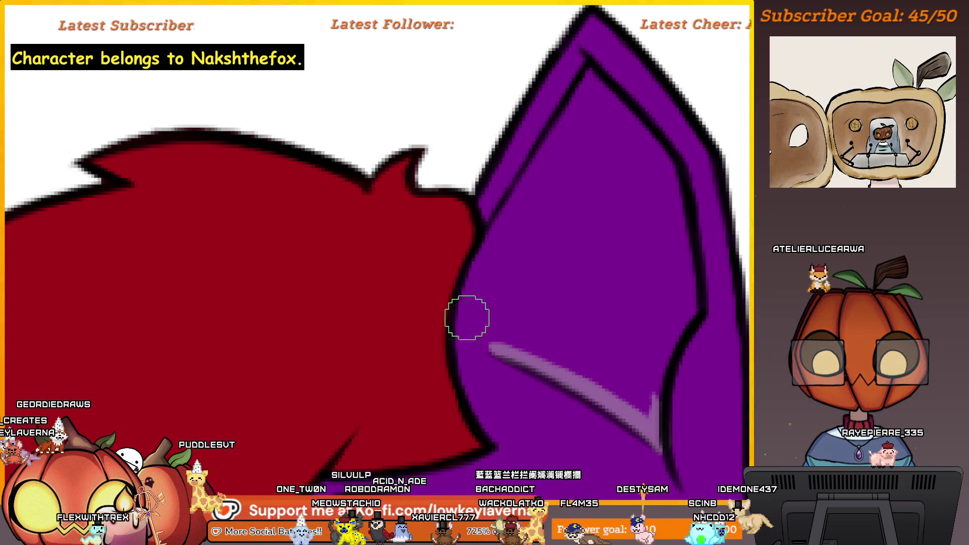
scroll(515, 325, up, 2)
key(bracketleft)
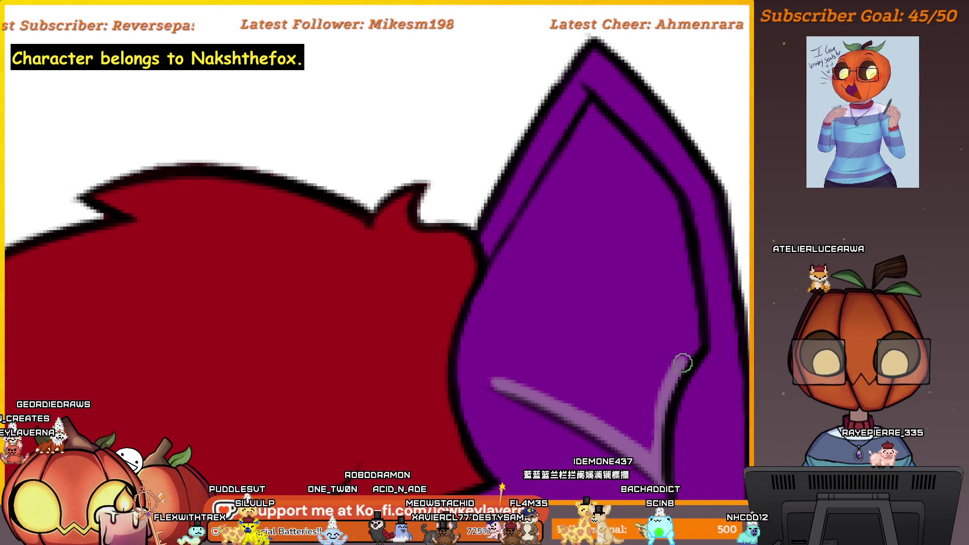
mouse_move(697, 314)
mouse_down()
mouse_move(666, 189)
mouse_move(635, 153)
mouse_up()
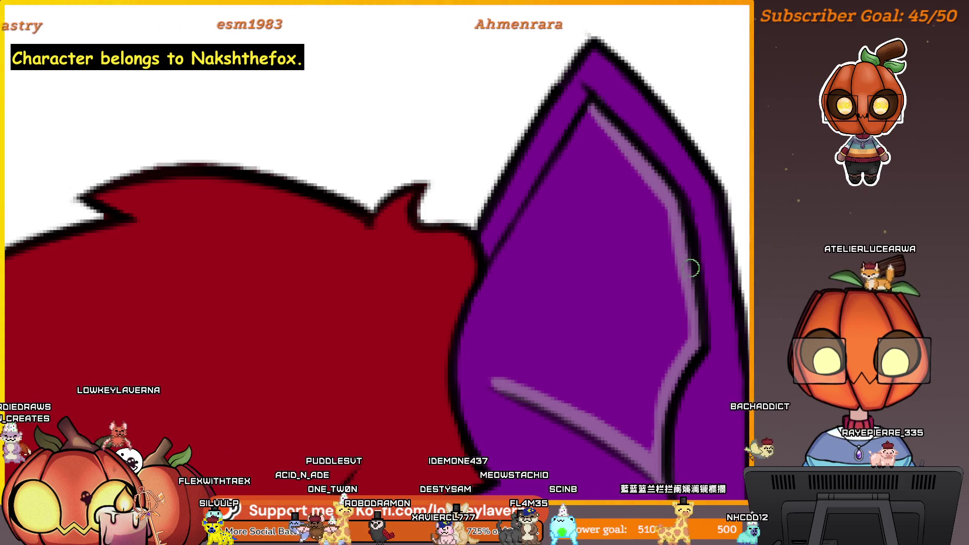
scroll(678, 316, up, 1)
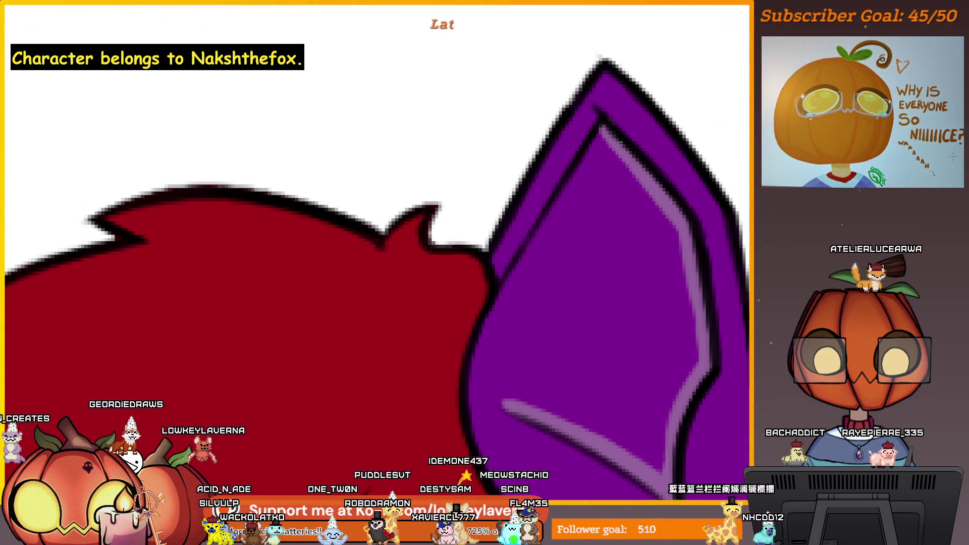
scroll(498, 292, down, 1)
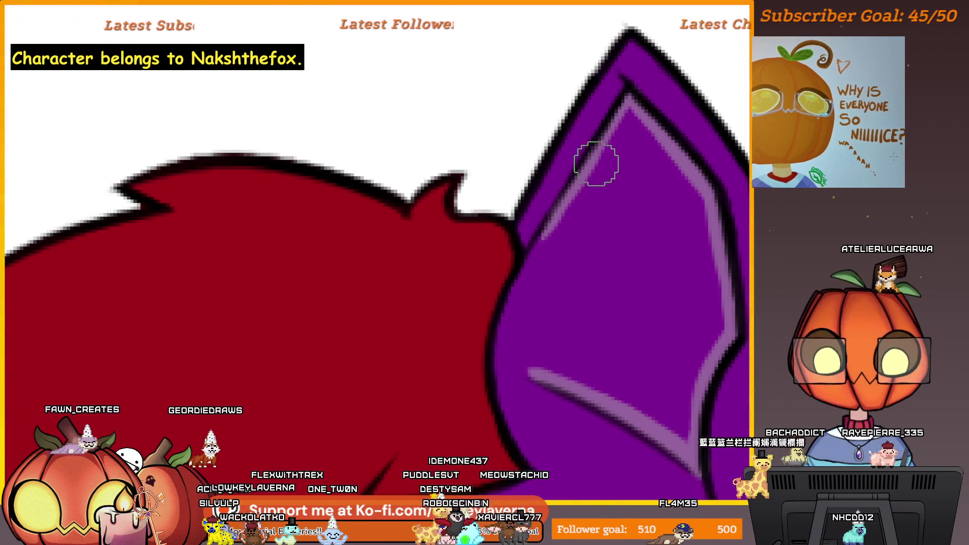
drag(595, 162, 531, 258)
Step: Widen the light purple band to cover the dark stripe inside the ear
drag(521, 288, 534, 249)
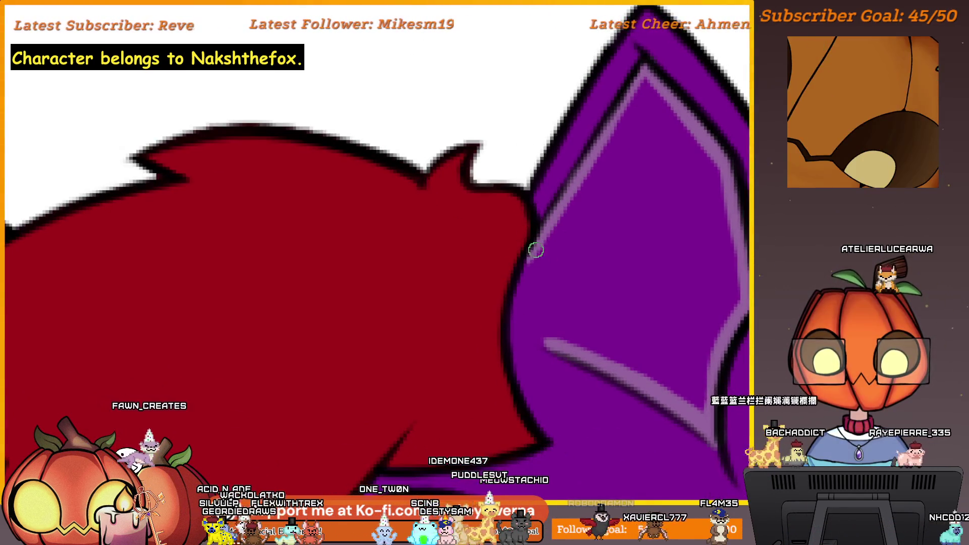
drag(530, 335, 582, 338)
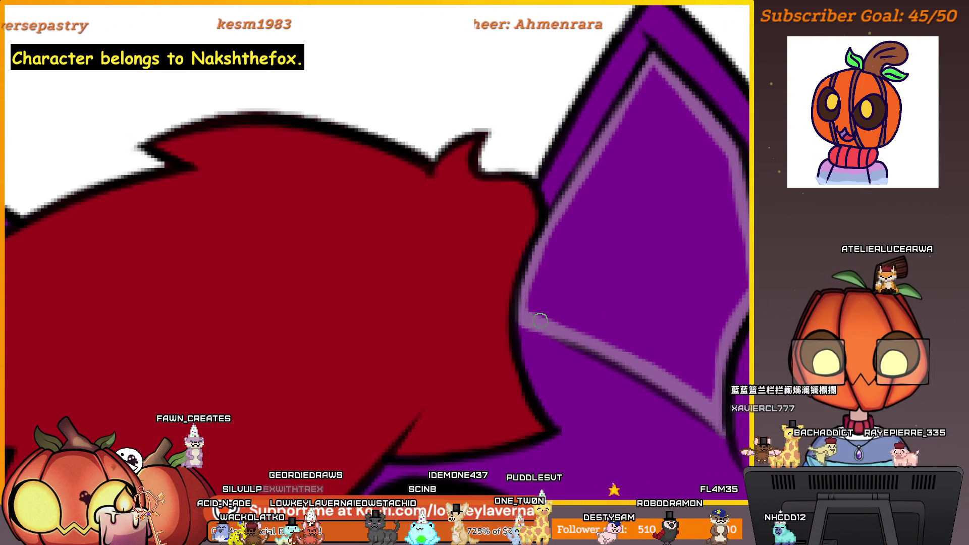
scroll(539, 321, down, 3)
scroll(610, 289, down, 3)
scroll(626, 345, up, 2)
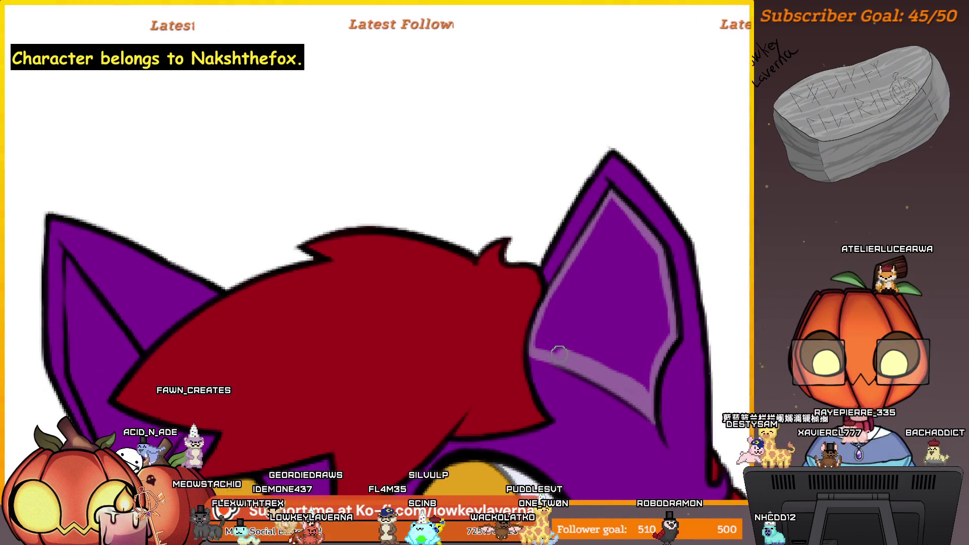
scroll(643, 340, up, 1)
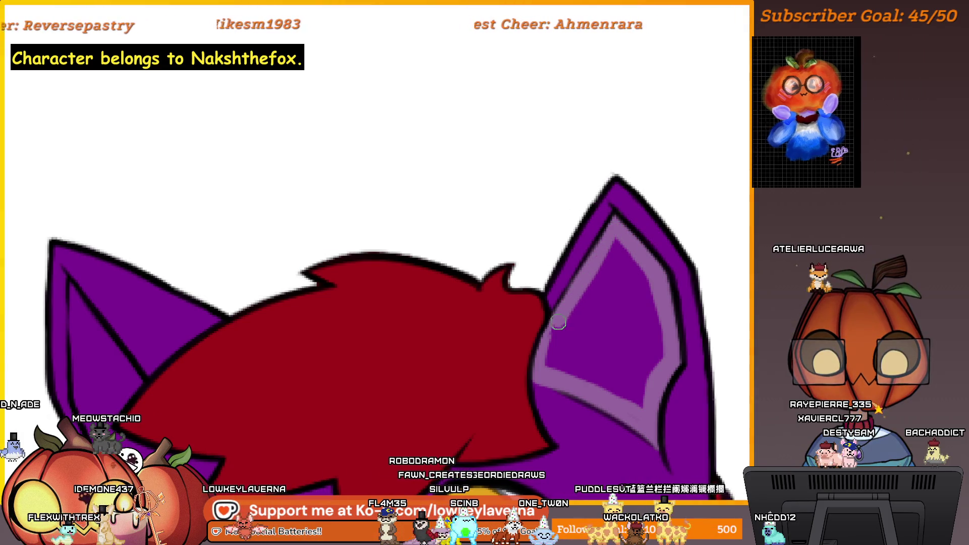
scroll(637, 373, up, 1)
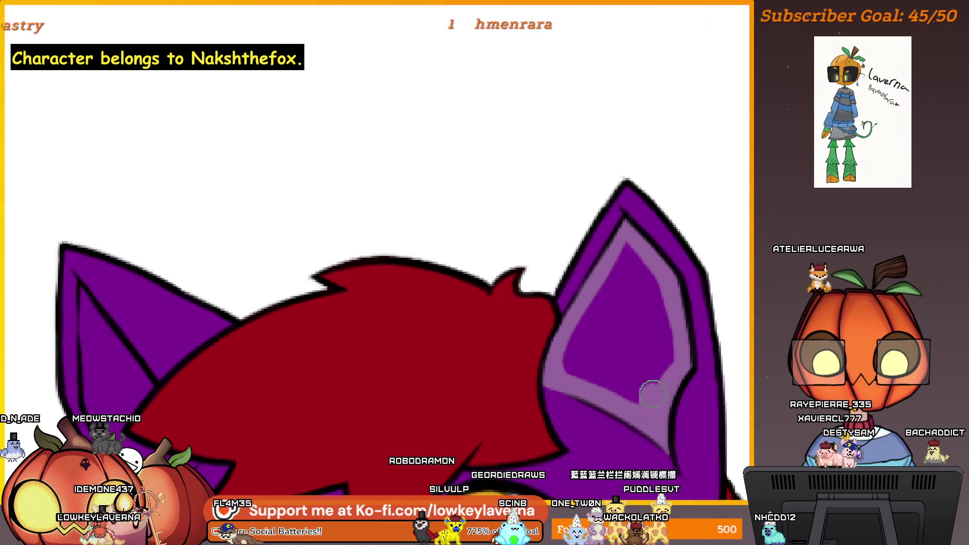
drag(610, 292, 573, 341)
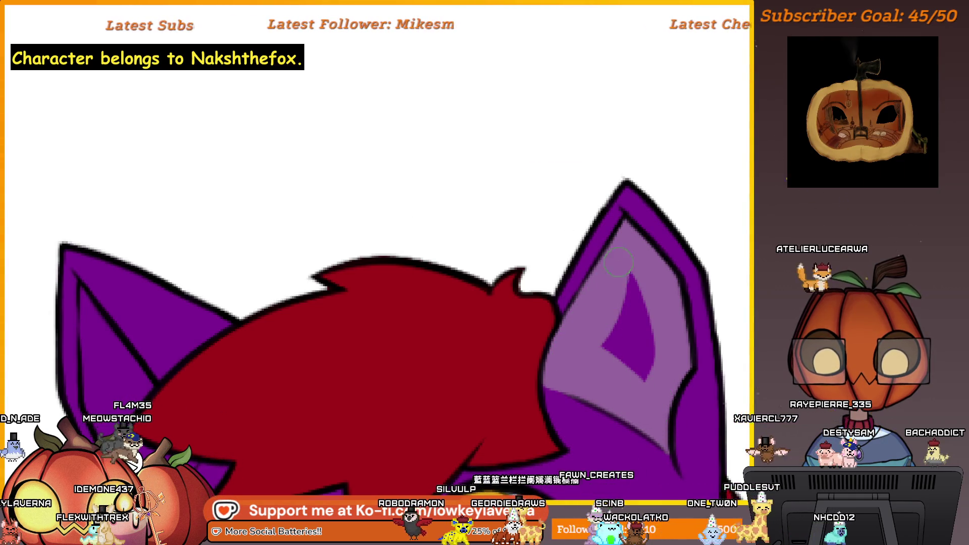
drag(633, 356, 646, 239)
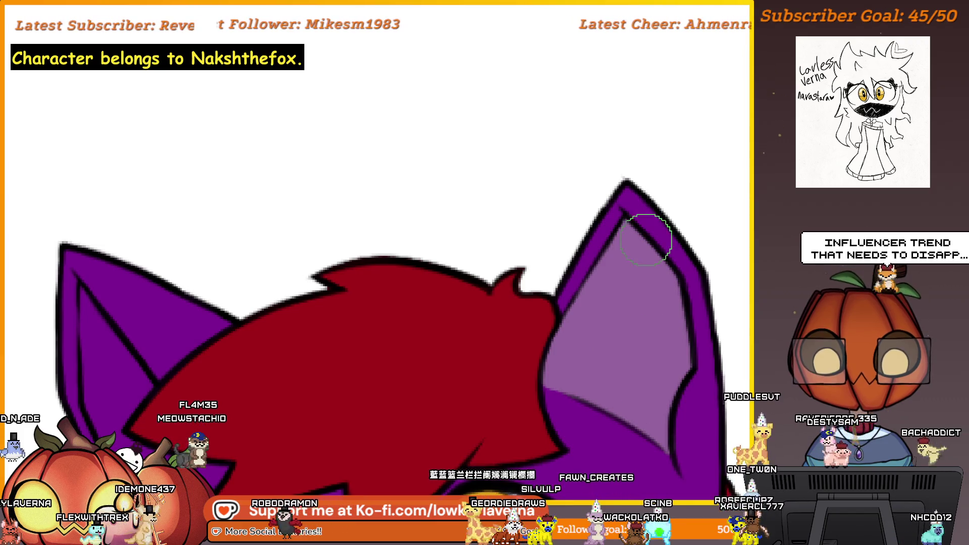
scroll(665, 313, down, 3)
scroll(712, 290, down, 2)
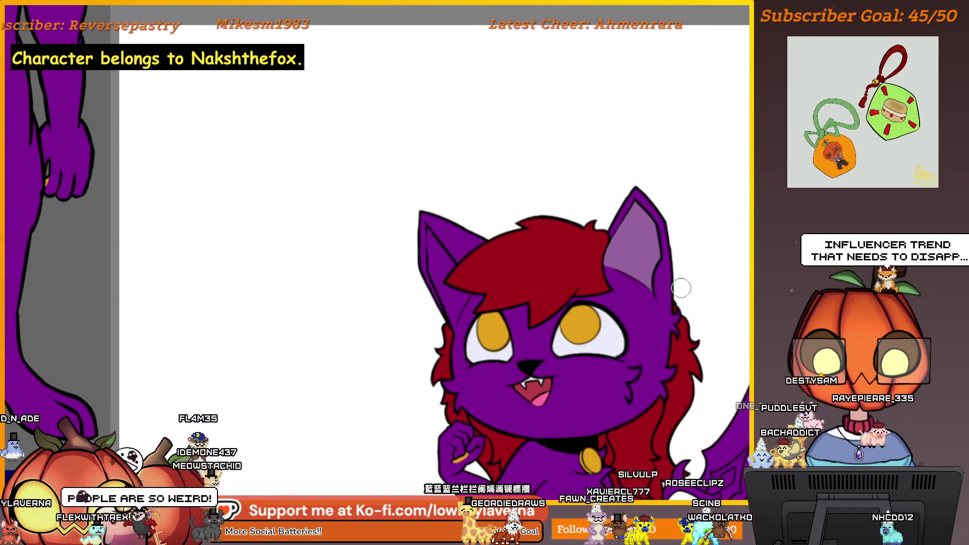
Step: Mirror the view and outline the second ear's inner edges in light purple, forming a V
key(m)
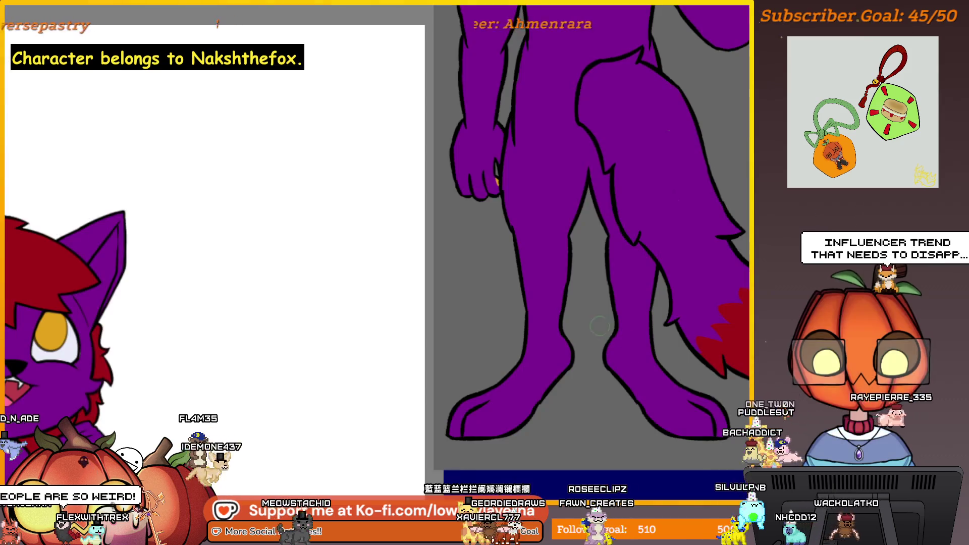
mouse_move(315, 350)
mouse_down()
mouse_move(545, 392)
mouse_move(687, 390)
mouse_up()
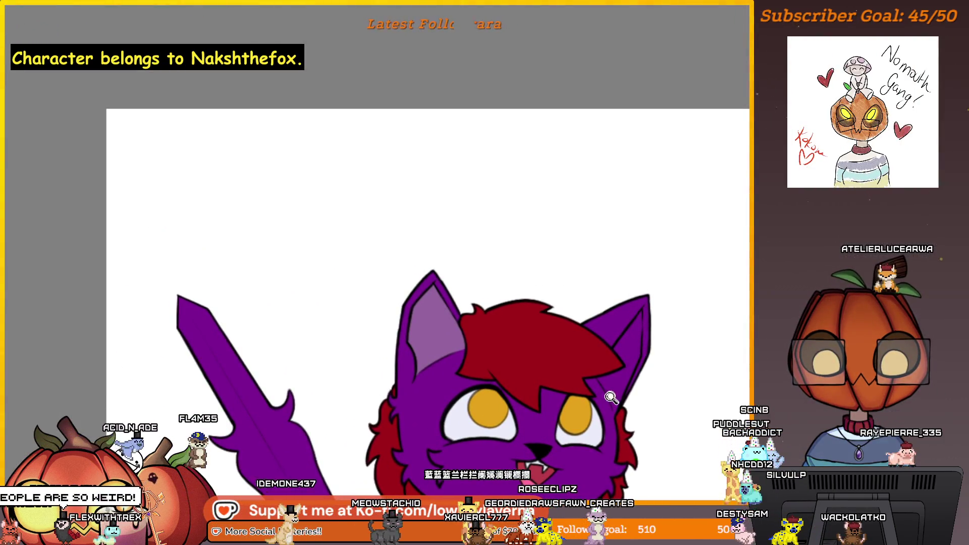
mouse_move(612, 398)
mouse_down()
mouse_move(660, 405)
mouse_move(627, 400)
mouse_move(586, 374)
mouse_move(632, 357)
mouse_move(676, 279)
mouse_move(588, 338)
mouse_move(642, 149)
mouse_up()
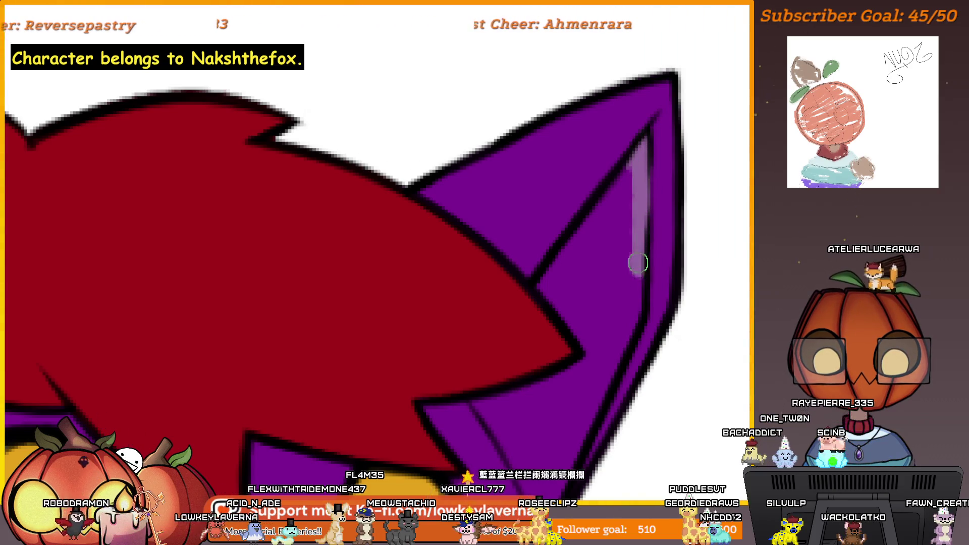
drag(639, 314, 666, 155)
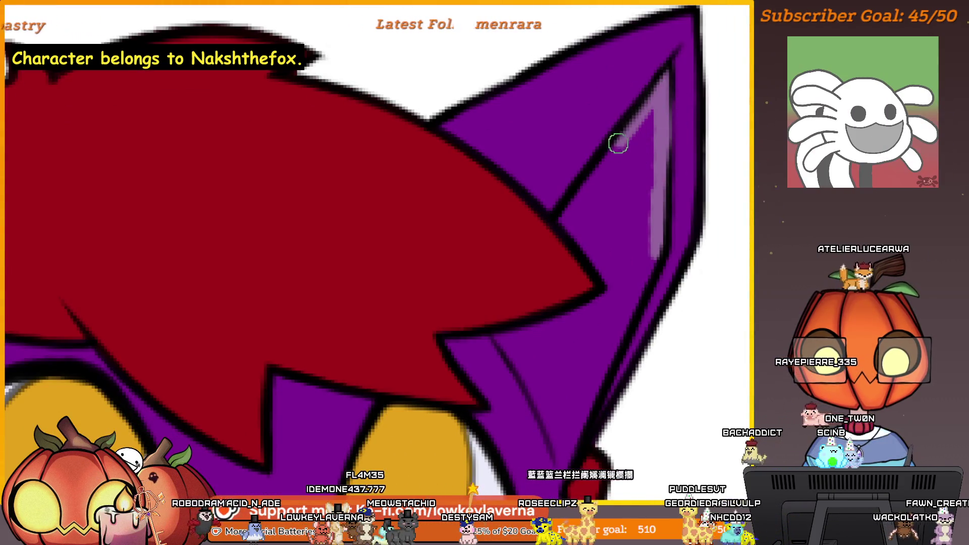
drag(558, 217, 599, 268)
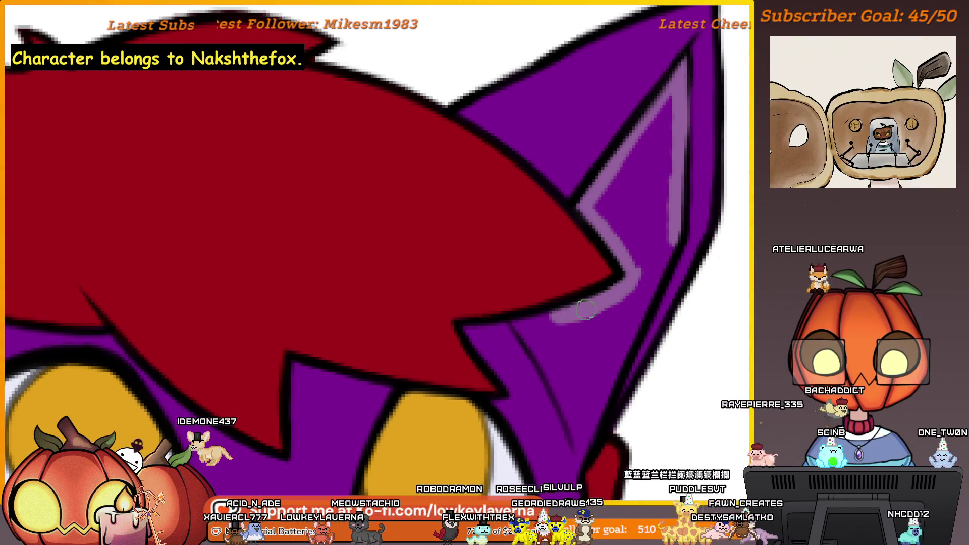
mouse_move(632, 282)
mouse_down()
mouse_move(518, 322)
mouse_move(584, 296)
mouse_move(524, 258)
mouse_up()
drag(534, 291, 565, 361)
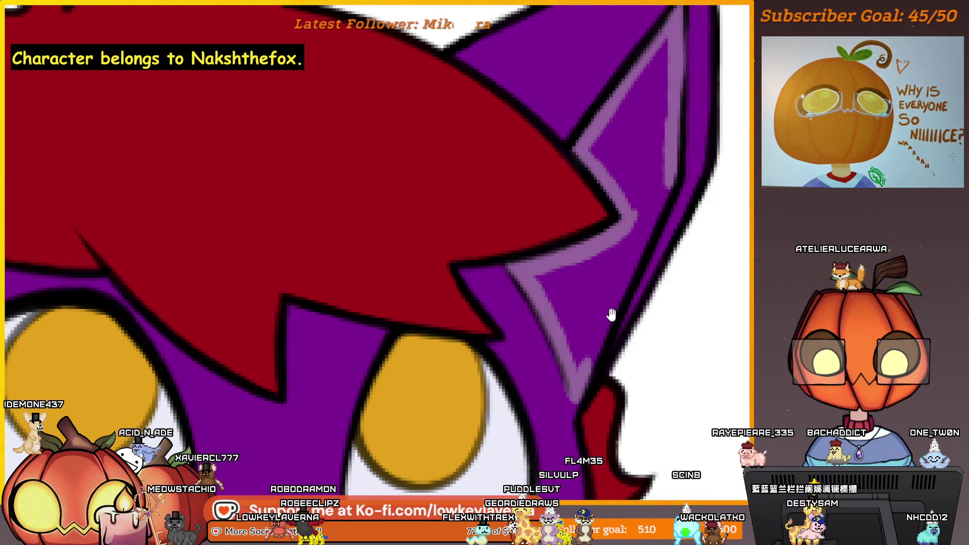
Step: Fill the second inner ear solid light purple down to its lower point
drag(611, 315, 627, 356)
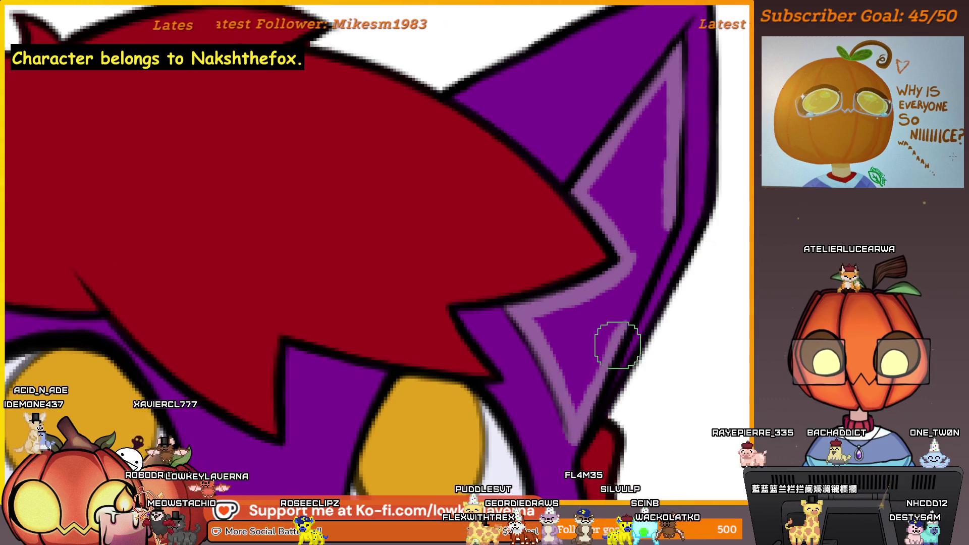
drag(671, 190, 679, 219)
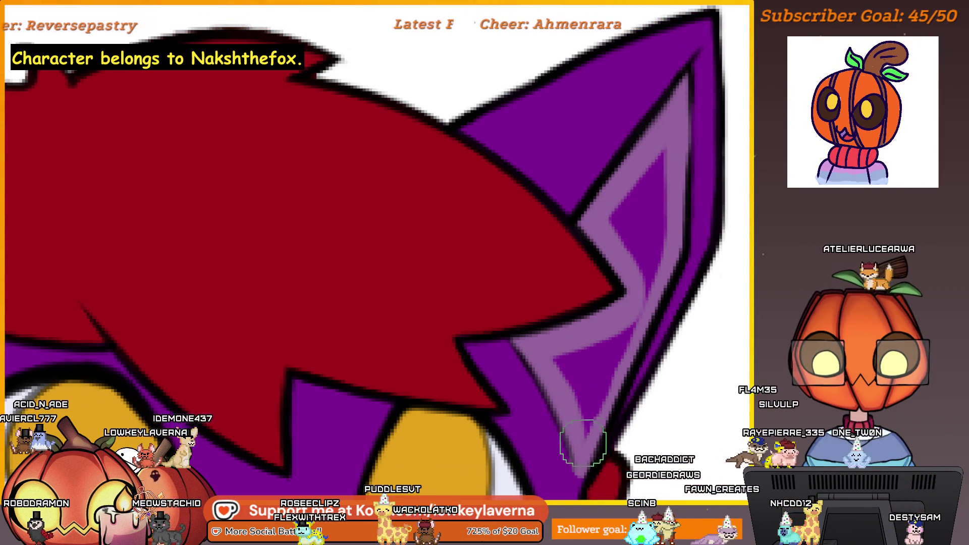
drag(665, 229, 660, 322)
mouse_move(662, 197)
mouse_down()
mouse_move(648, 291)
mouse_move(663, 244)
mouse_up()
scroll(657, 239, down, 2)
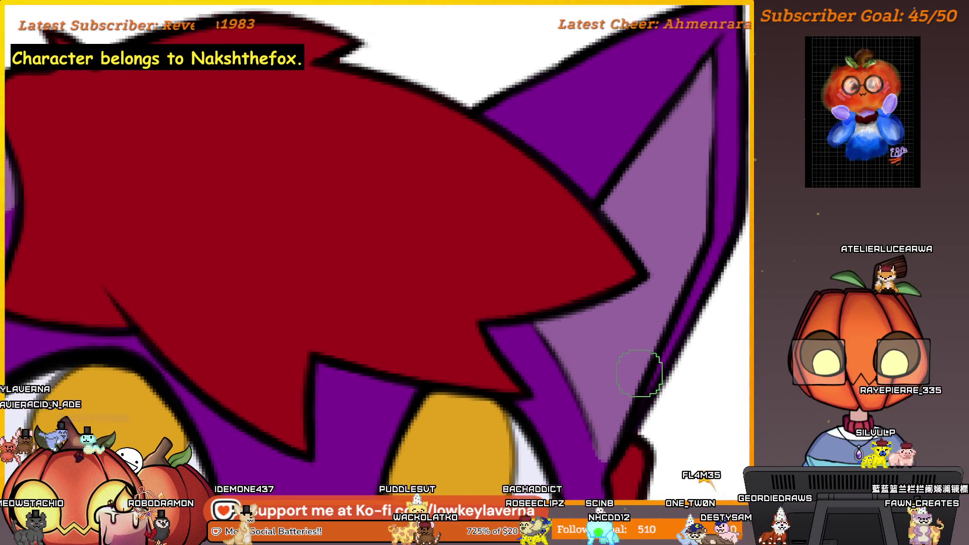
scroll(640, 373, down, 5)
scroll(606, 325, up, 1)
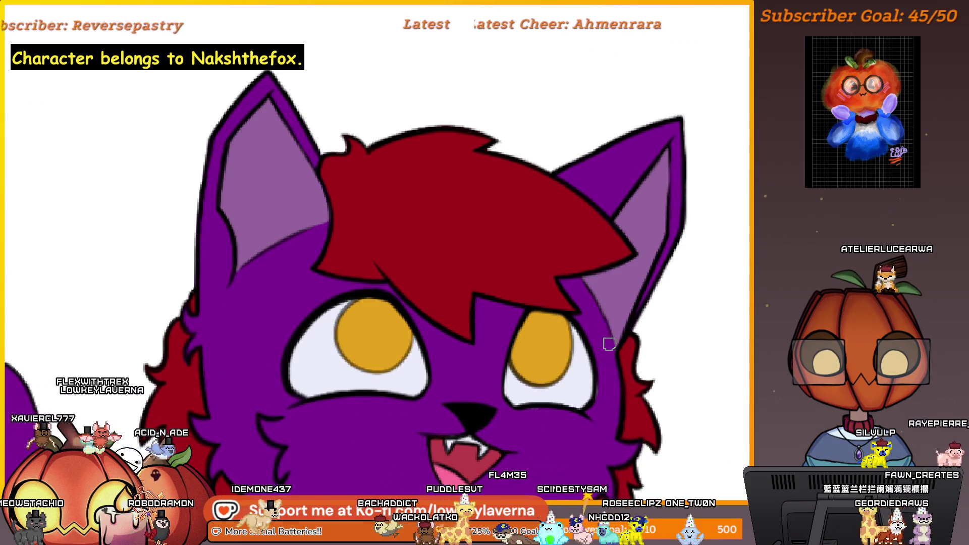
drag(609, 345, 642, 326)
scroll(642, 326, up, 3)
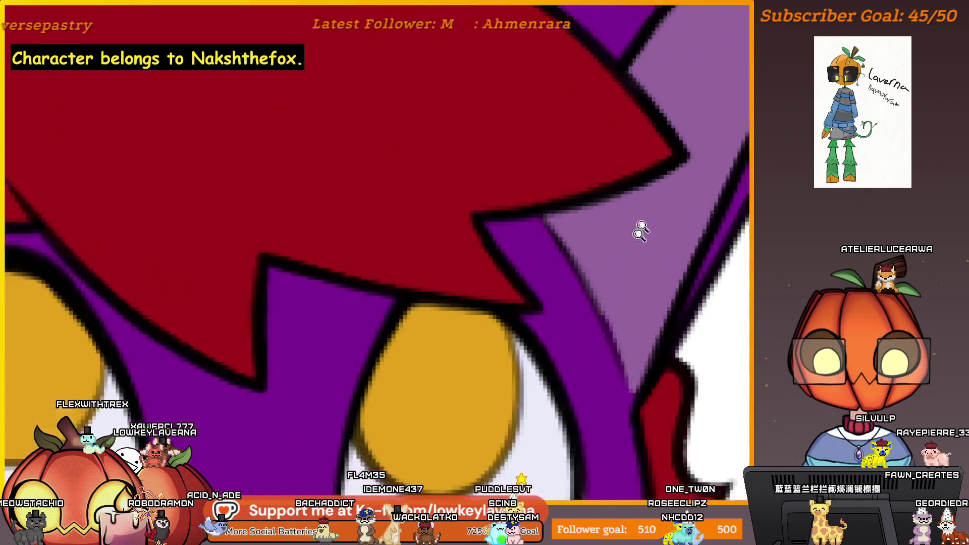
scroll(640, 230, up, 2)
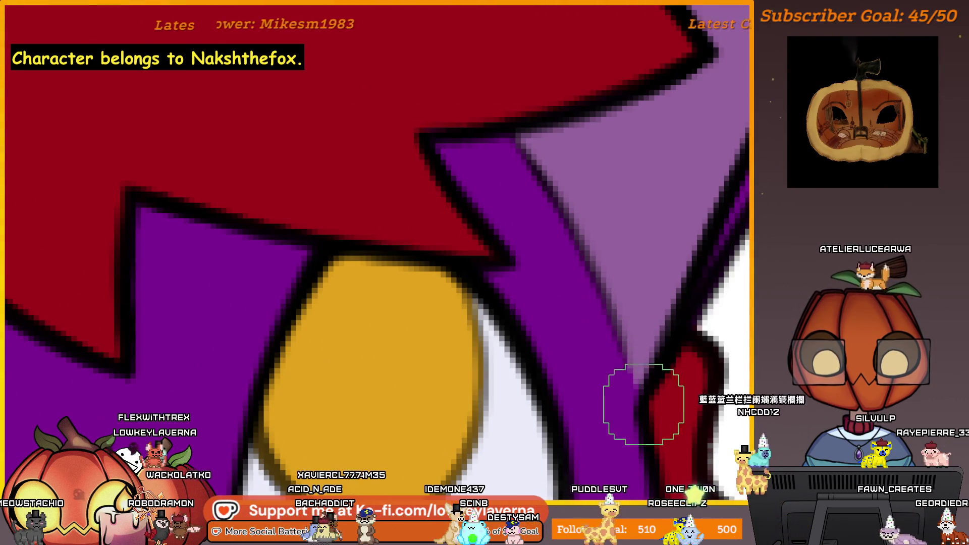
scroll(681, 286, down, 2)
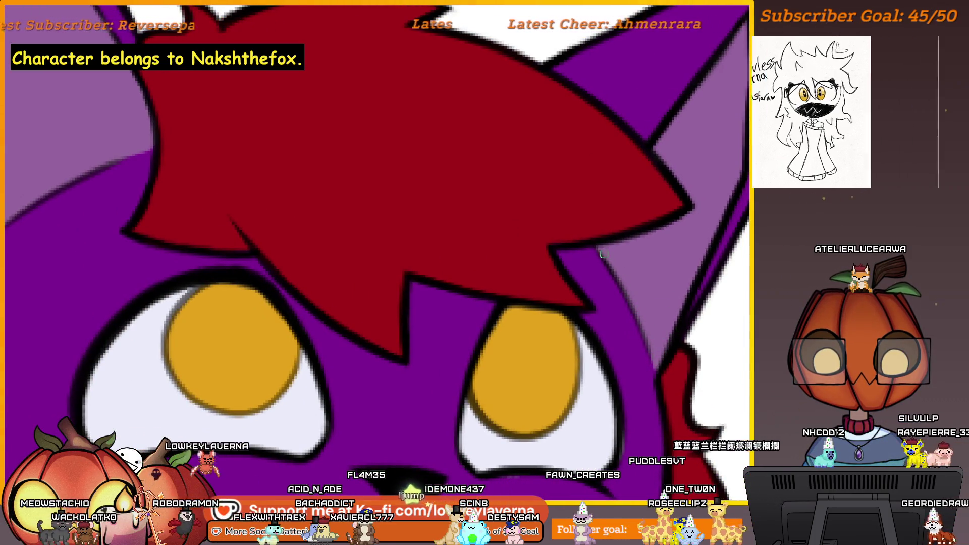
scroll(682, 269, down, 3)
scroll(682, 269, down, 1)
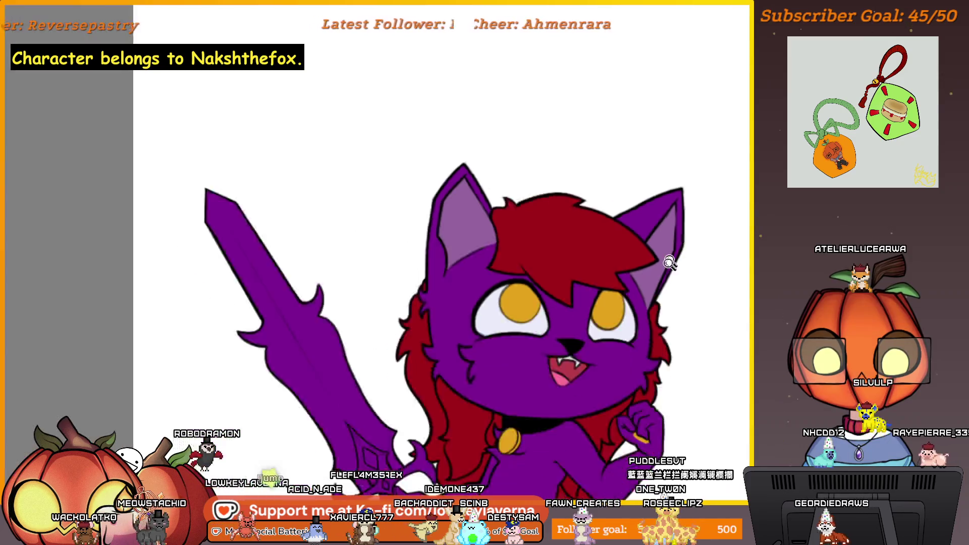
scroll(672, 260, down, 1)
scroll(704, 386, down, 1)
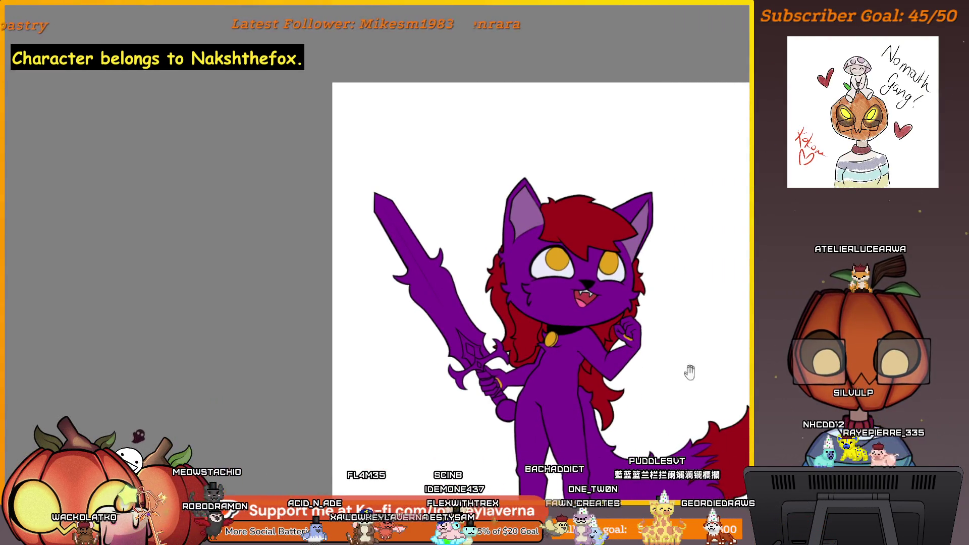
Step: Unmirror the canvas and frame the whole fox beside the reference sheet and sword reference
mouse_move(690, 372)
mouse_down()
mouse_move(678, 325)
mouse_move(552, 320)
mouse_move(497, 426)
mouse_up()
scroll(552, 320, down, 1)
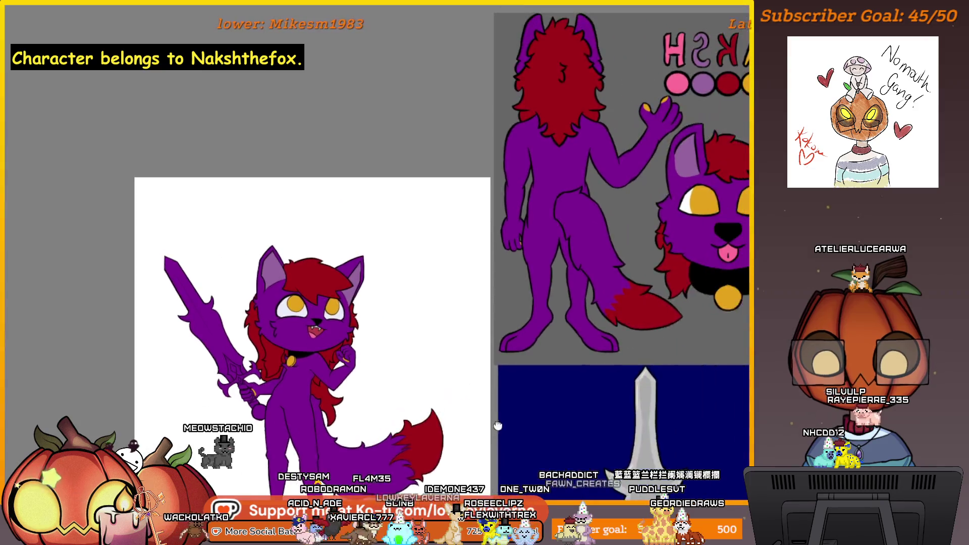
scroll(497, 426, right, 1)
scroll(530, 439, right, 3)
scroll(570, 455, right, 1)
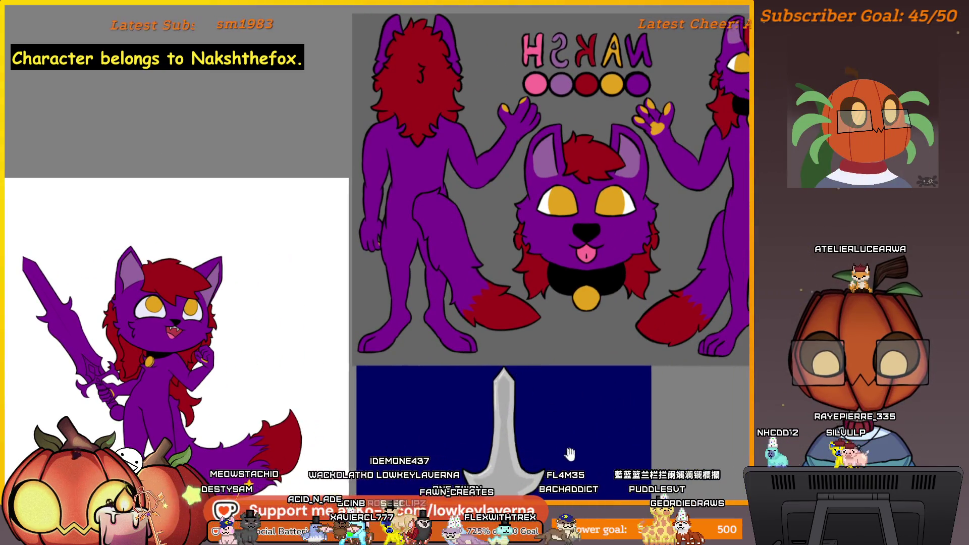
scroll(588, 444, down, 1)
scroll(584, 411, left, 1)
scroll(612, 414, left, 1)
scroll(612, 413, left, 1)
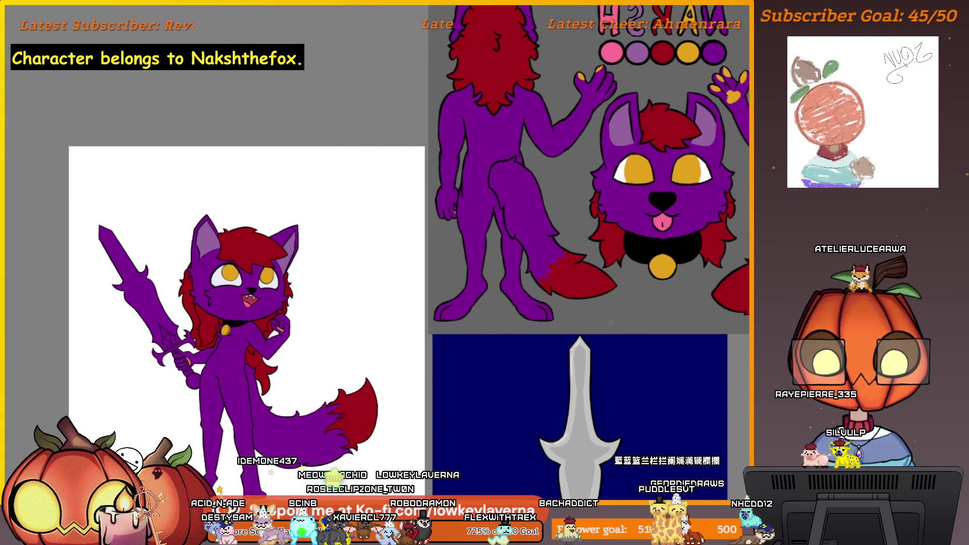
scroll(599, 359, down, 1)
scroll(583, 375, right, 1)
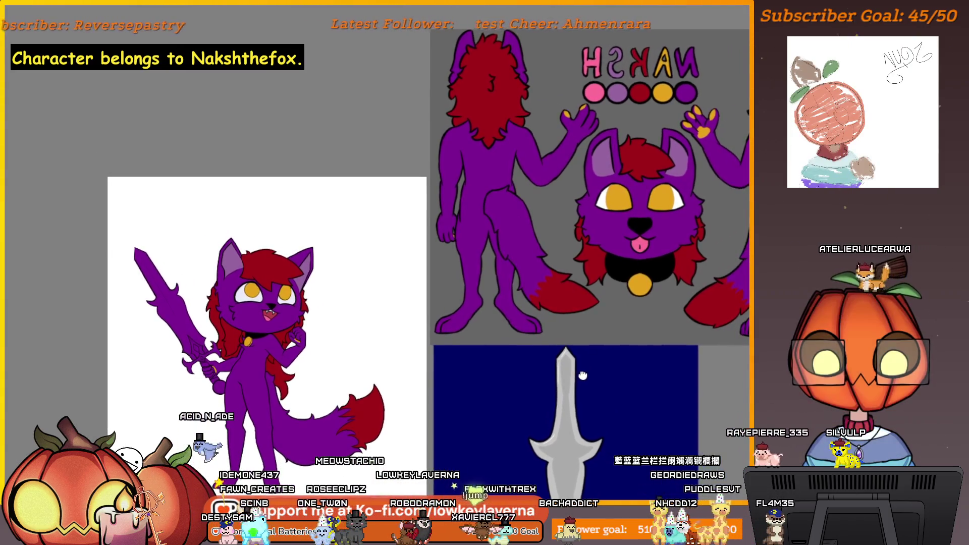
scroll(591, 372, left, 1)
scroll(606, 367, left, 1)
scroll(620, 362, down, 1)
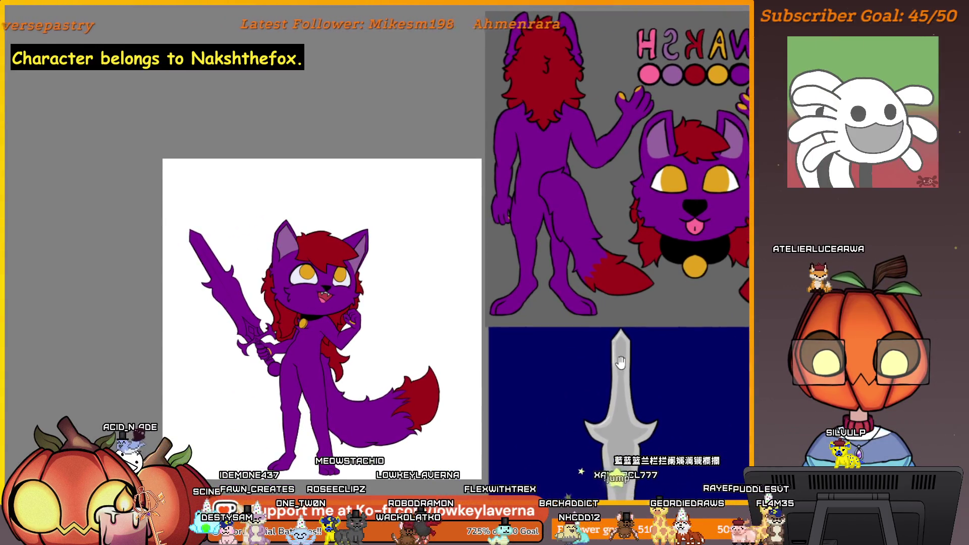
scroll(620, 362, right, 1)
scroll(613, 363, up, 1)
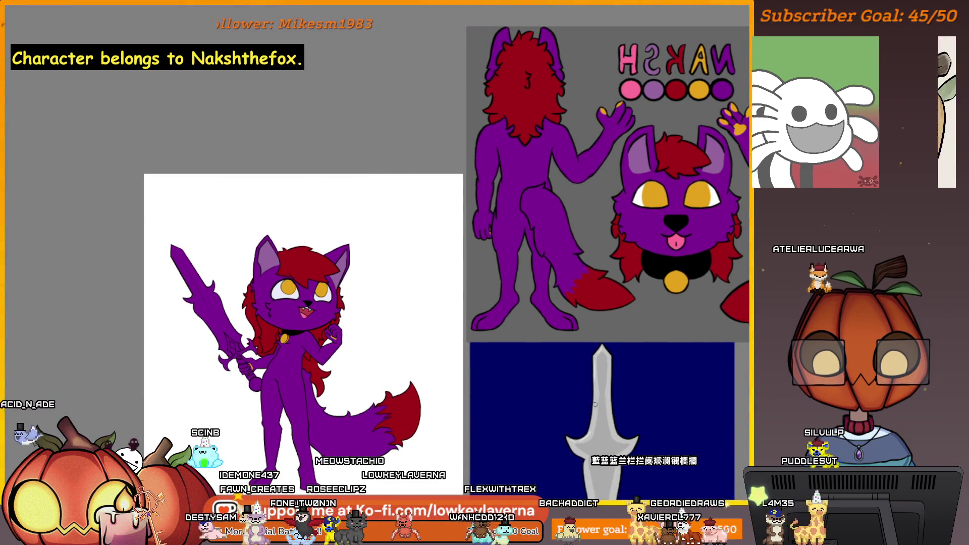
mouse_move(545, 418)
mouse_down()
mouse_move(559, 396)
mouse_move(569, 399)
mouse_up()
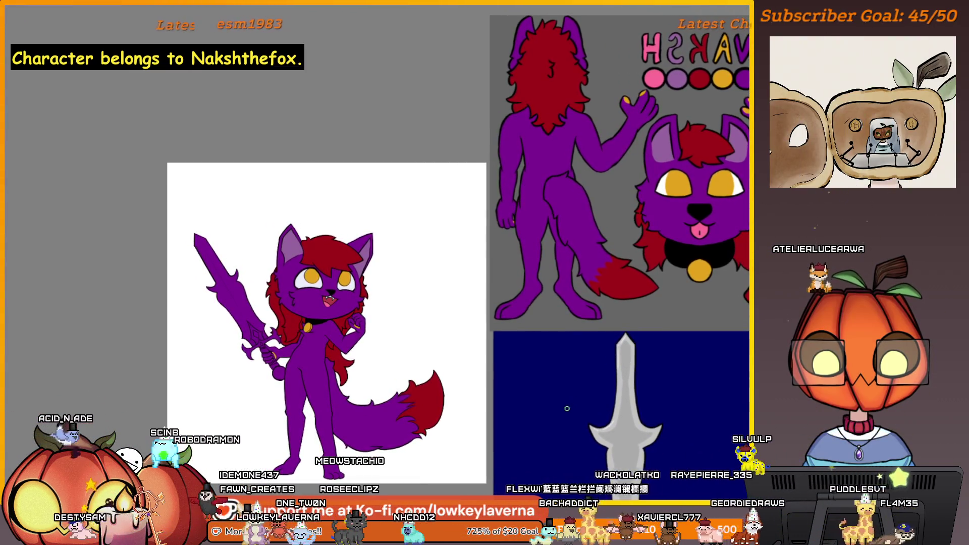
scroll(593, 346, right, 1)
scroll(592, 346, up, 1)
mouse_move(593, 346)
mouse_down()
mouse_move(512, 407)
mouse_move(378, 413)
mouse_move(578, 323)
mouse_up()
key(m)
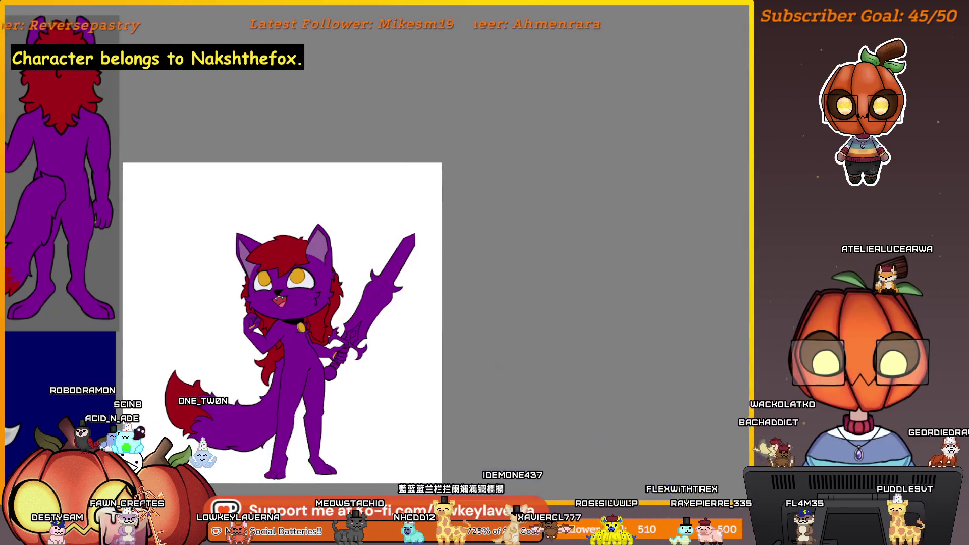
drag(342, 401, 455, 419)
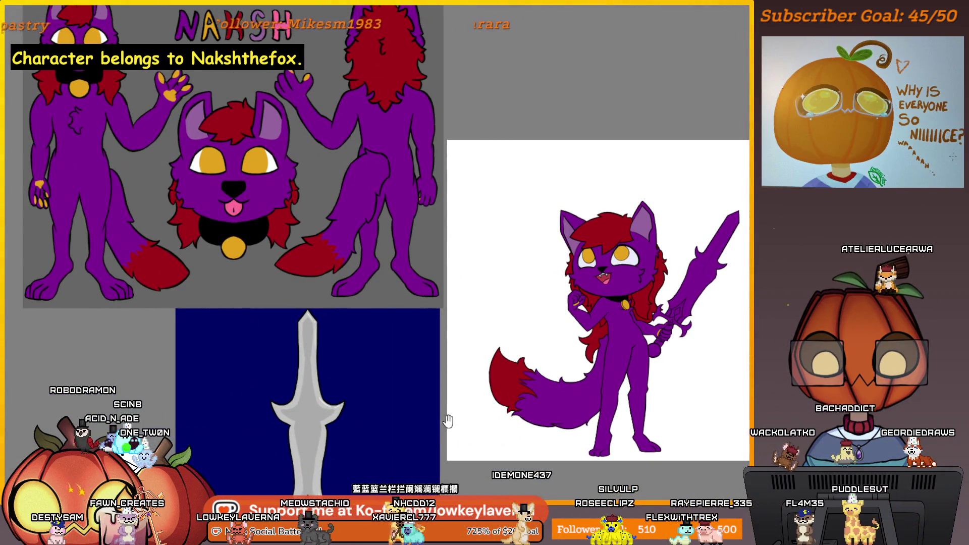
scroll(455, 415, down, 1)
scroll(455, 413, down, 1)
mouse_move(460, 458)
mouse_down()
mouse_move(435, 446)
mouse_move(447, 439)
mouse_up()
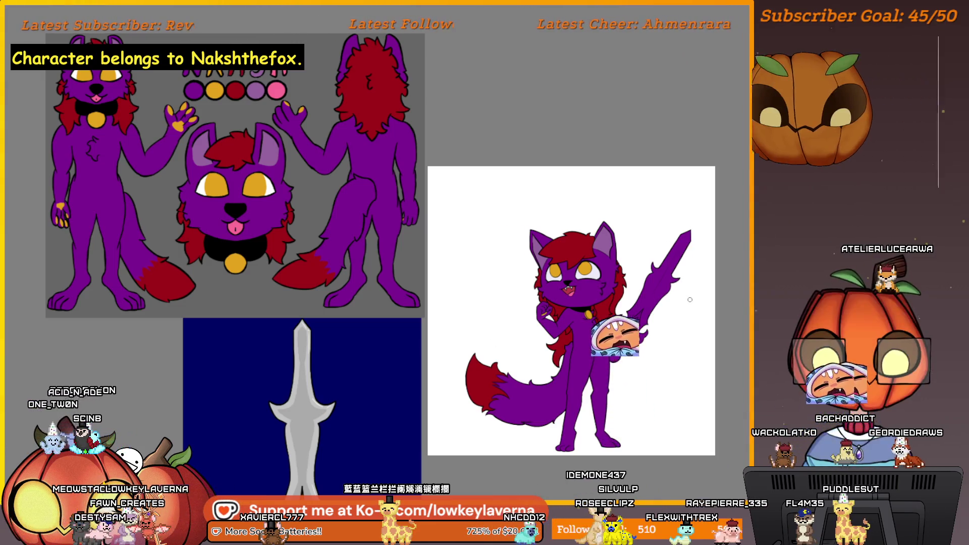
drag(644, 399, 646, 385)
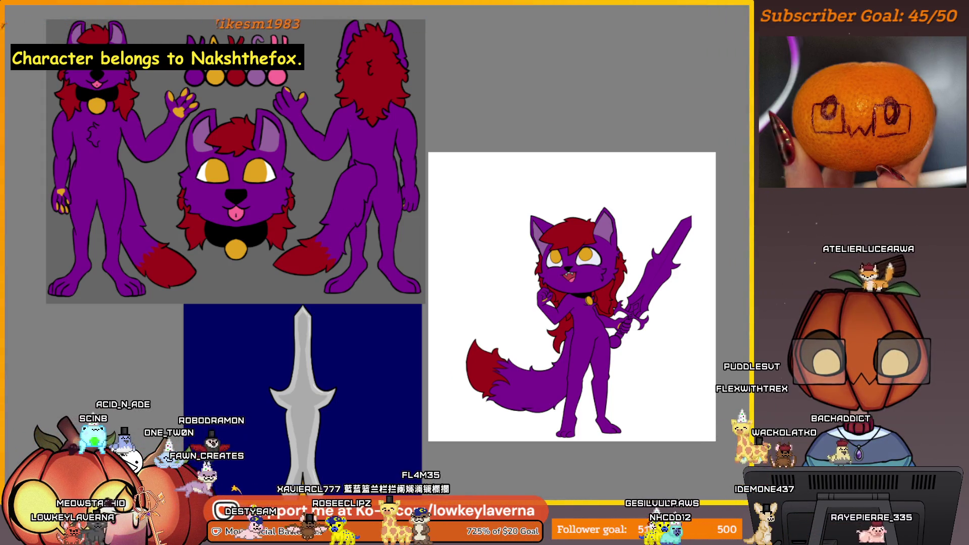
mouse_move(476, 456)
mouse_down()
mouse_move(595, 265)
mouse_move(492, 377)
mouse_move(428, 425)
mouse_up()
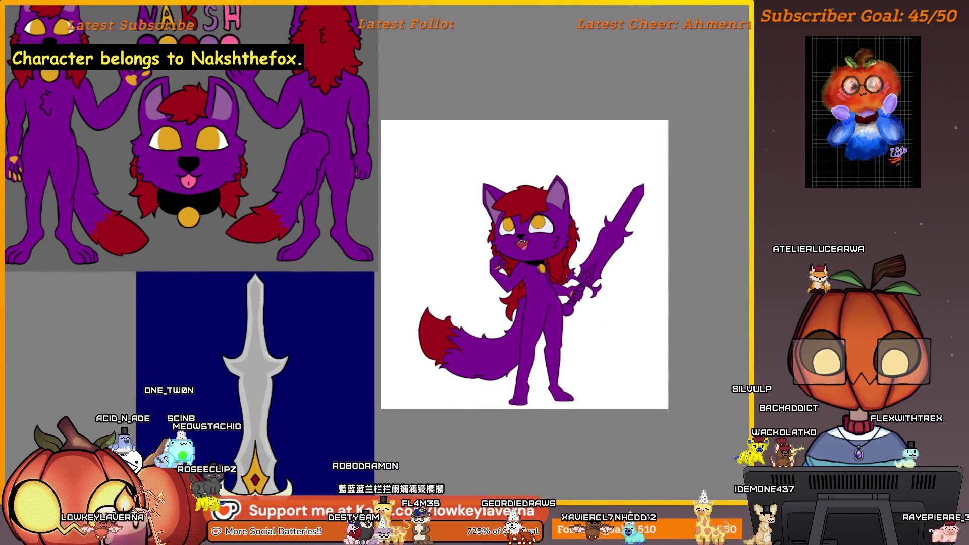
scroll(591, 265, up, 2)
scroll(591, 266, up, 5)
Step: Paint a cream spike on the sword guard, undoing and redoing the stroke
drag(564, 342, 583, 301)
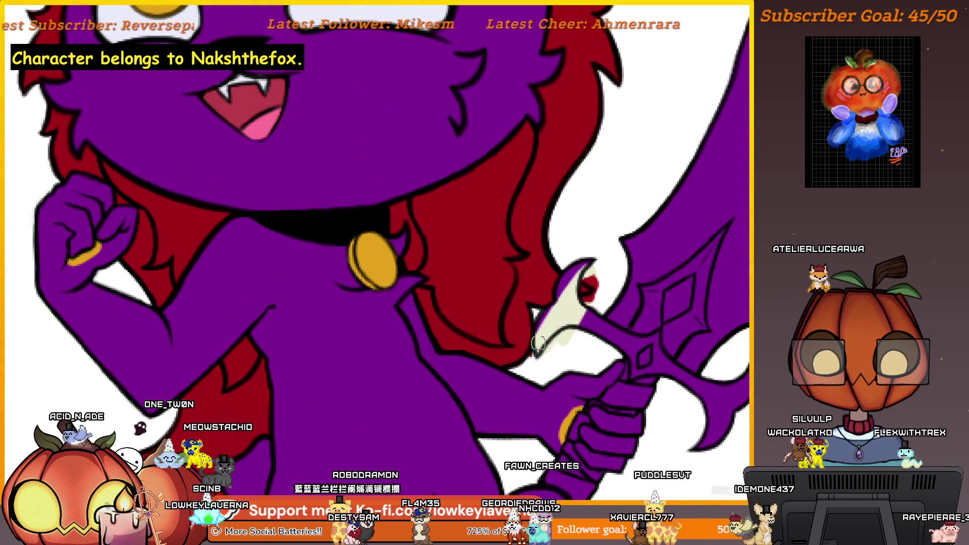
key(ctrl+z)
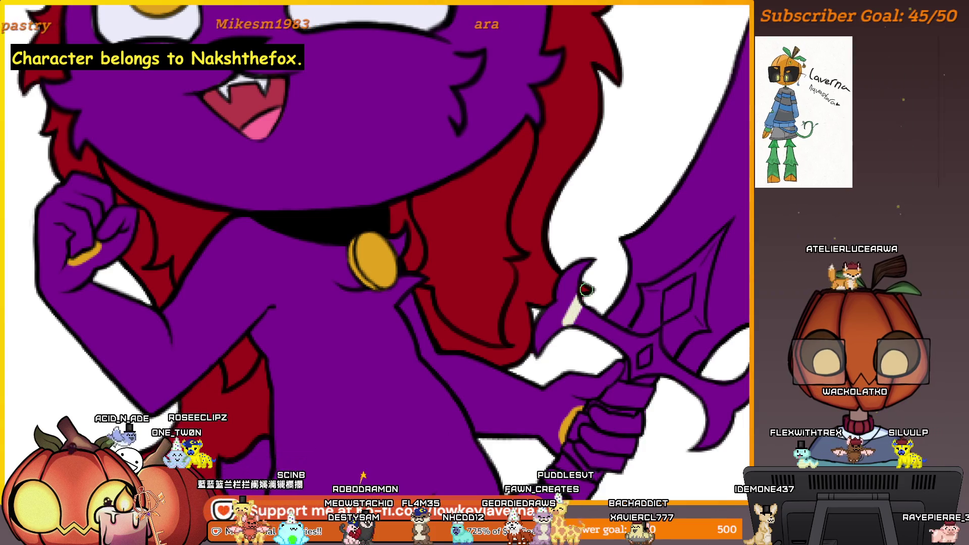
drag(551, 319, 567, 275)
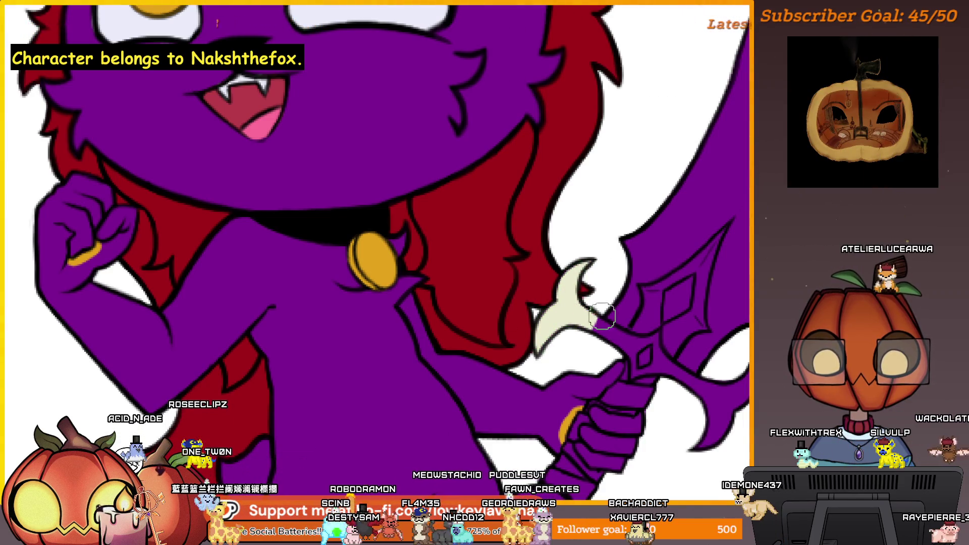
scroll(604, 316, up, 3)
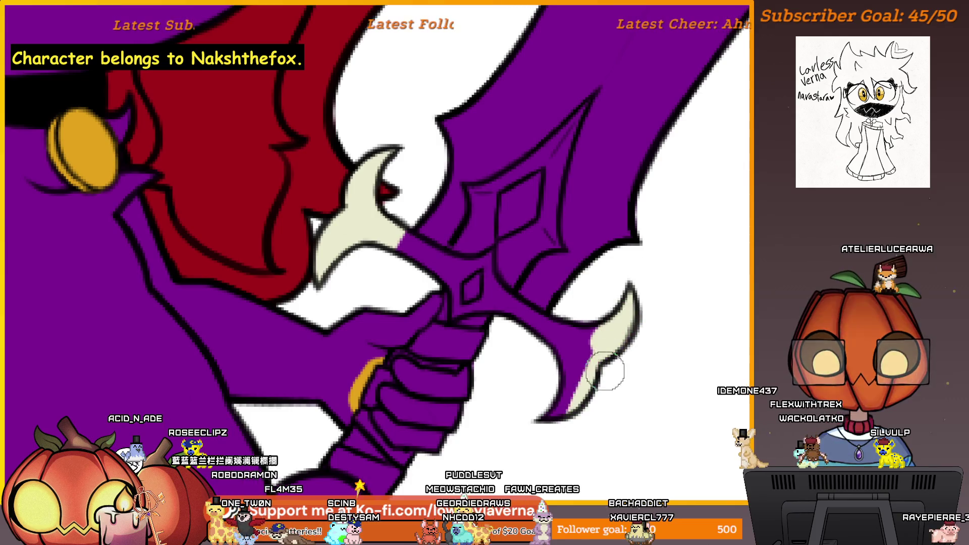
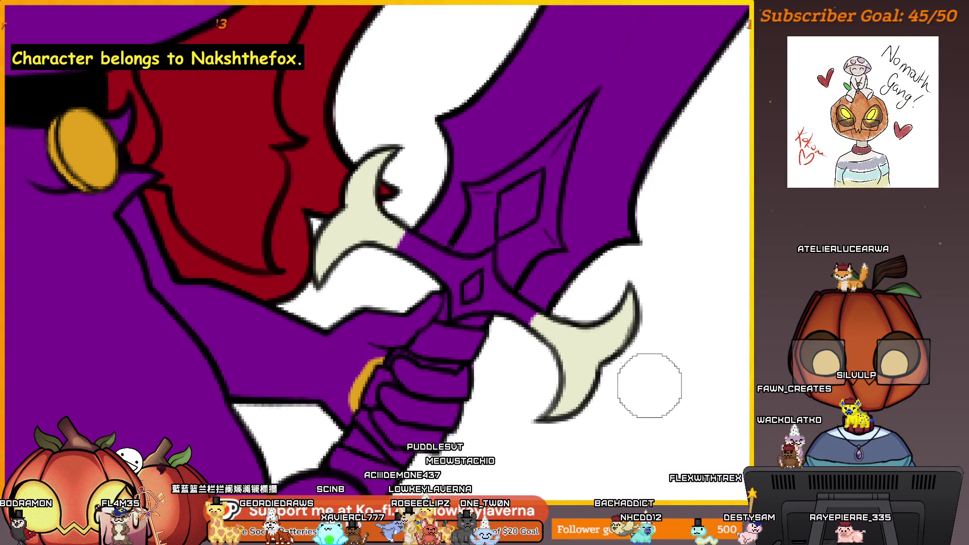
Step: Mirror the canvas, frame the blade and guard, and paint purple over the first light gap
key(m)
drag(335, 372, 637, 320)
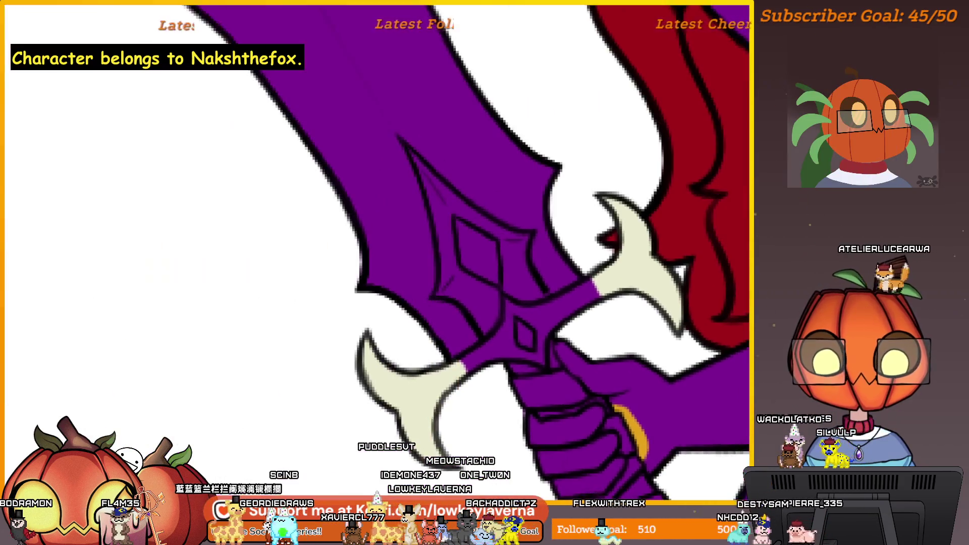
scroll(614, 348, down, 5)
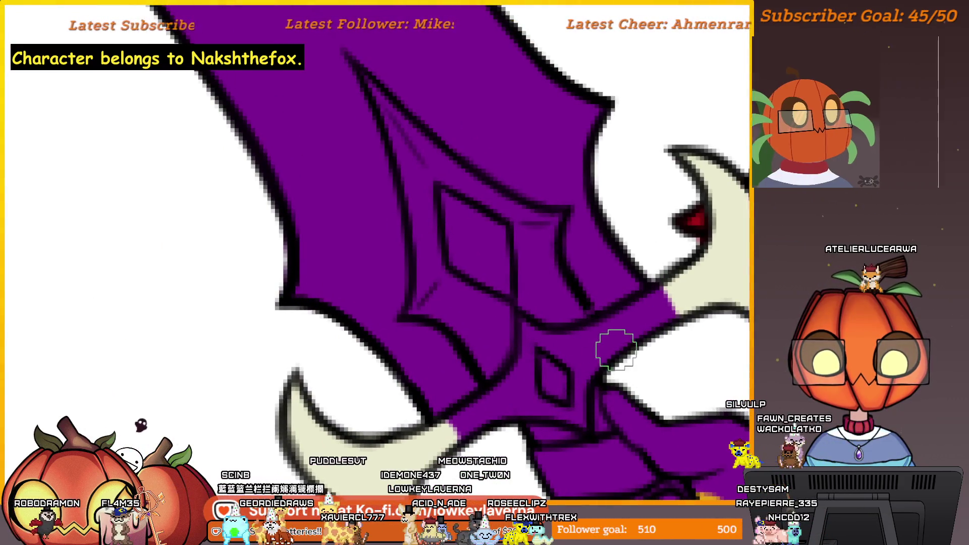
scroll(672, 291, up, 5)
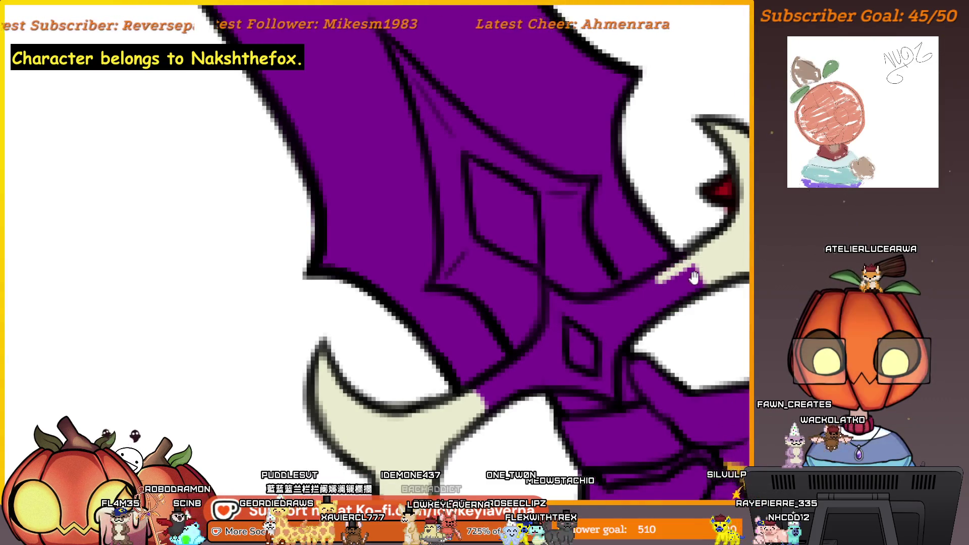
mouse_move(693, 277)
mouse_down()
mouse_move(649, 280)
mouse_move(637, 241)
mouse_up()
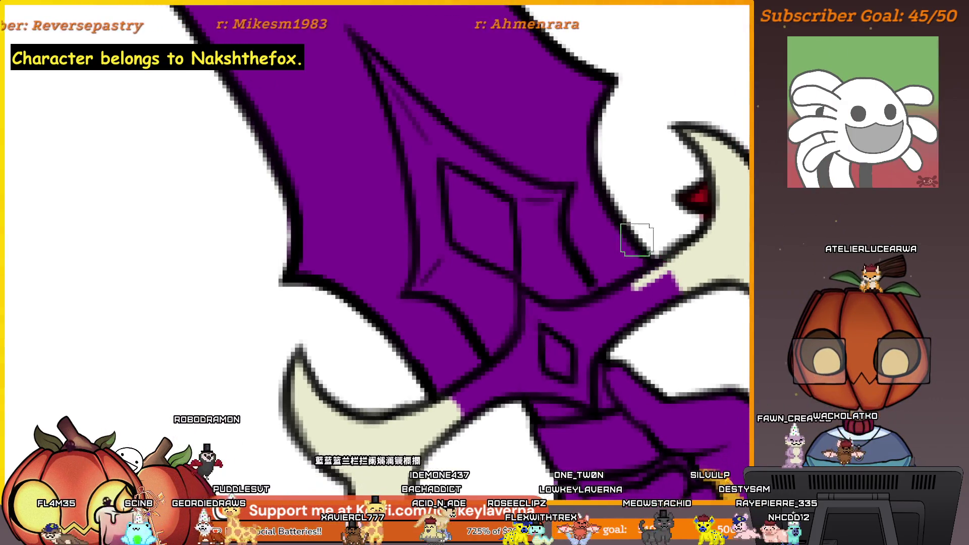
drag(637, 283, 628, 289)
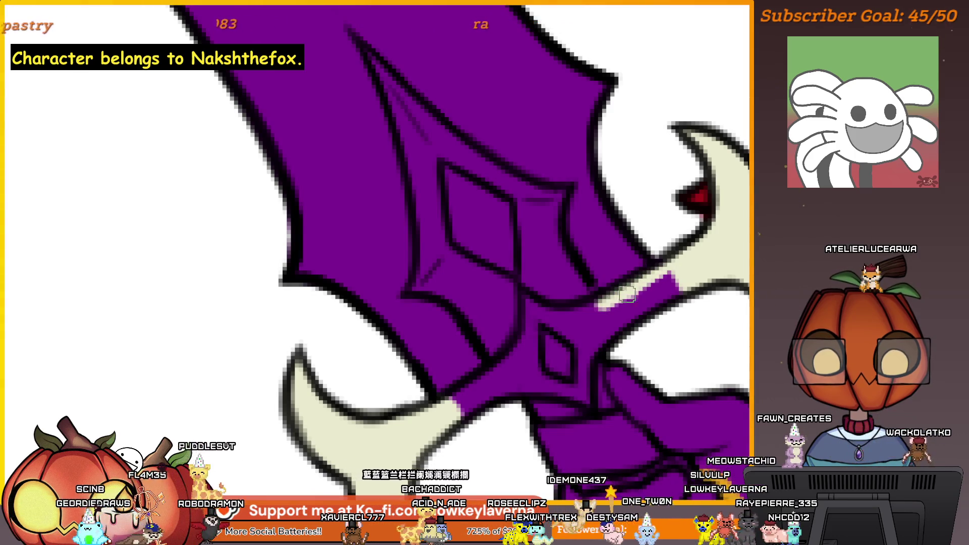
Step: Cover the remaining light stripes along the blade edge with purple
drag(595, 329, 621, 309)
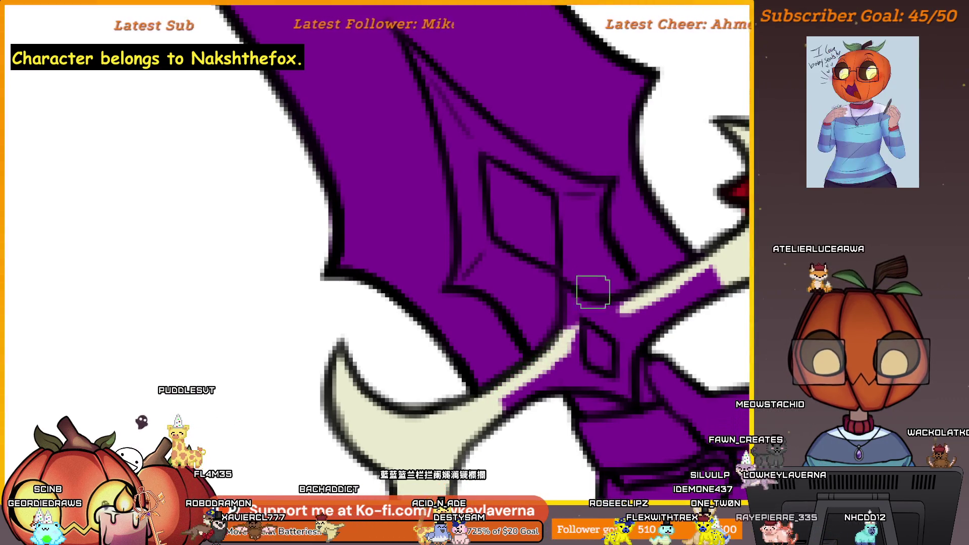
mouse_move(590, 288)
mouse_down()
mouse_move(606, 299)
mouse_move(537, 363)
mouse_up()
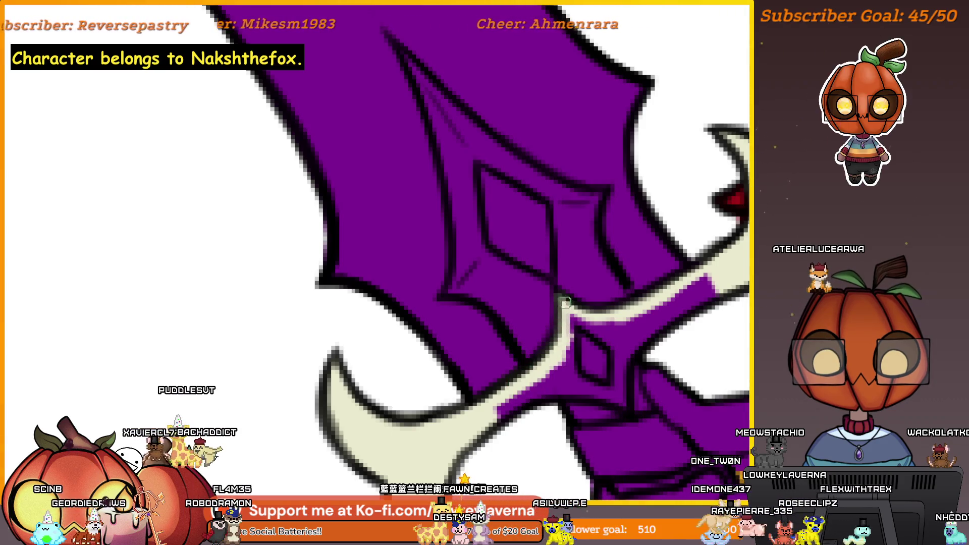
scroll(696, 257, down, 2)
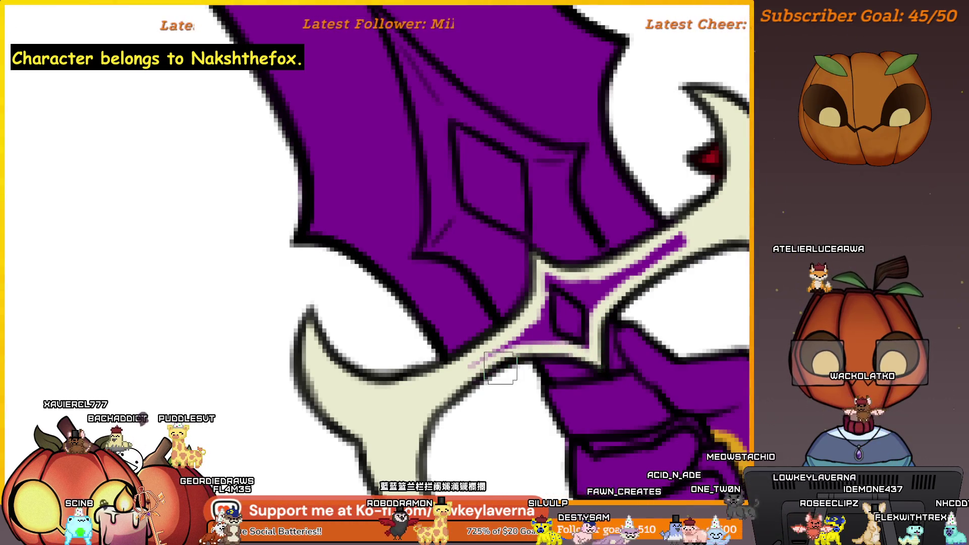
drag(501, 370, 555, 281)
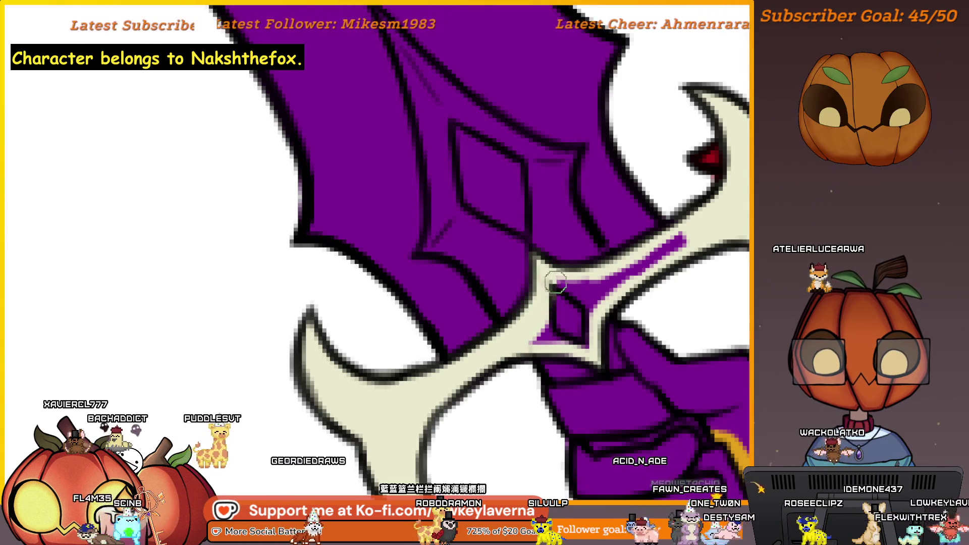
scroll(674, 246, up, 1)
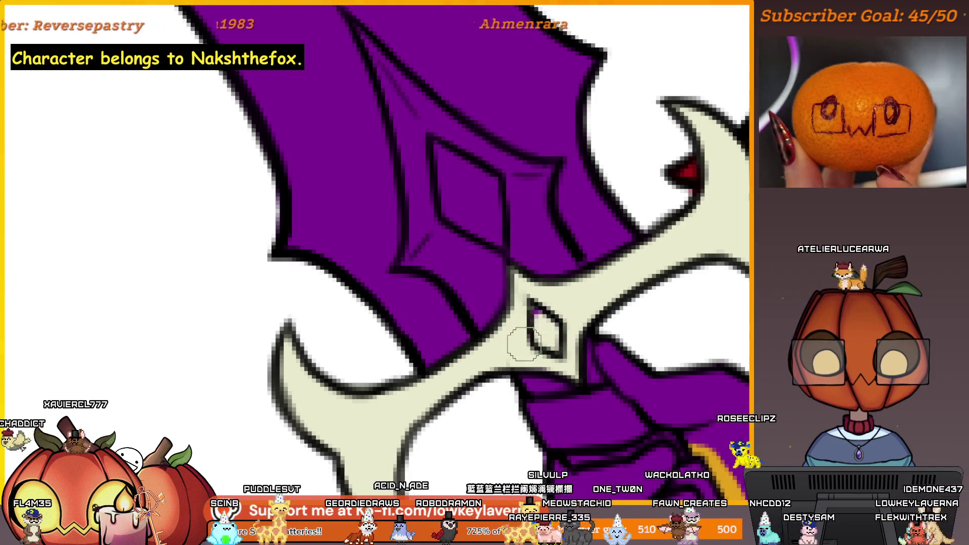
scroll(536, 333, down, 4)
scroll(576, 352, up, 1)
scroll(591, 364, up, 1)
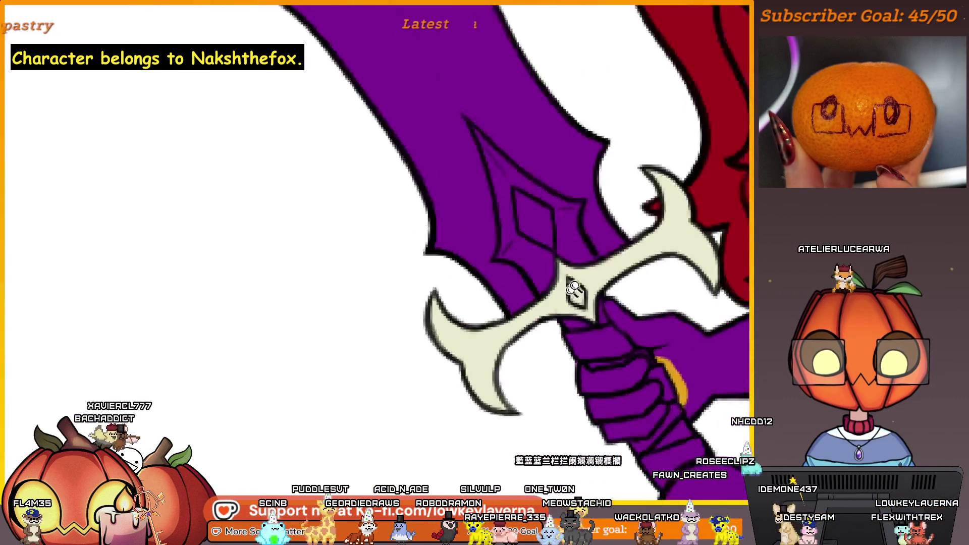
scroll(607, 372, up, 1)
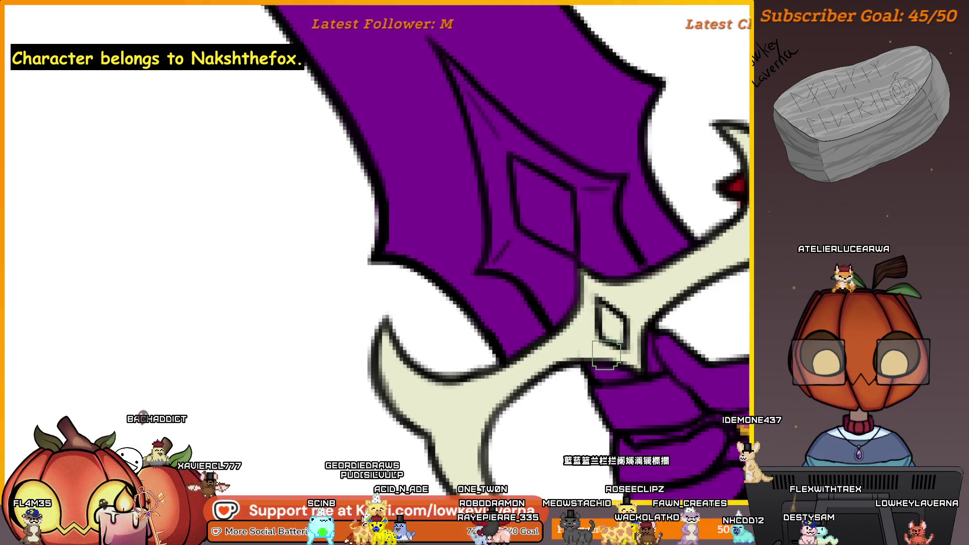
scroll(606, 352, up, 1)
scroll(597, 346, up, 1)
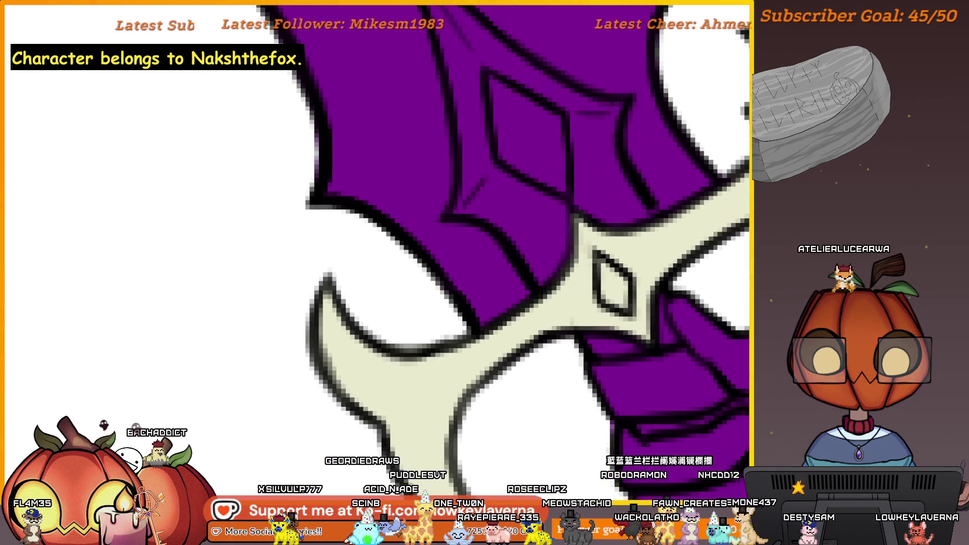
scroll(618, 304, up, 1)
scroll(617, 305, down, 1)
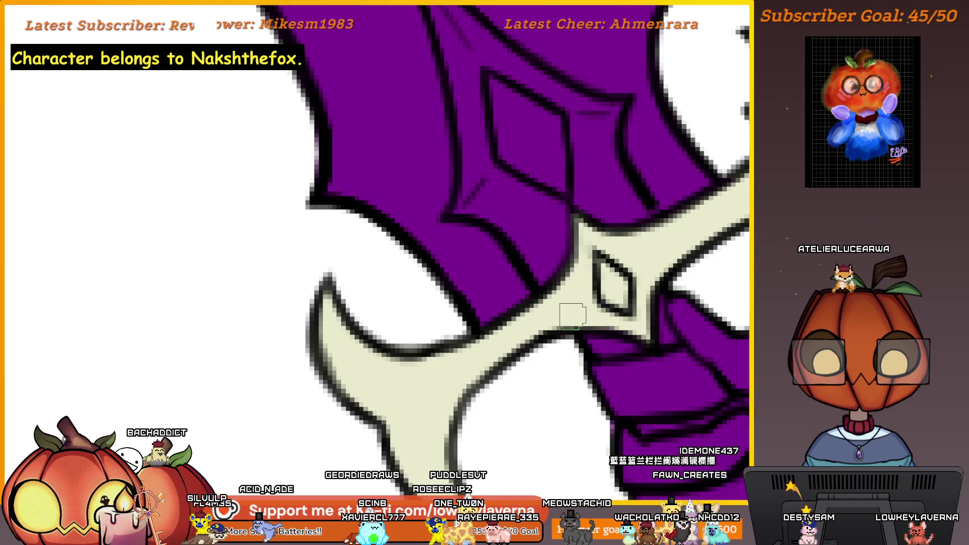
scroll(590, 328, down, 3)
scroll(620, 335, up, 1)
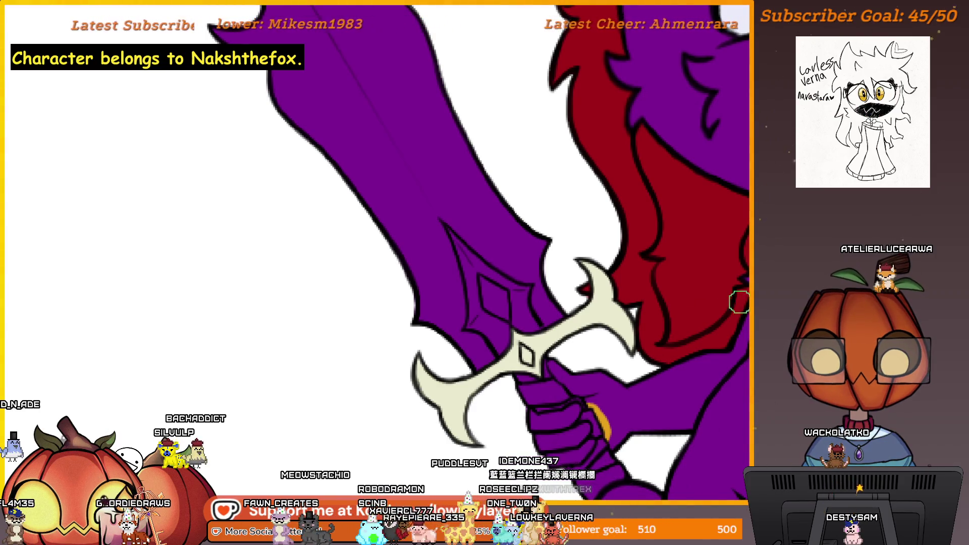
scroll(619, 336, down, 2)
scroll(620, 335, down, 1)
scroll(660, 393, down, 1)
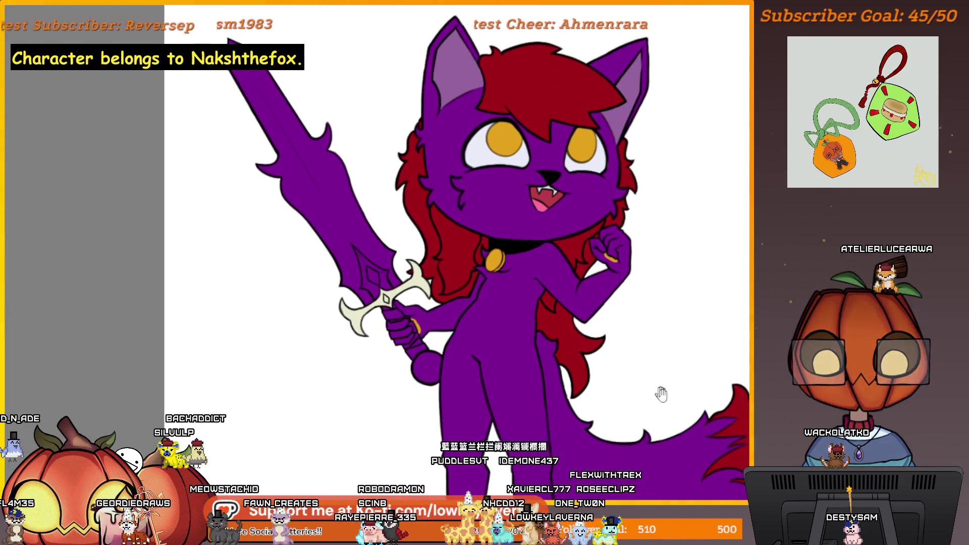
scroll(619, 335, down, 1)
scroll(619, 335, down, 1)
scroll(620, 336, down, 1)
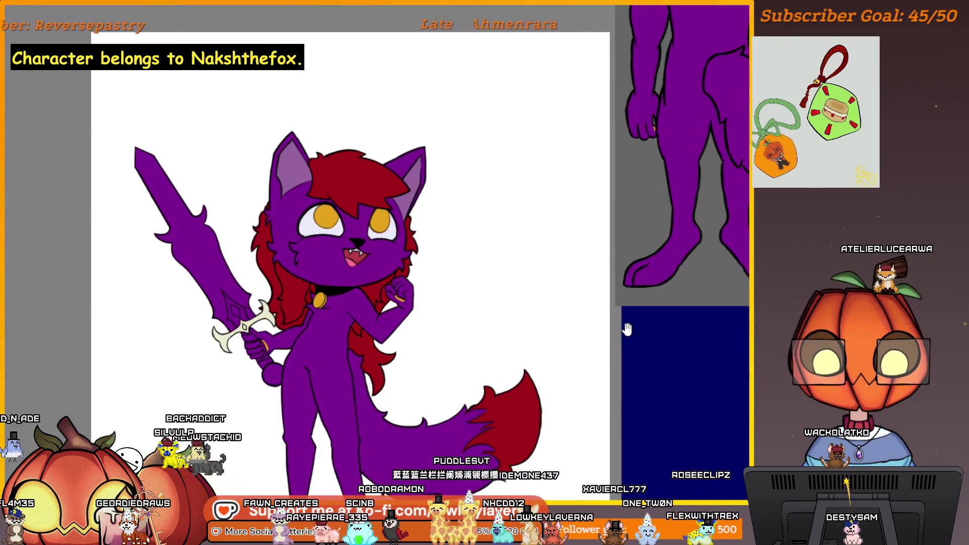
scroll(642, 322, down, 2)
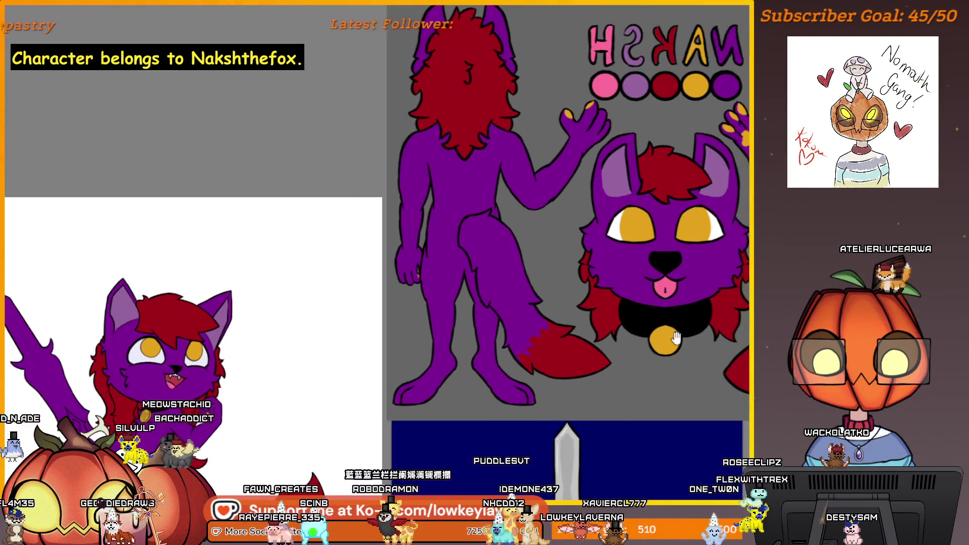
scroll(581, 357, down, 1)
scroll(614, 346, down, 1)
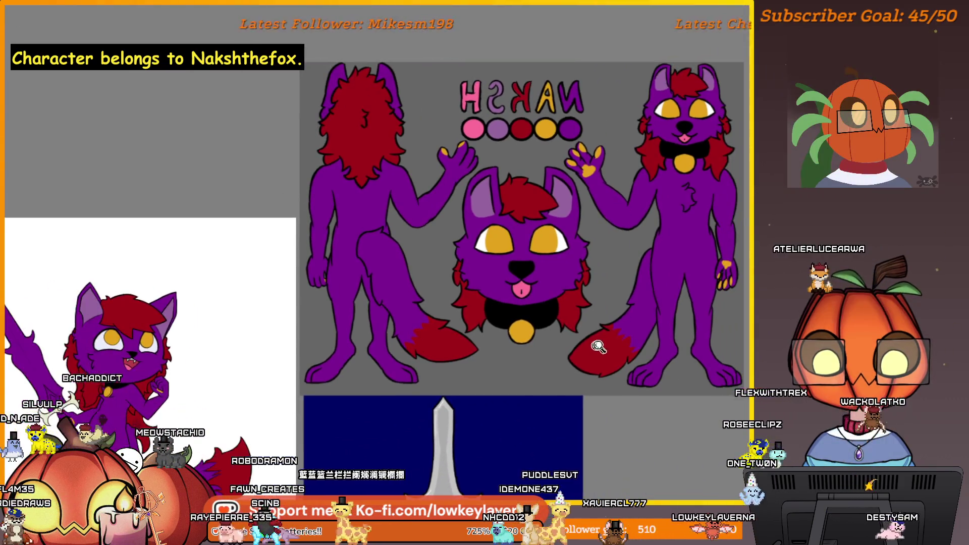
scroll(548, 377, up, 2)
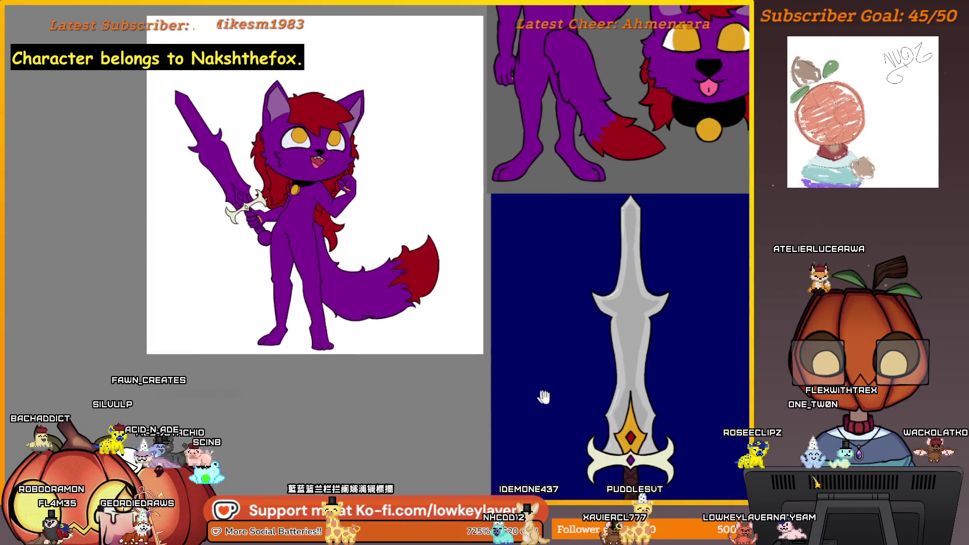
drag(543, 397, 506, 330)
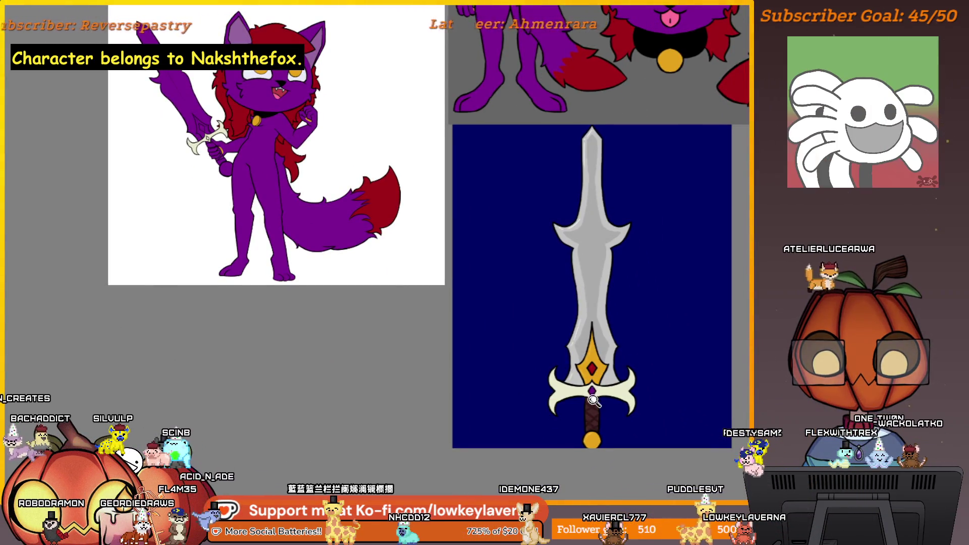
scroll(612, 389, up, 5)
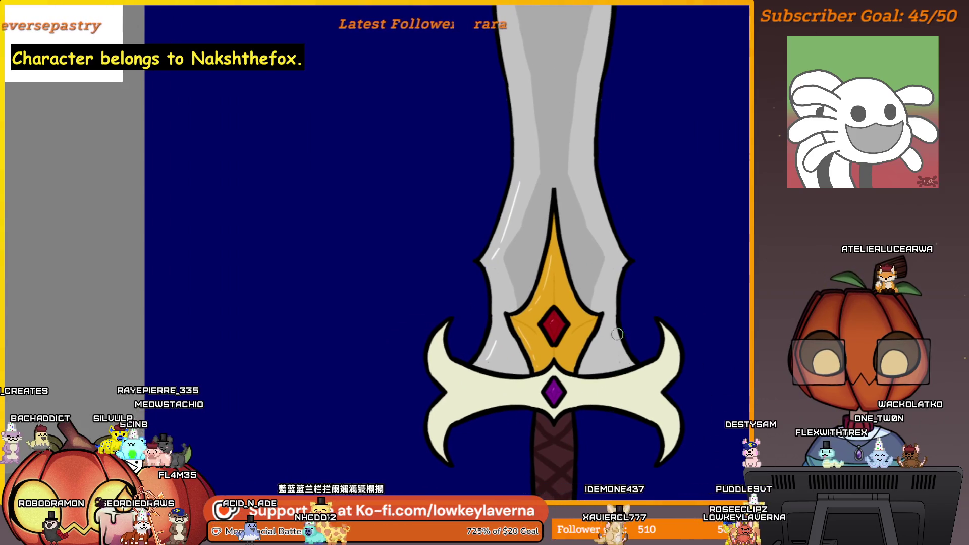
scroll(617, 333, down, 3)
scroll(447, 331, down, 3)
drag(396, 329, 528, 284)
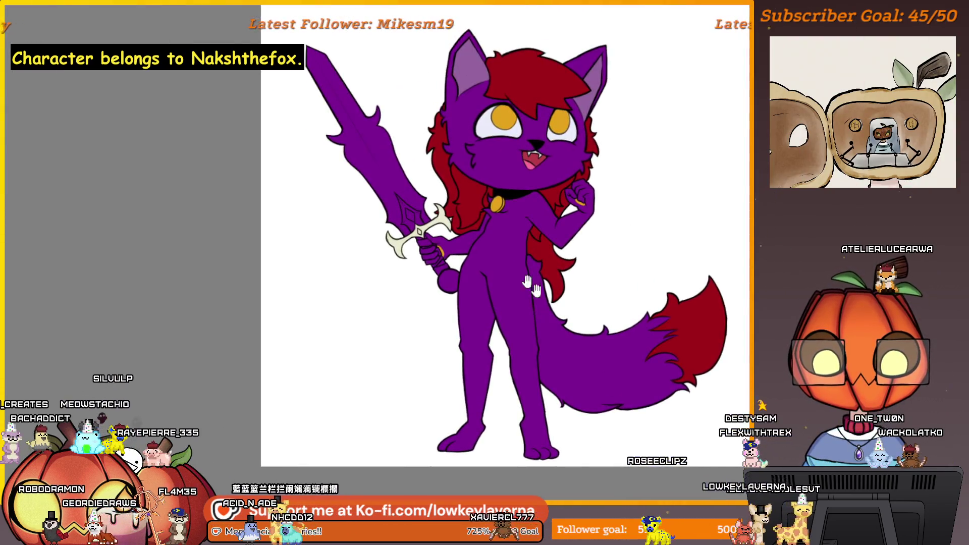
scroll(528, 285, up, 2)
scroll(465, 234, up, 5)
scroll(544, 346, up, 1)
scroll(605, 372, up, 2)
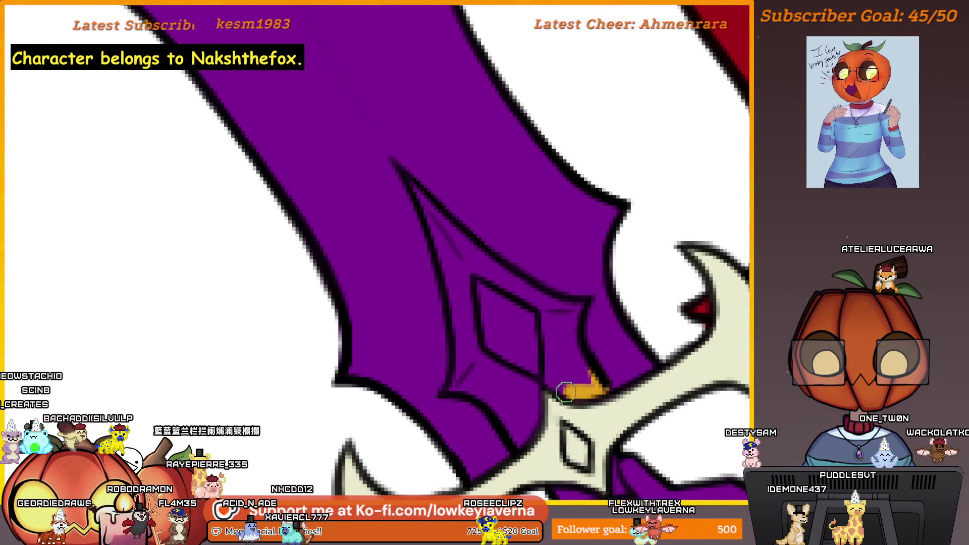
Step: Draw a gold line up the blade edge, adjusting brush size with the bracket keys
drag(550, 375, 558, 350)
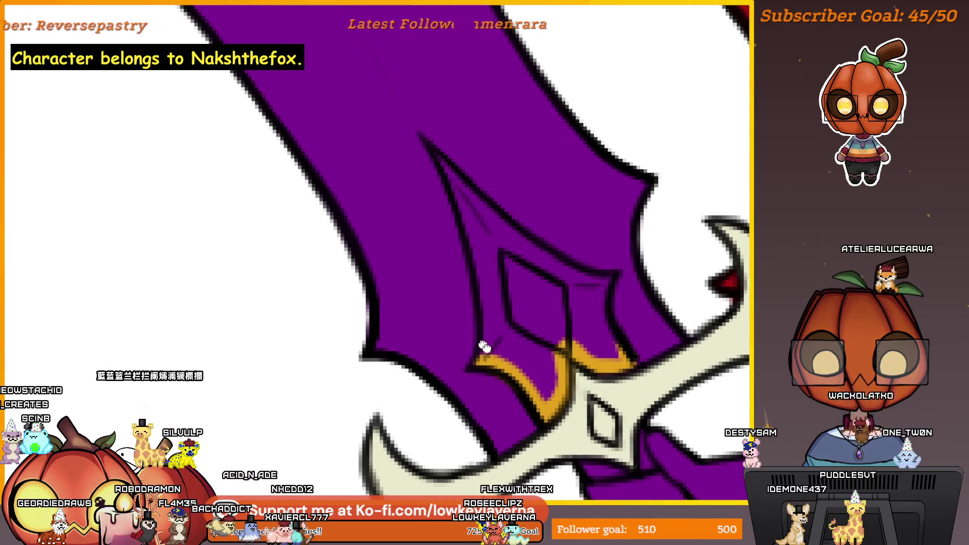
drag(487, 346, 517, 376)
drag(485, 245, 507, 286)
key(bracketleft)
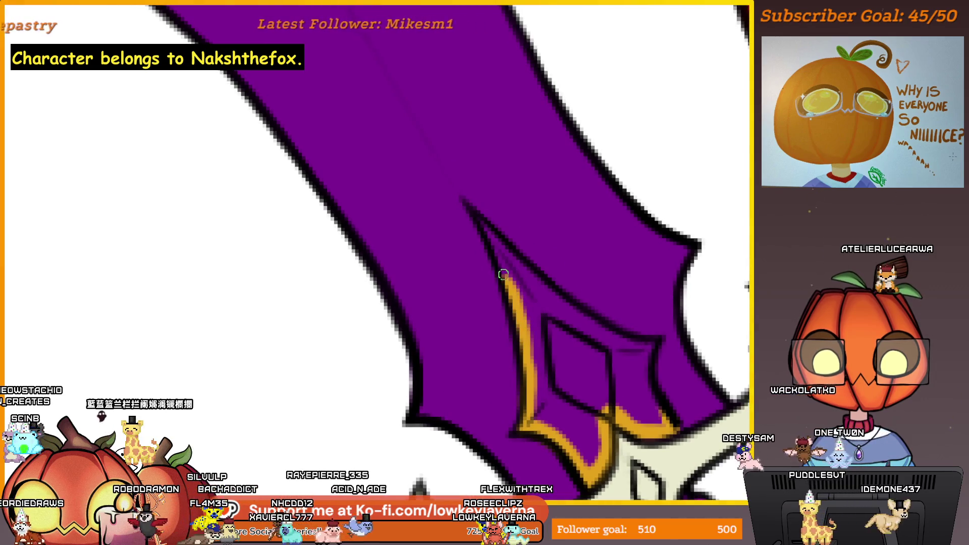
mouse_move(522, 364)
mouse_down()
mouse_move(496, 246)
mouse_move(565, 305)
mouse_up()
key(bracketright)
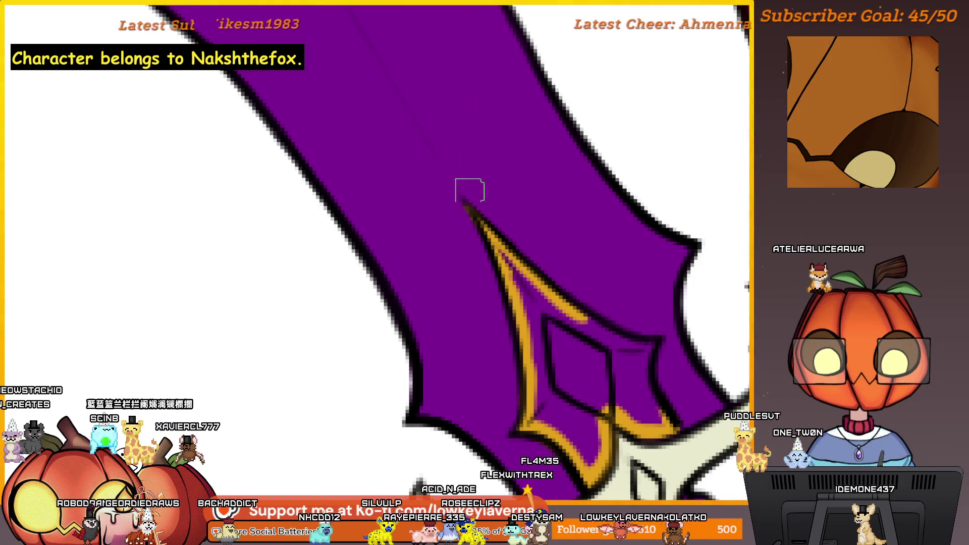
Step: Pan back to the sword guard and fill the purple inside the diamond with gold
drag(489, 282, 54, 281)
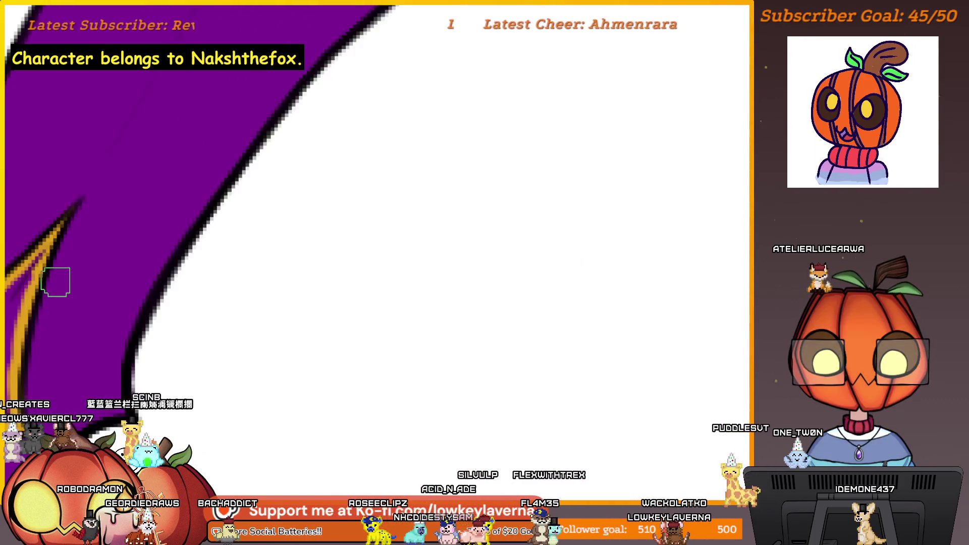
mouse_move(353, 333)
mouse_down()
mouse_move(460, 346)
mouse_move(595, 316)
mouse_move(627, 280)
mouse_up()
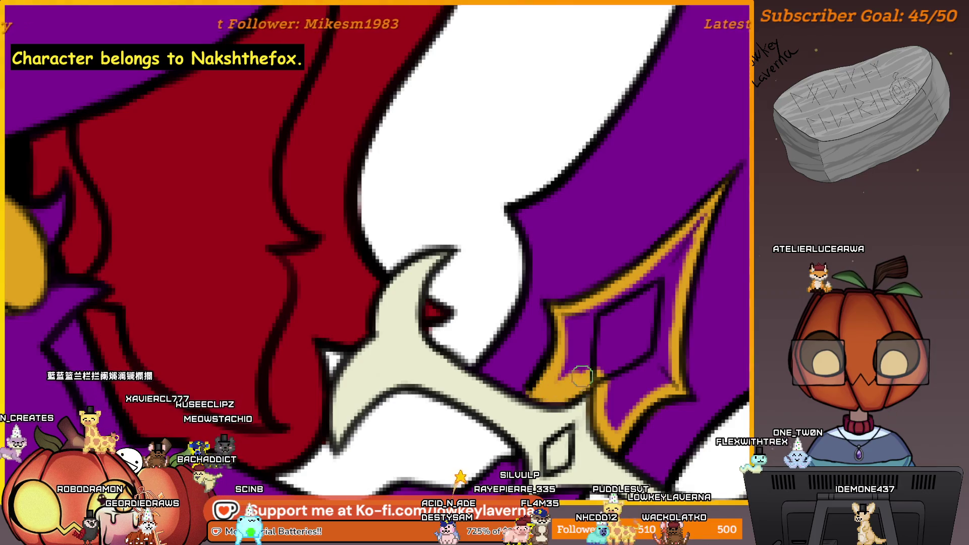
drag(628, 385, 623, 405)
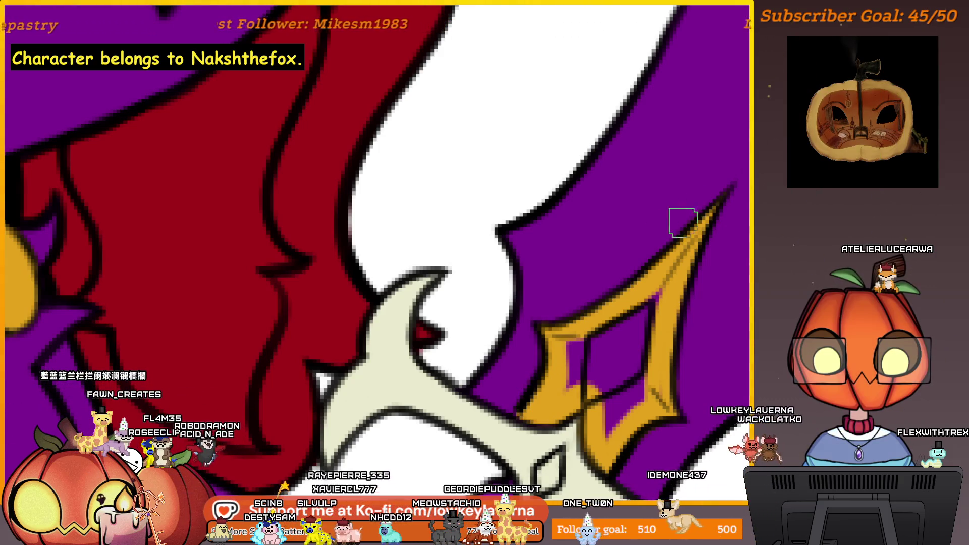
drag(572, 349, 612, 410)
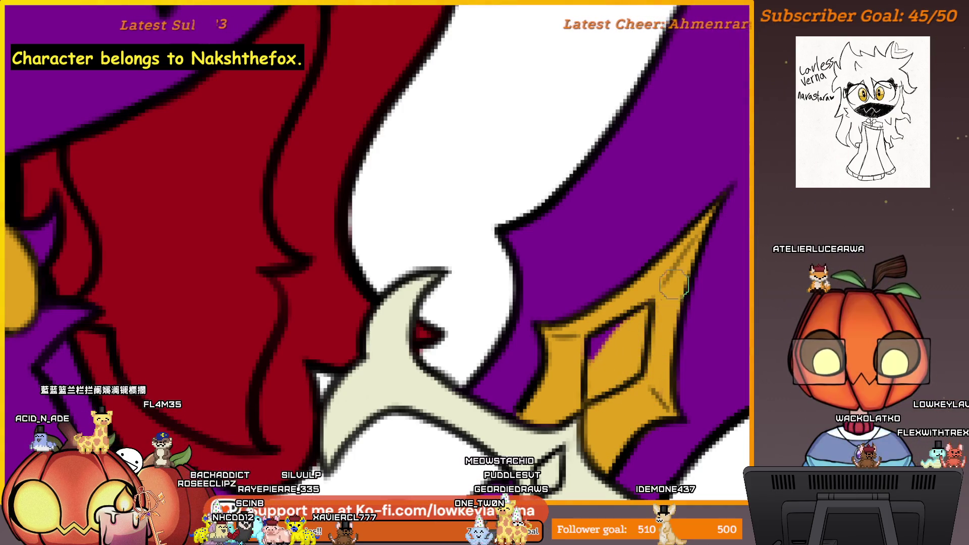
scroll(665, 262, down, 2)
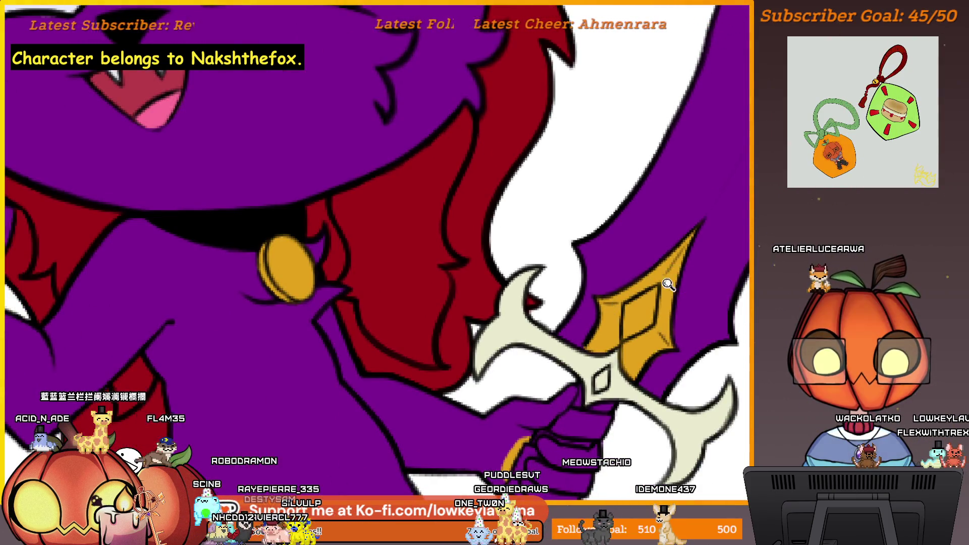
scroll(668, 284, down, 5)
scroll(643, 326, down, 2)
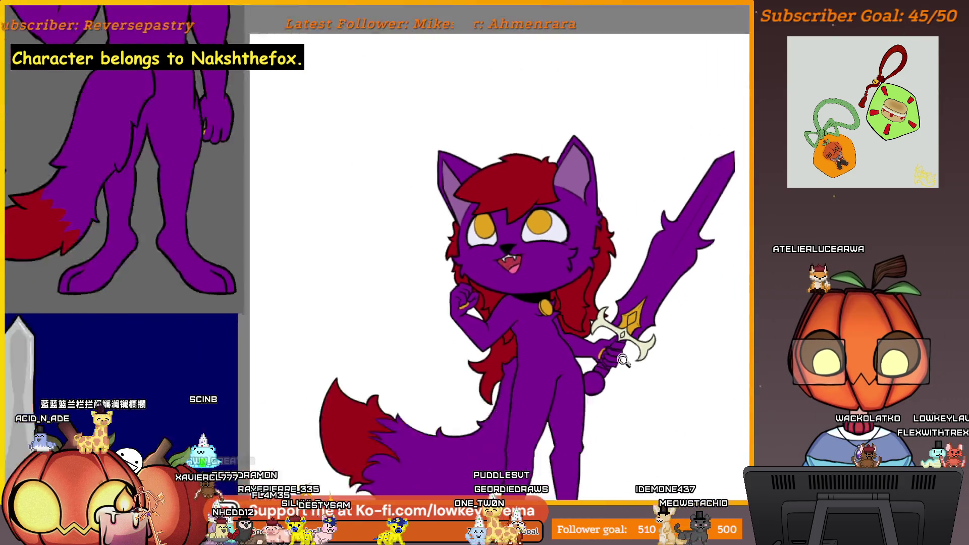
scroll(636, 394, down, 2)
scroll(613, 416, down, 1)
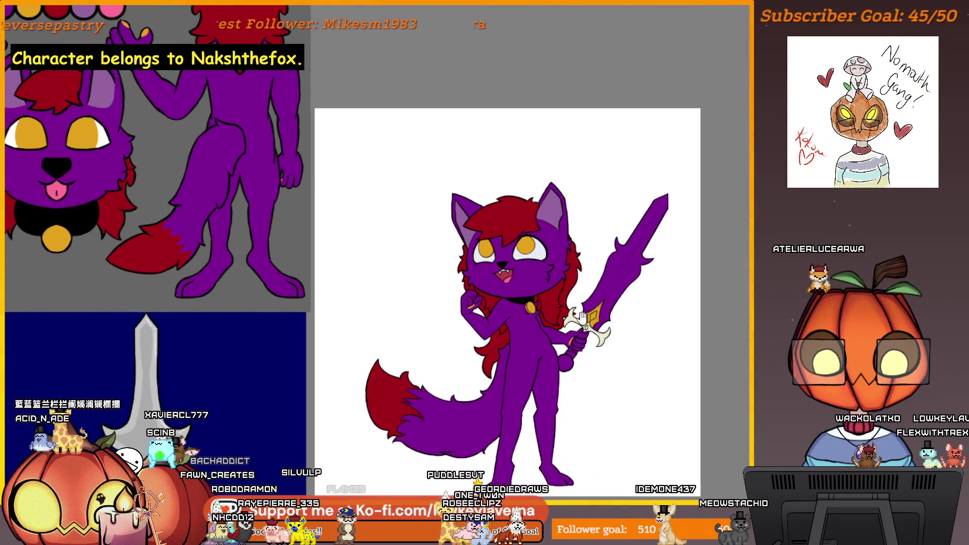
scroll(645, 426, up, 2)
scroll(606, 417, up, 2)
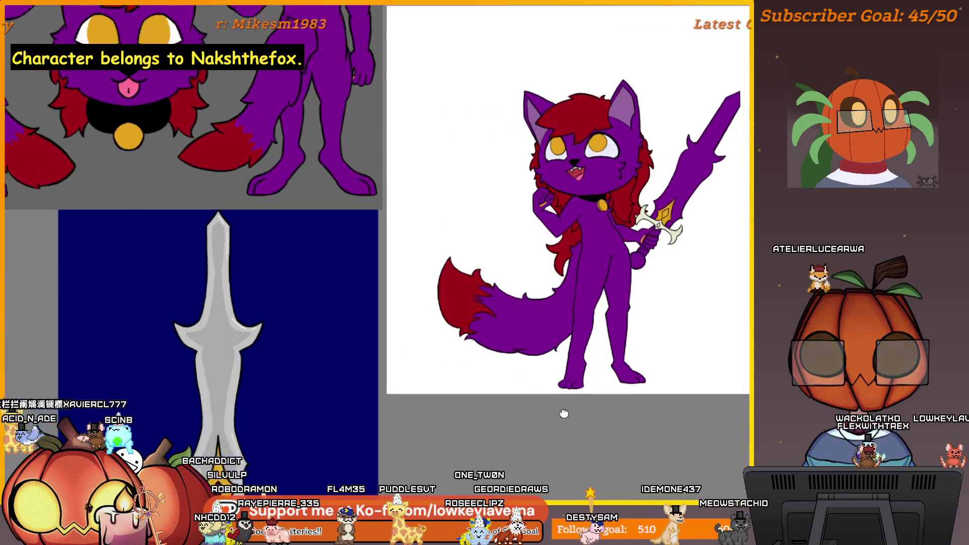
scroll(563, 412, up, 2)
scroll(643, 286, up, 2)
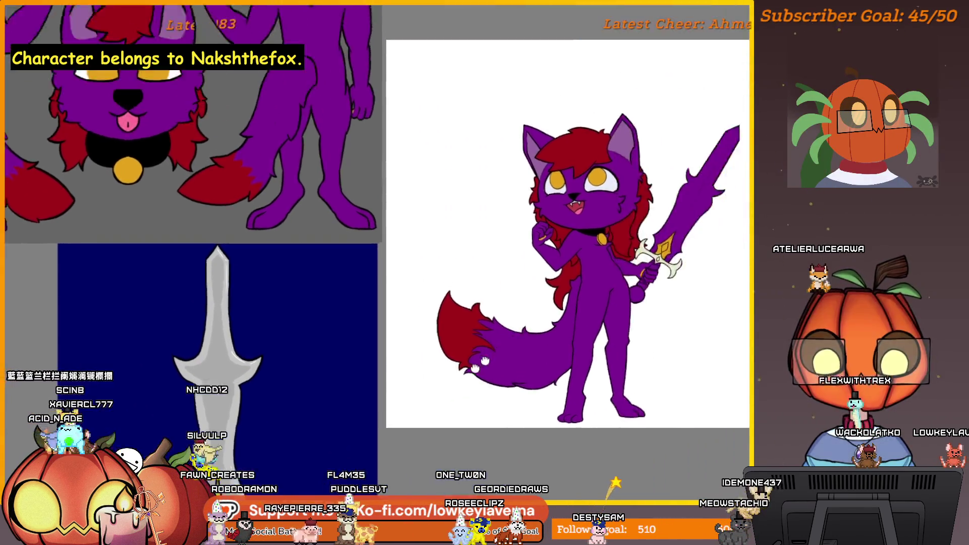
scroll(642, 285, up, 2)
scroll(623, 347, up, 2)
Step: Brush grey shading along the blade and fill it grey down toward the hilt
mouse_move(712, 60)
mouse_down()
mouse_move(681, 87)
mouse_move(649, 227)
mouse_up()
mouse_move(691, 76)
mouse_down()
mouse_move(566, 296)
mouse_move(489, 281)
mouse_move(511, 359)
mouse_up()
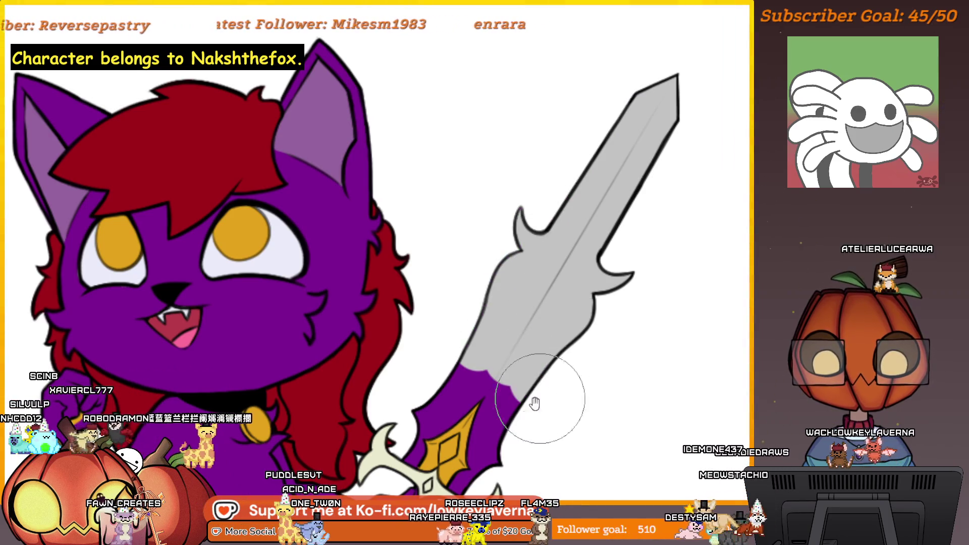
scroll(534, 404, up, 1)
scroll(574, 355, up, 3)
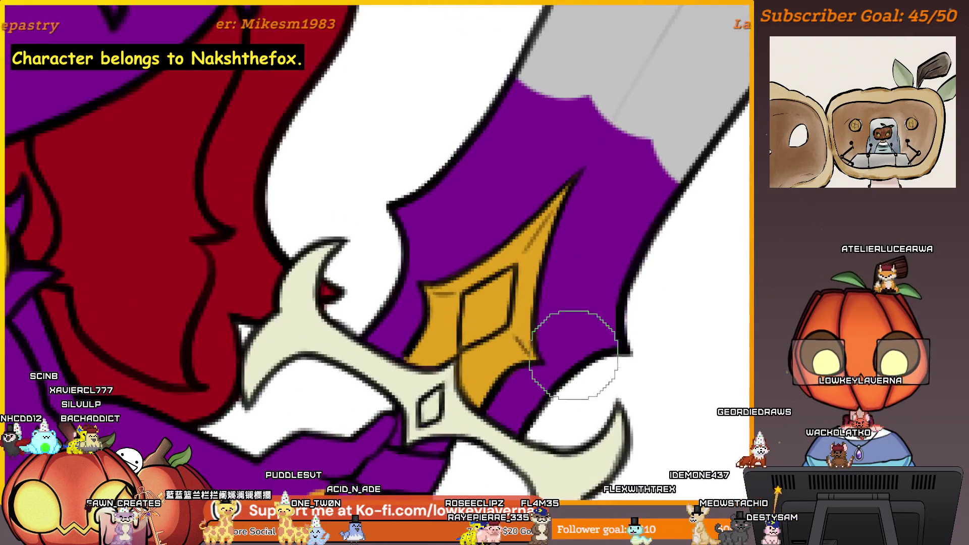
scroll(575, 354, up, 1)
scroll(541, 431, up, 1)
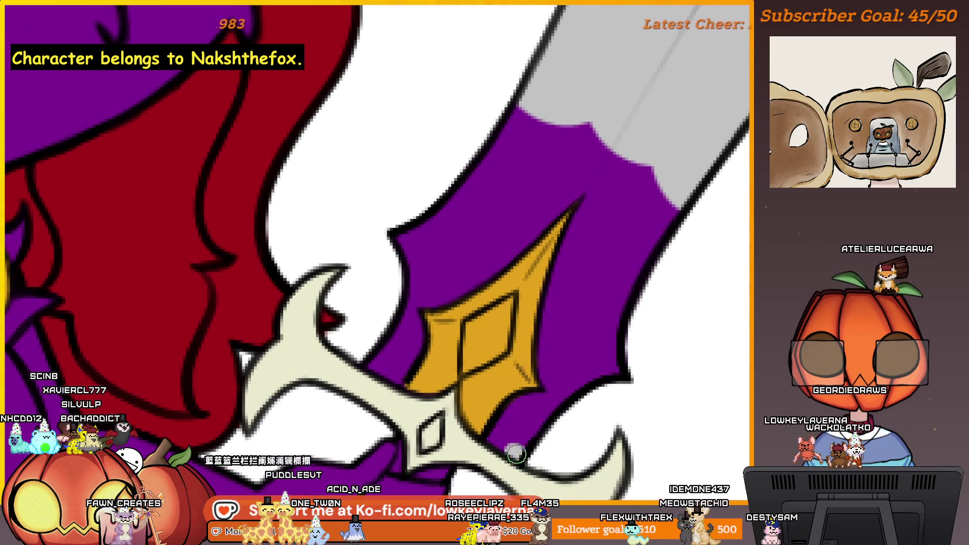
Step: Paint grey over the purple near the cross-guard and along the blade's diagonal and edge strips
drag(515, 452, 514, 413)
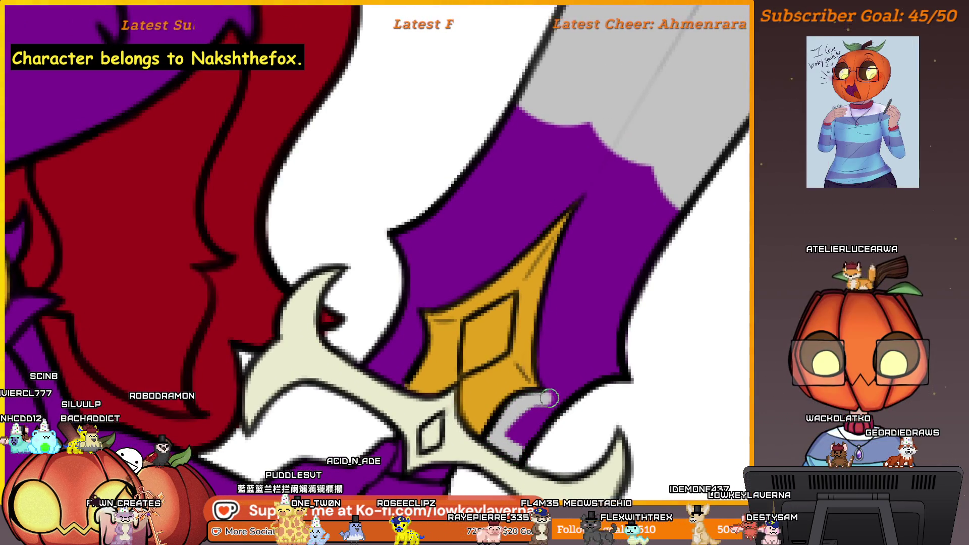
scroll(548, 427, up, 3)
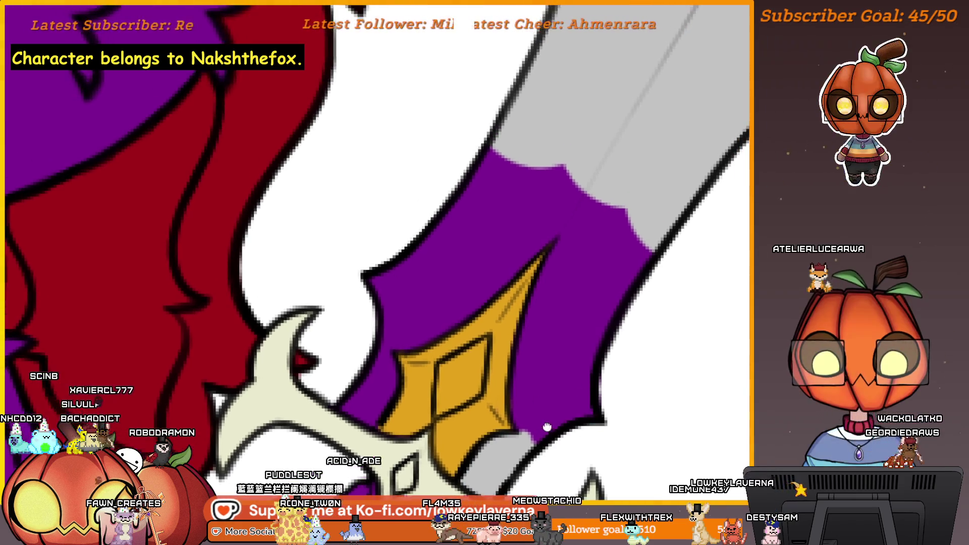
scroll(626, 339, up, 1)
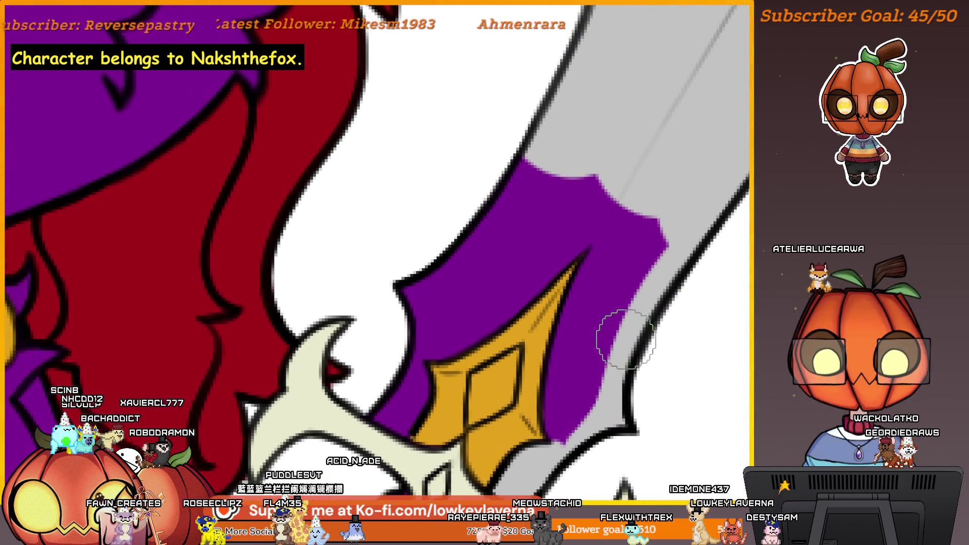
scroll(561, 368, up, 2)
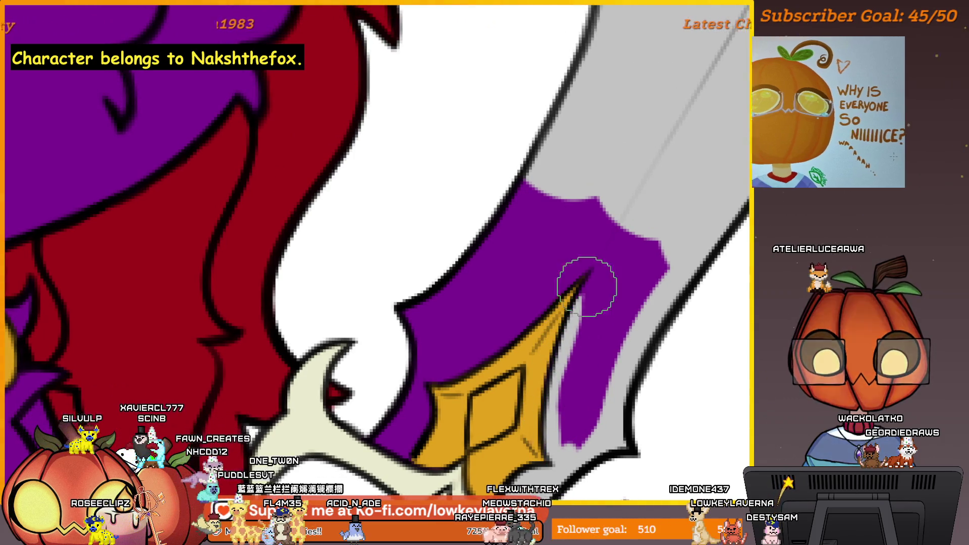
drag(618, 239, 572, 356)
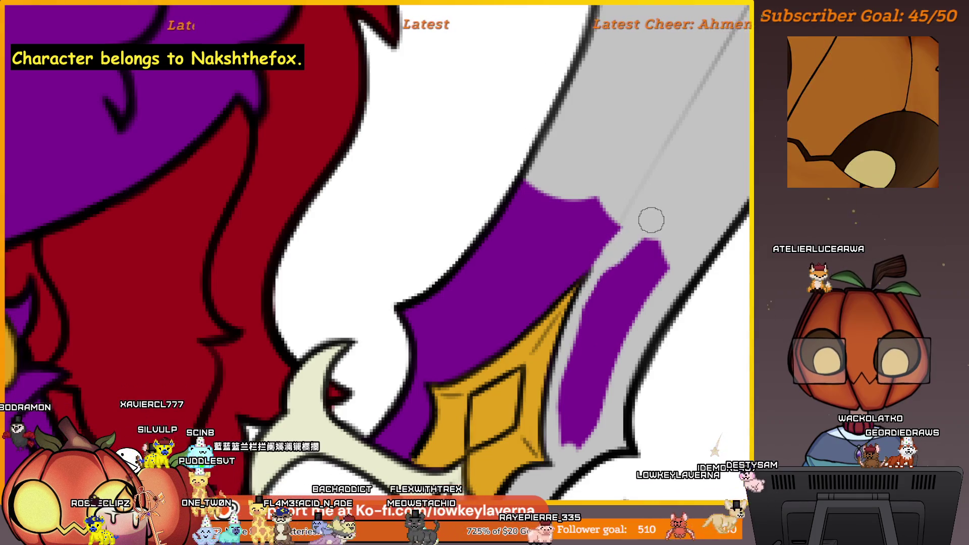
mouse_move(651, 219)
mouse_down()
mouse_move(684, 238)
mouse_move(613, 381)
mouse_up()
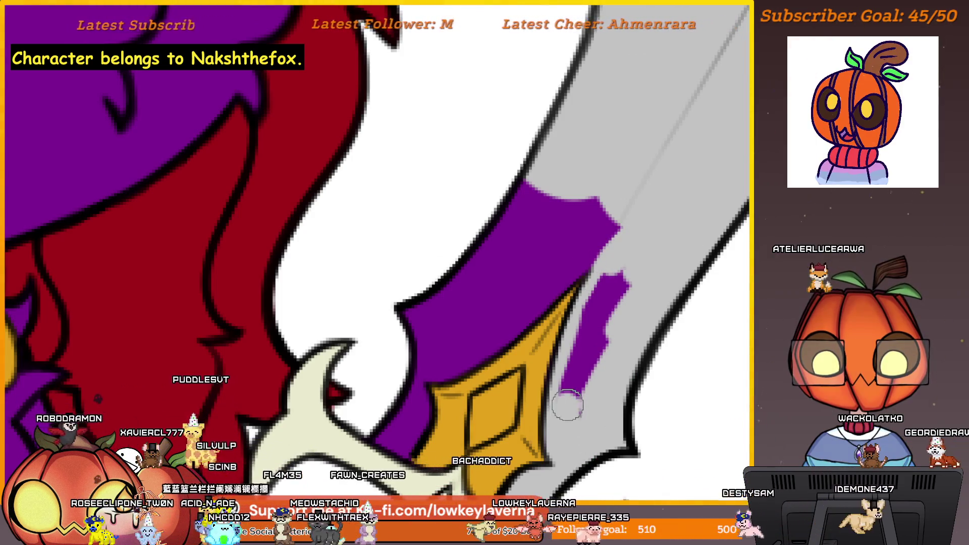
drag(567, 404, 633, 280)
mouse_move(631, 246)
mouse_down()
mouse_move(605, 292)
mouse_move(612, 309)
mouse_move(597, 321)
mouse_up()
Step: Reframe the leftover purple, brush light grey along its edge, then erase the last purple band
mouse_move(612, 376)
mouse_down()
mouse_move(616, 308)
mouse_move(588, 353)
mouse_move(520, 411)
mouse_move(525, 458)
mouse_up()
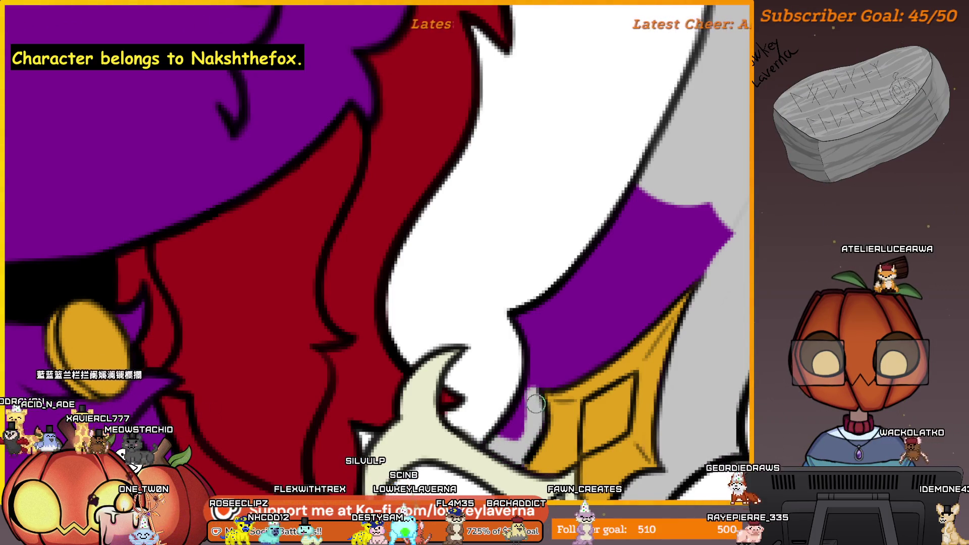
mouse_move(497, 379)
mouse_down()
mouse_move(571, 372)
mouse_move(685, 273)
mouse_up()
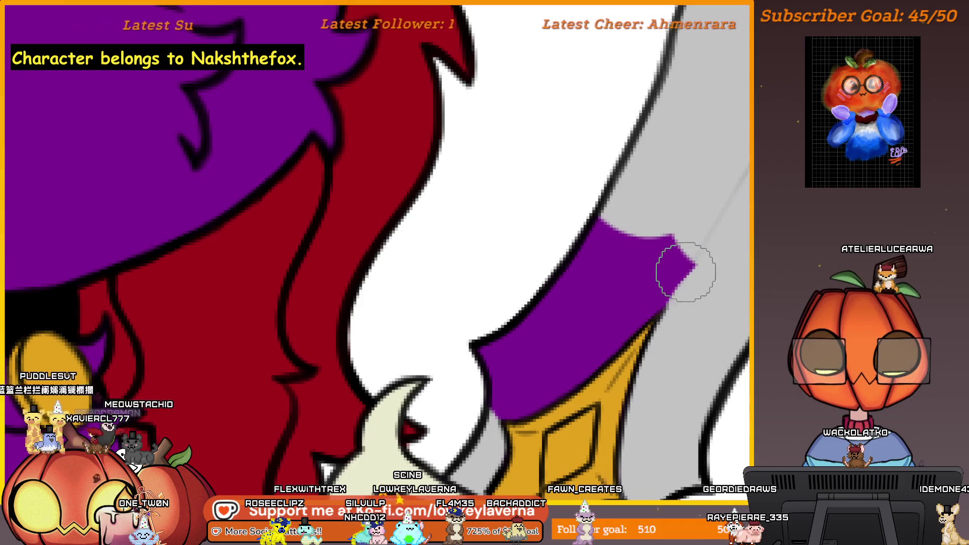
drag(511, 413, 573, 386)
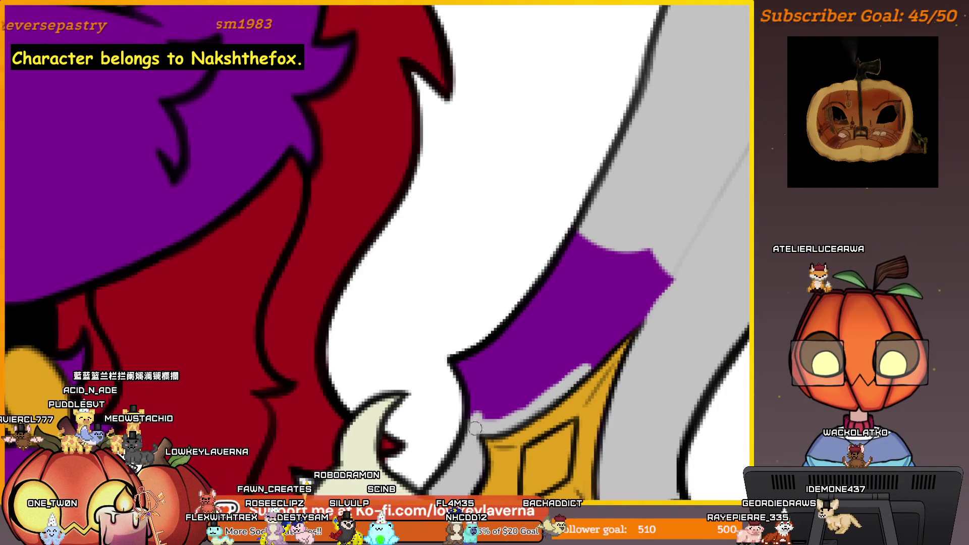
key(e)
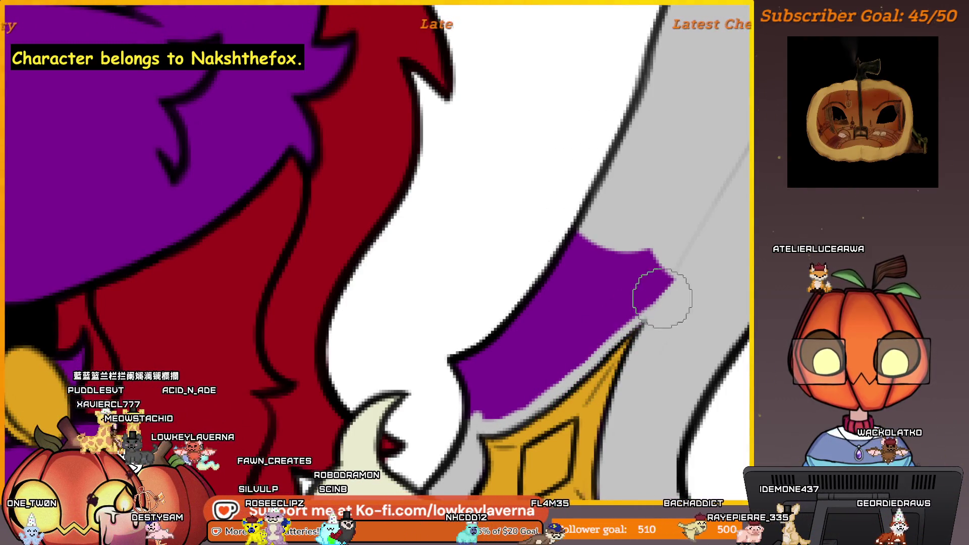
key(e)
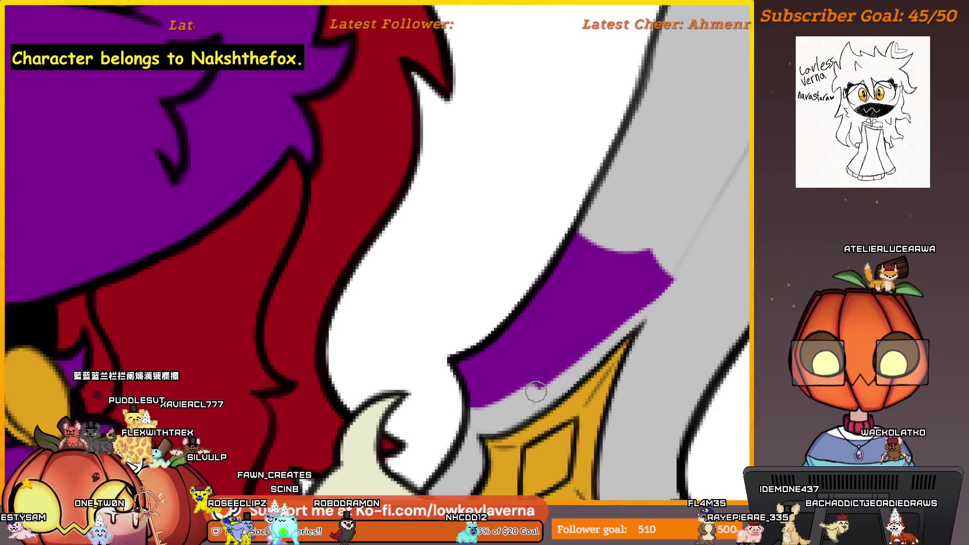
scroll(675, 270, down, 3)
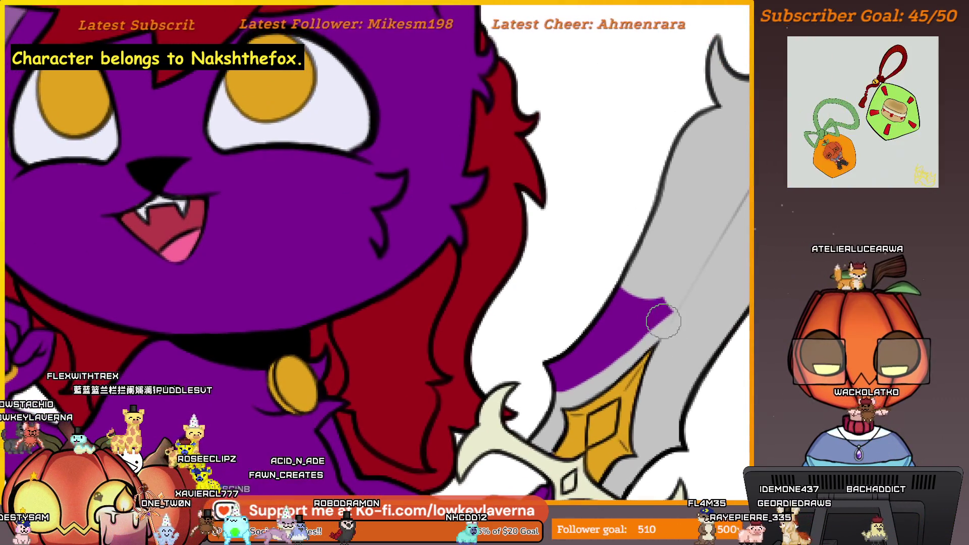
drag(644, 325, 607, 367)
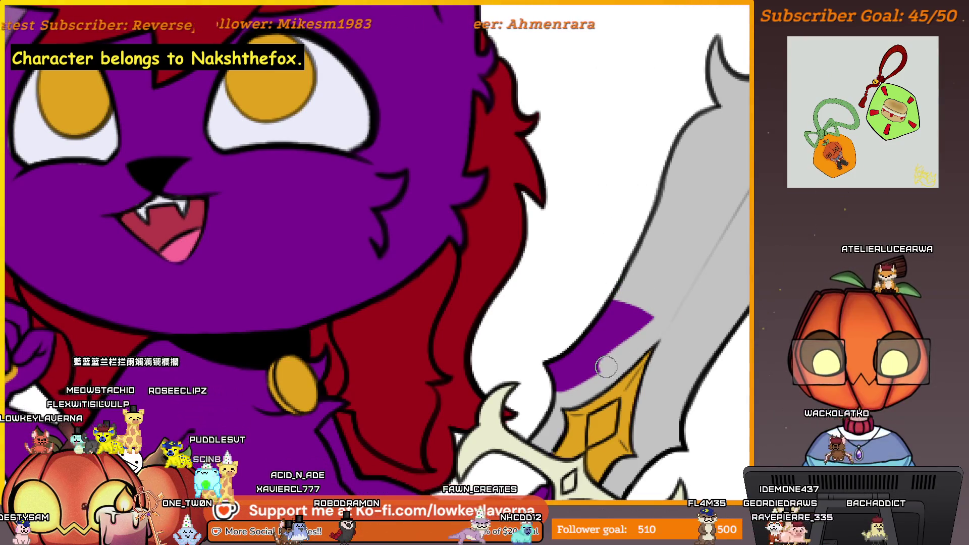
mouse_move(642, 331)
mouse_down()
mouse_move(608, 346)
mouse_move(588, 341)
mouse_move(626, 283)
mouse_up()
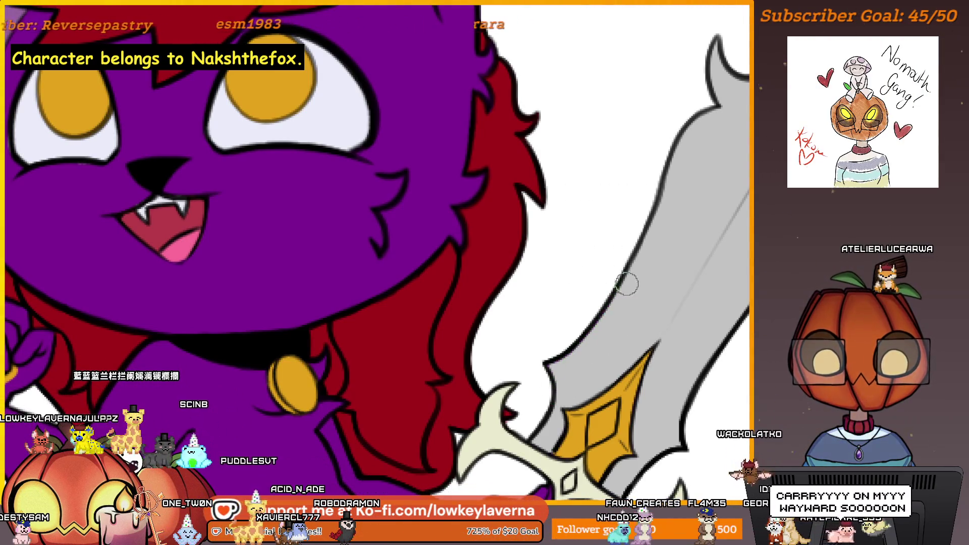
scroll(680, 321, down, 2)
scroll(680, 321, down, 2)
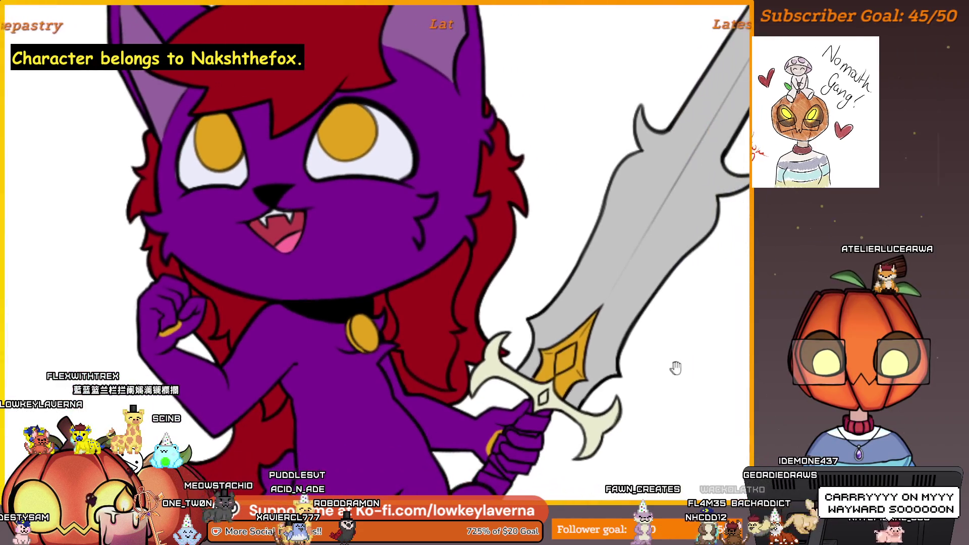
scroll(681, 382, down, 1)
mouse_move(680, 382)
mouse_down()
mouse_move(691, 374)
mouse_move(667, 396)
mouse_up()
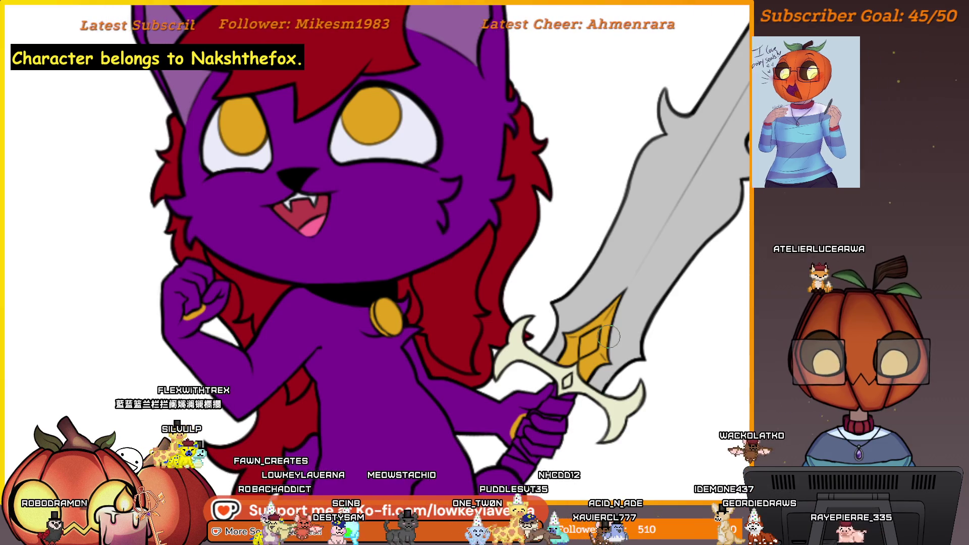
scroll(641, 339, down, 3)
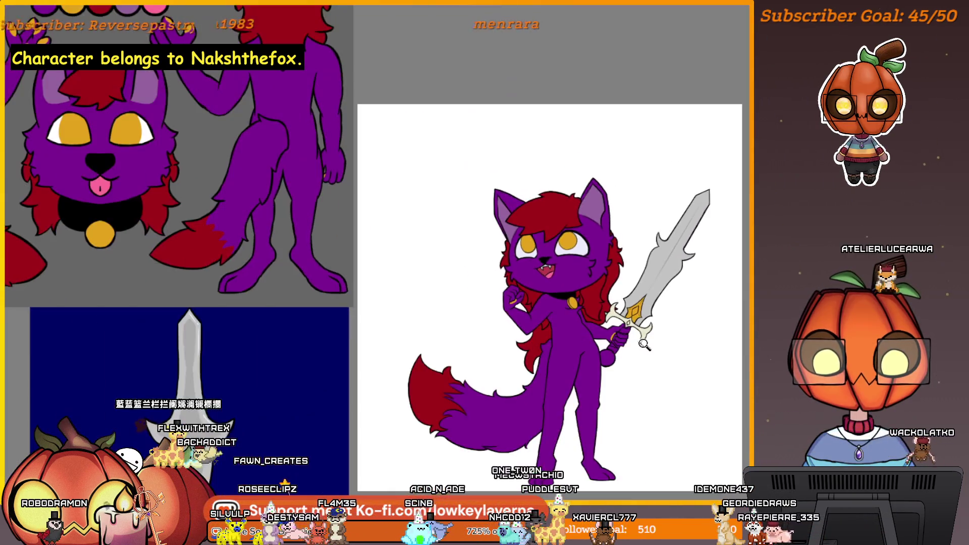
scroll(642, 338, down, 3)
drag(463, 368, 583, 173)
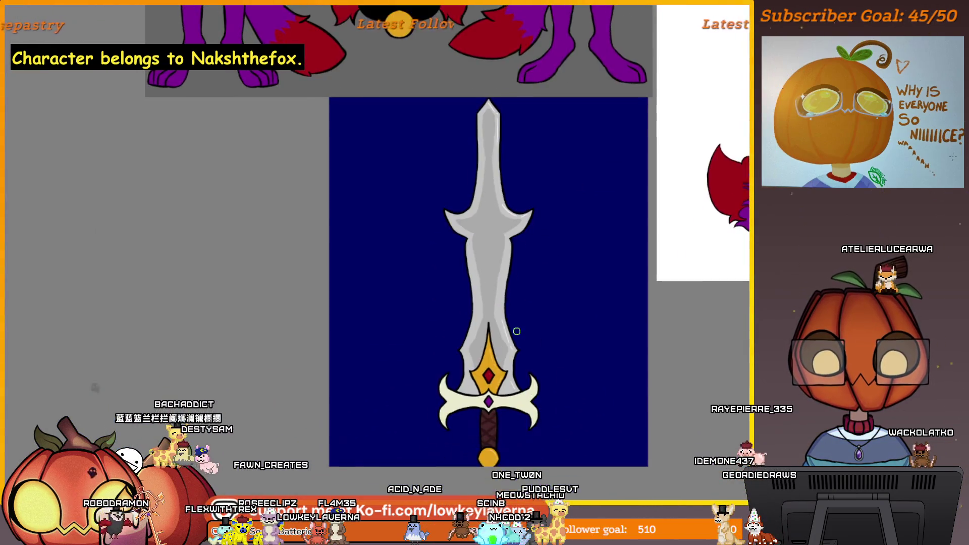
scroll(446, 376, up, 5)
scroll(449, 377, down, 5)
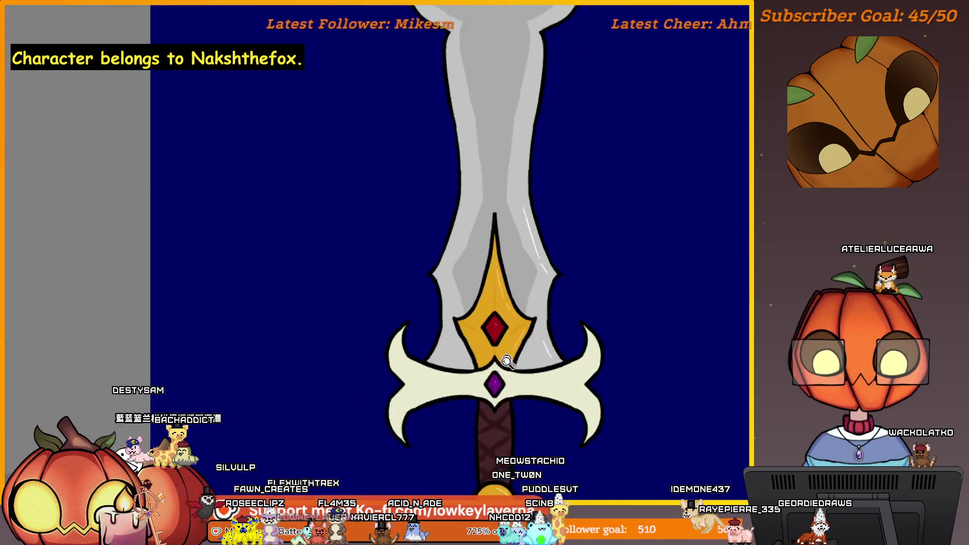
drag(378, 368, 595, 363)
scroll(629, 243, up, 5)
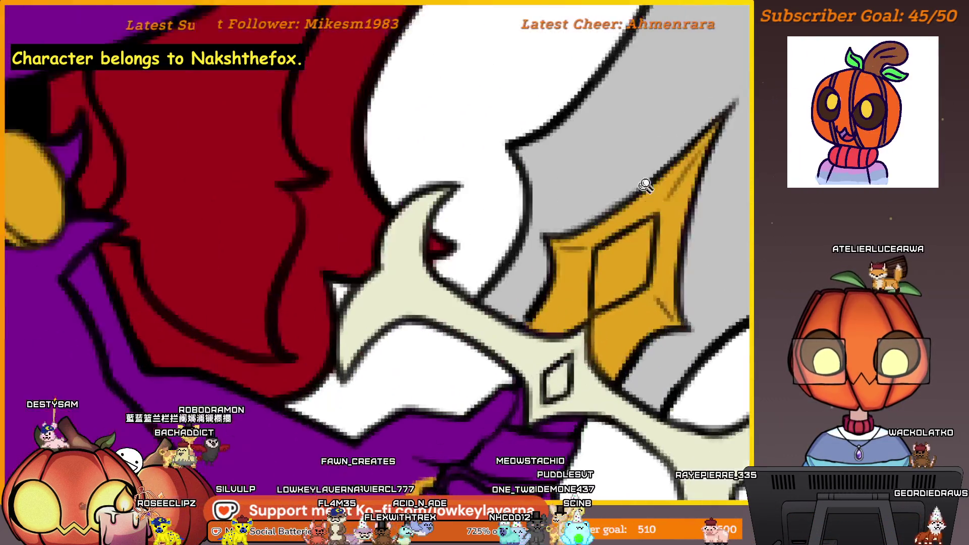
scroll(567, 275, up, 1)
scroll(591, 329, up, 1)
scroll(561, 350, up, 1)
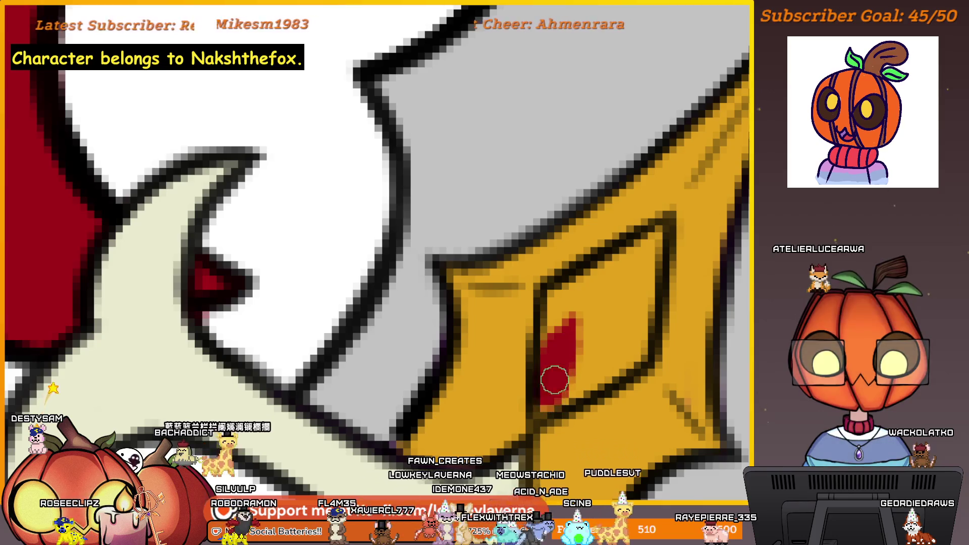
Step: Paint red over the gem's upper-right edge and lighter inner stripe, then view the references
drag(660, 232, 649, 285)
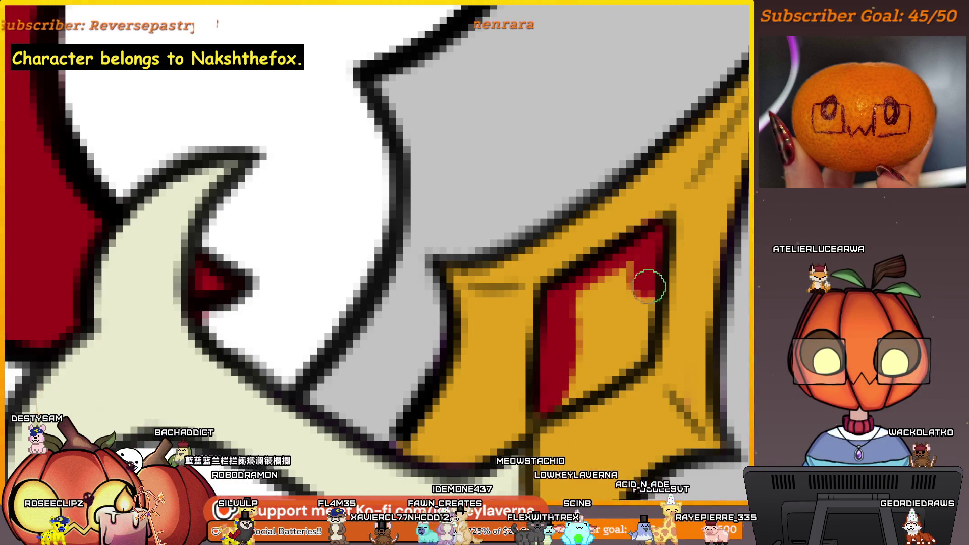
mouse_move(585, 382)
mouse_down()
mouse_move(628, 281)
mouse_move(588, 388)
mouse_up()
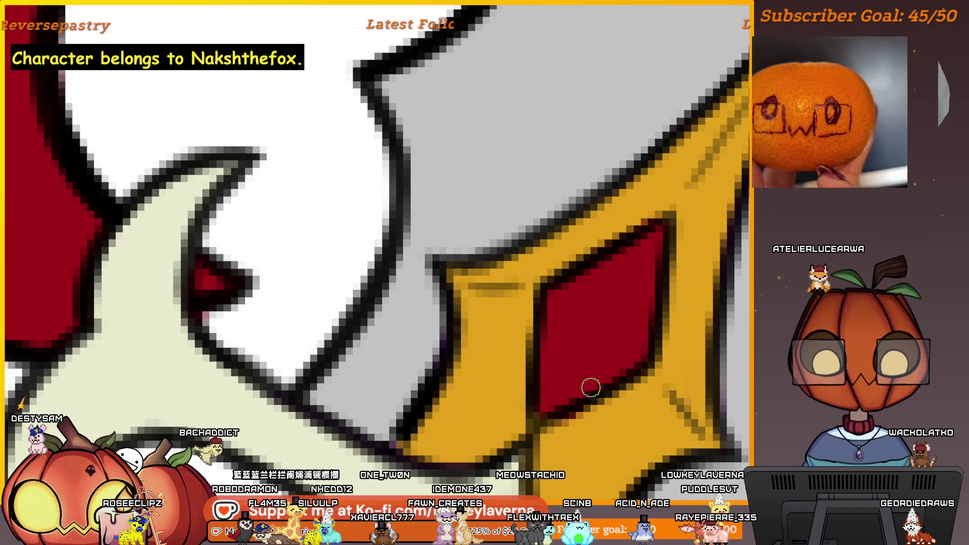
scroll(639, 281, down, 1)
scroll(638, 273, down, 1)
scroll(638, 272, down, 3)
scroll(579, 340, up, 3)
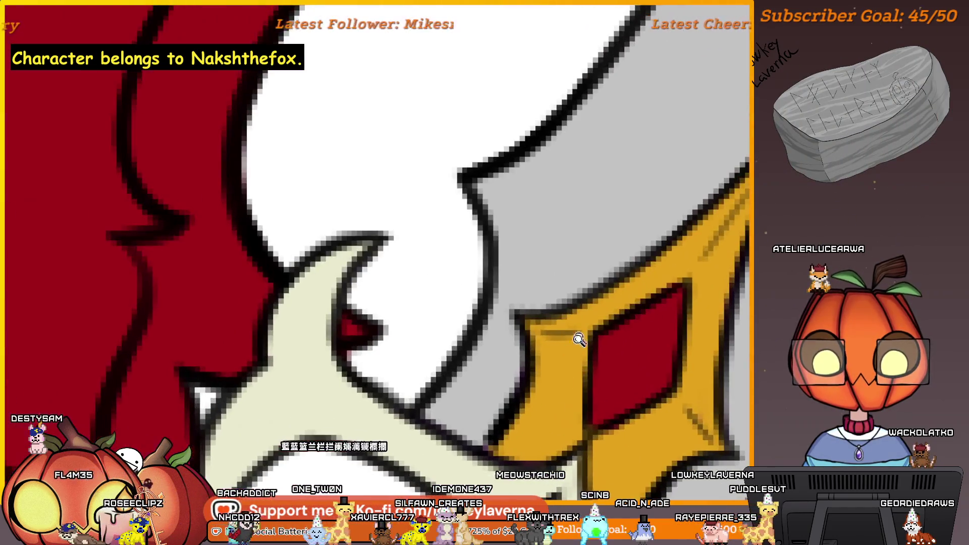
scroll(640, 319, down, 2)
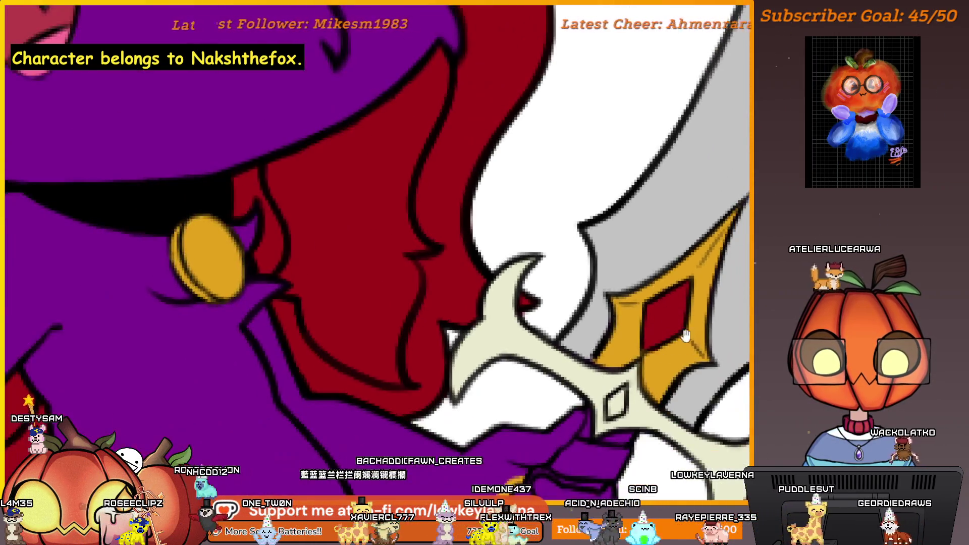
scroll(643, 356, down, 1)
scroll(663, 317, down, 3)
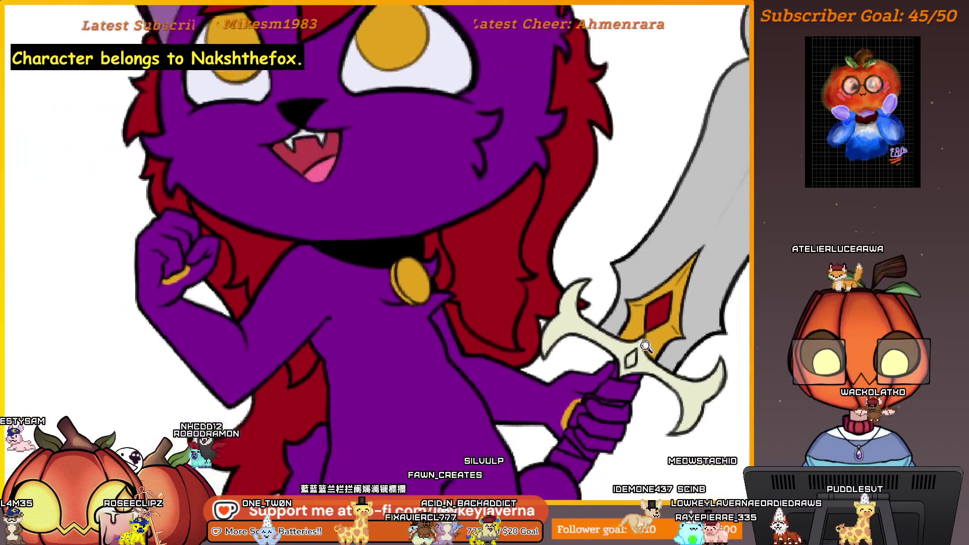
scroll(677, 299, up, 3)
scroll(677, 299, down, 3)
scroll(660, 436, down, 1)
drag(660, 437, 688, 286)
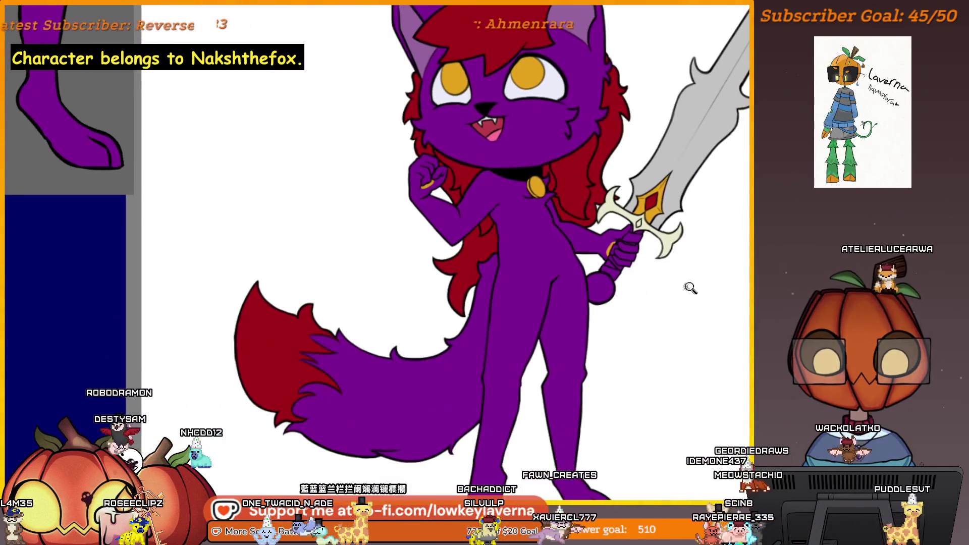
scroll(687, 286, down, 3)
scroll(435, 251, up, 2)
scroll(435, 251, up, 3)
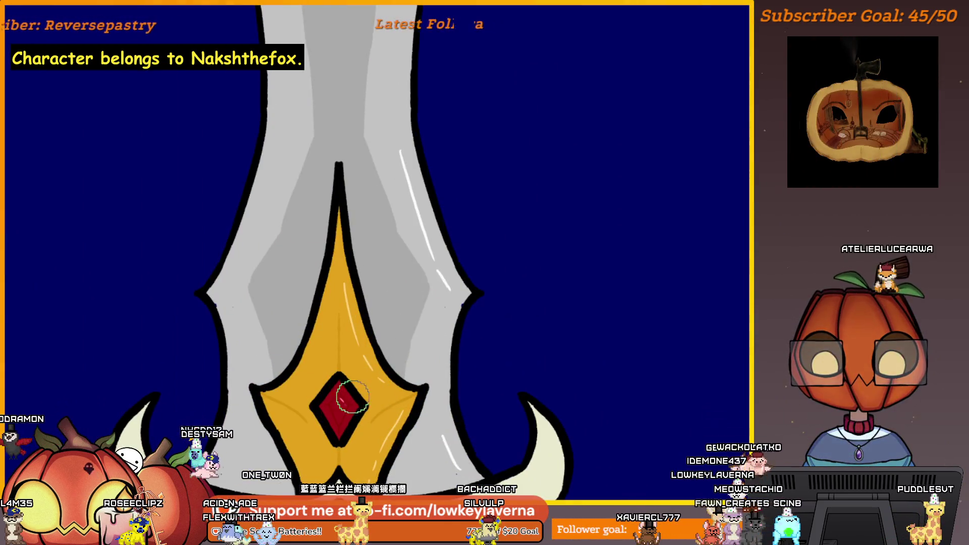
scroll(346, 407, up, 1)
scroll(368, 336, up, 3)
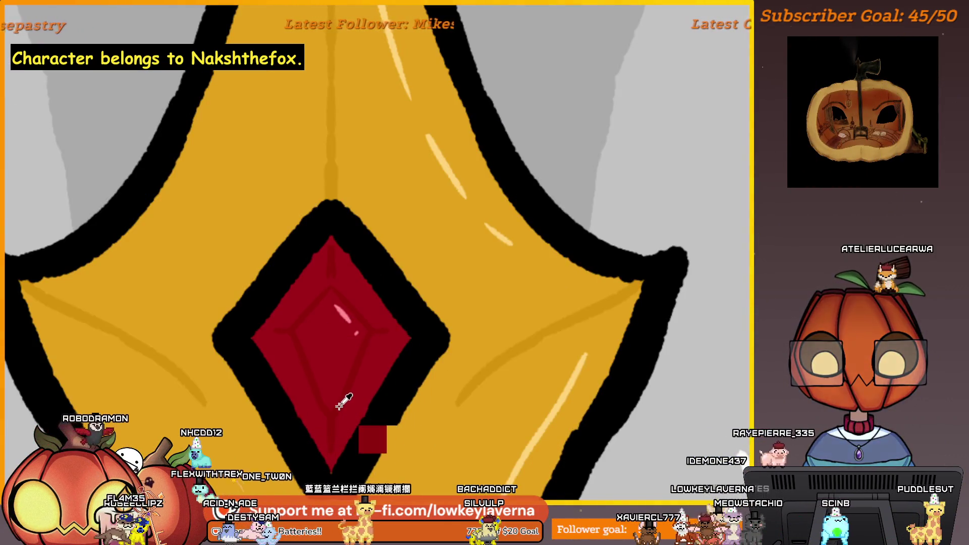
scroll(345, 402, down, 3)
scroll(563, 330, down, 2)
Step: Enlarge the brush twice and sample the pink highlight colour from the reference sword's gem
drag(562, 329, 596, 363)
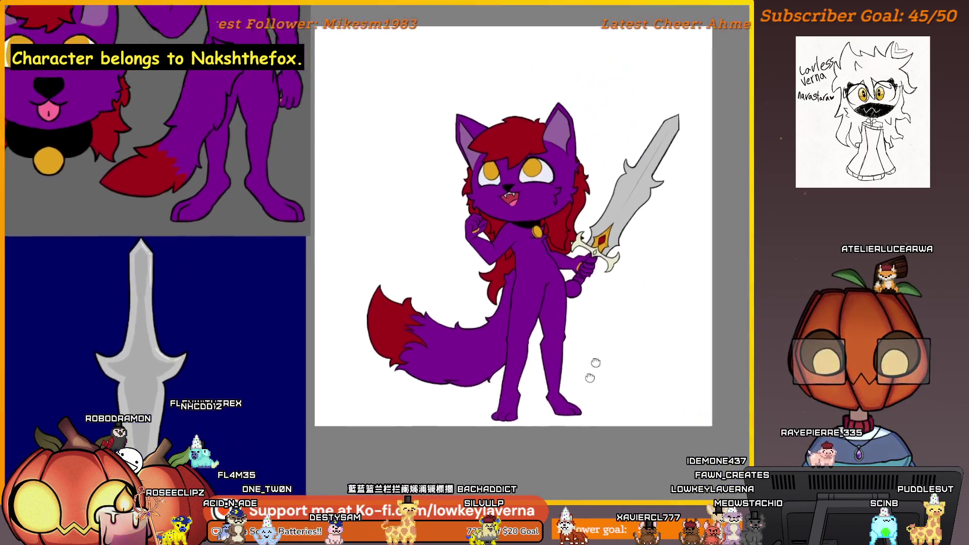
scroll(596, 362, up, 3)
scroll(567, 340, up, 2)
scroll(547, 324, up, 2)
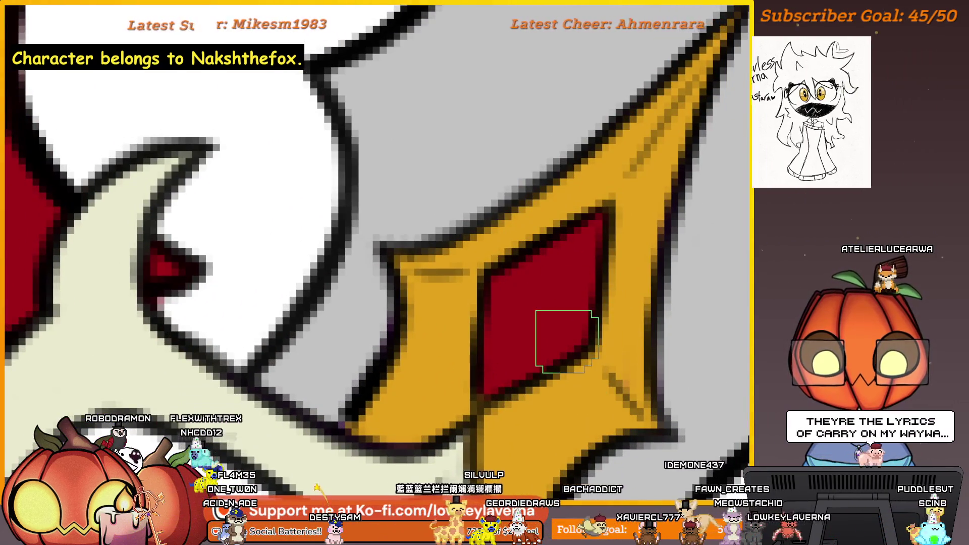
scroll(566, 341, down, 2)
scroll(515, 364, up, 2)
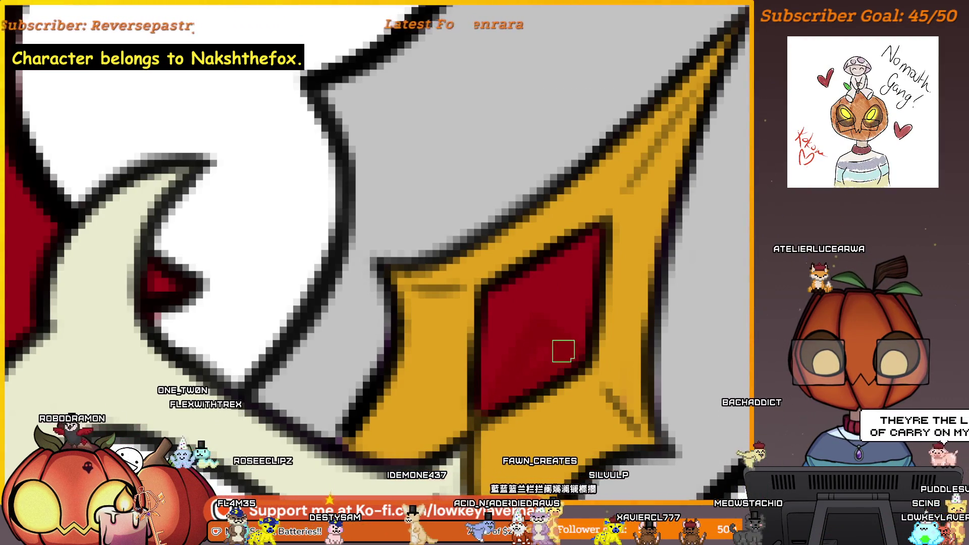
scroll(530, 351, up, 2)
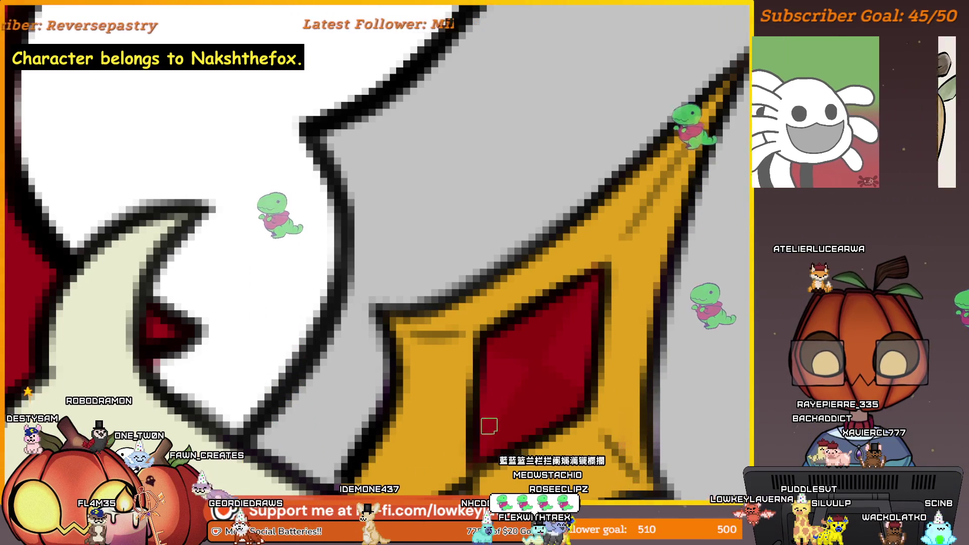
key(bracketright)
key(bracketright)
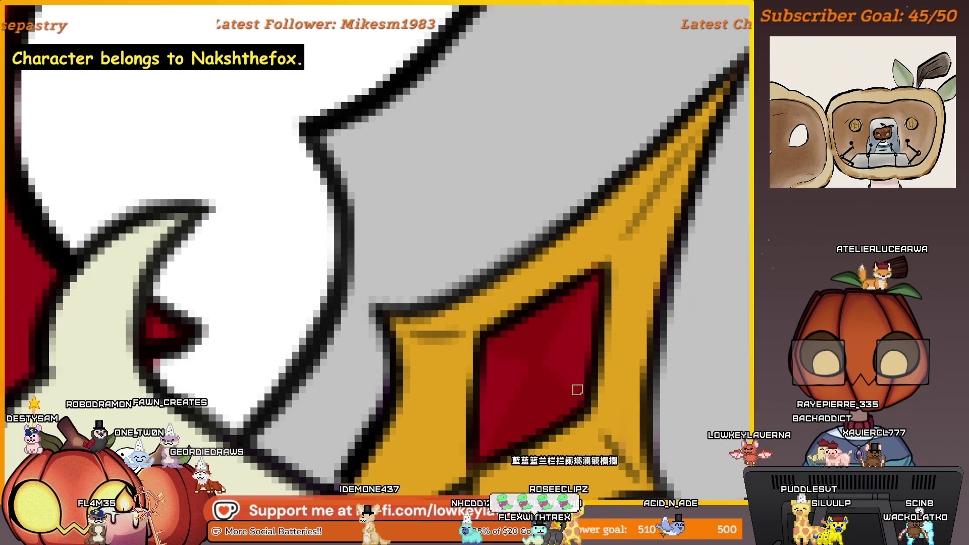
key(bracketright)
key(bracketright)
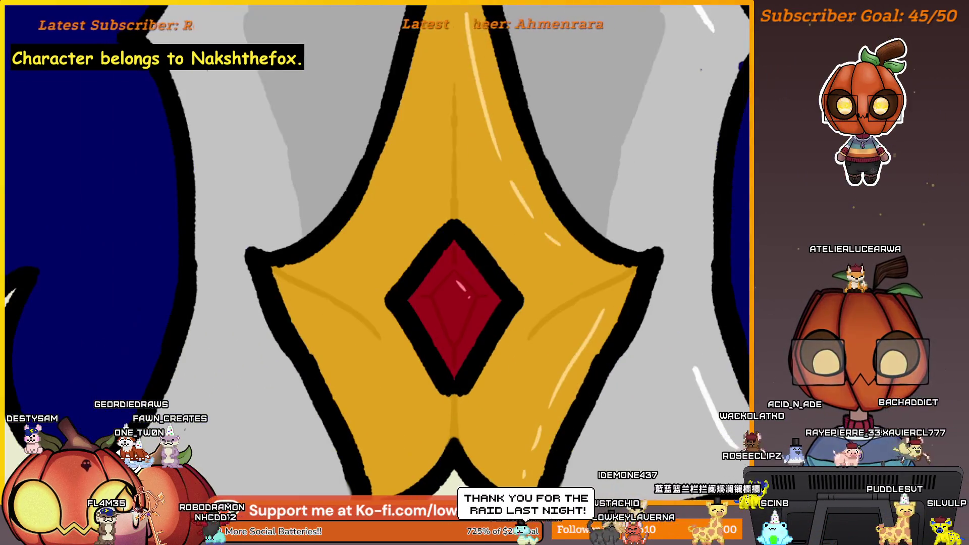
scroll(465, 279, up, 2)
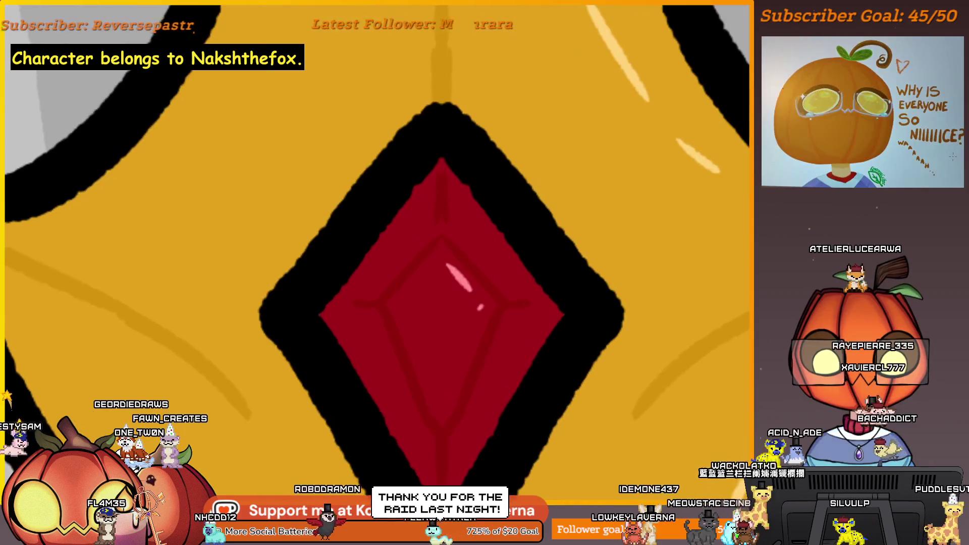
ctrl+click(464, 269)
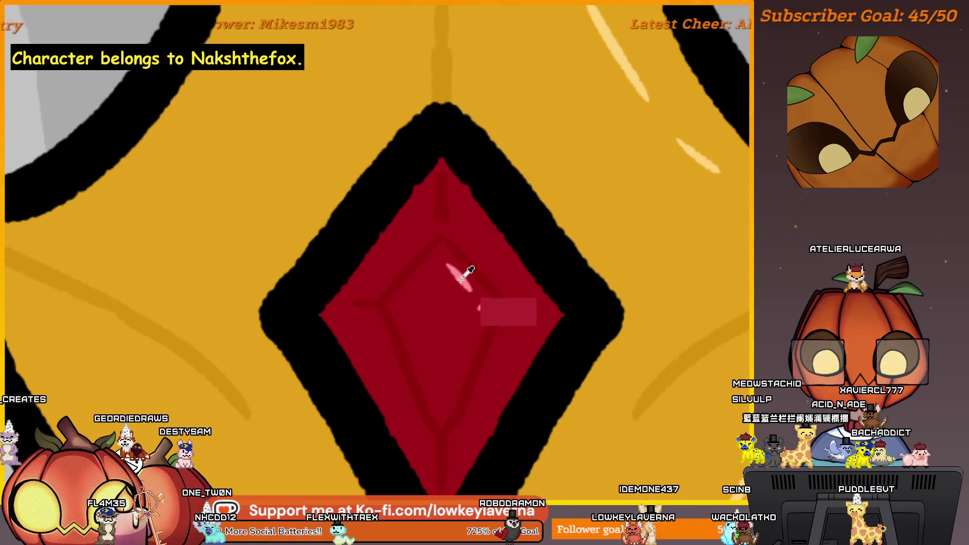
scroll(500, 174, down, 5)
scroll(498, 175, down, 3)
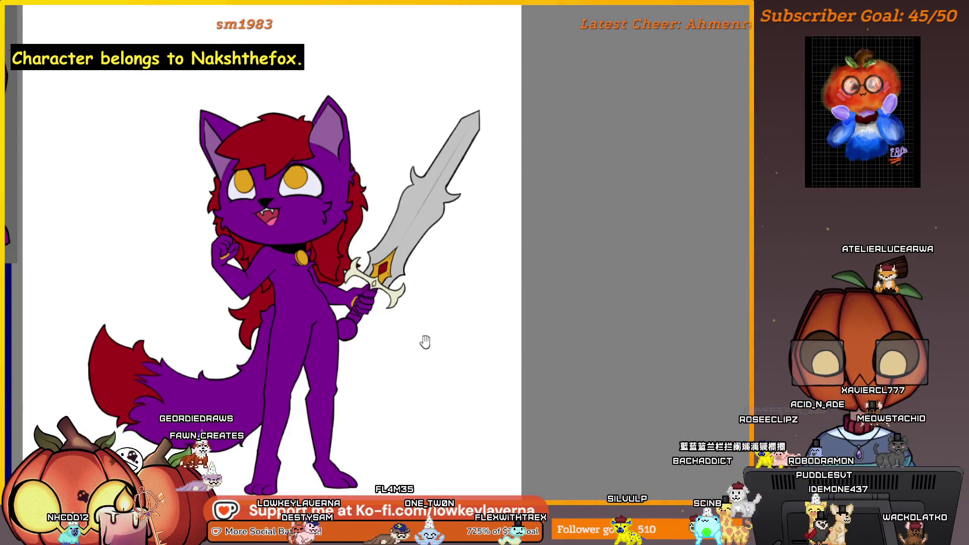
Step: Move between the cat's sword gem and the reference to compare the pink highlight strokes
drag(425, 343, 610, 377)
scroll(556, 281, up, 5)
scroll(552, 281, up, 2)
scroll(559, 255, up, 2)
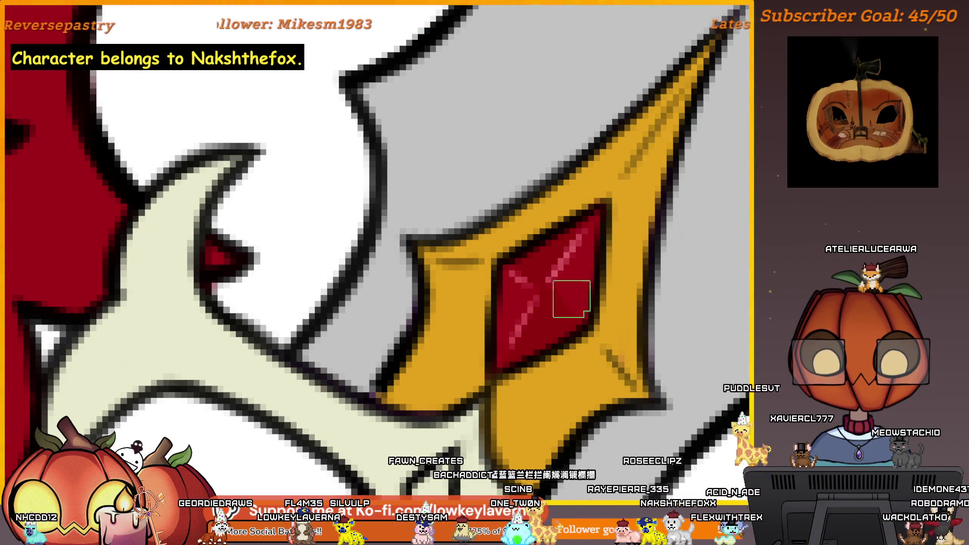
scroll(568, 304, down, 5)
scroll(599, 222, down, 2)
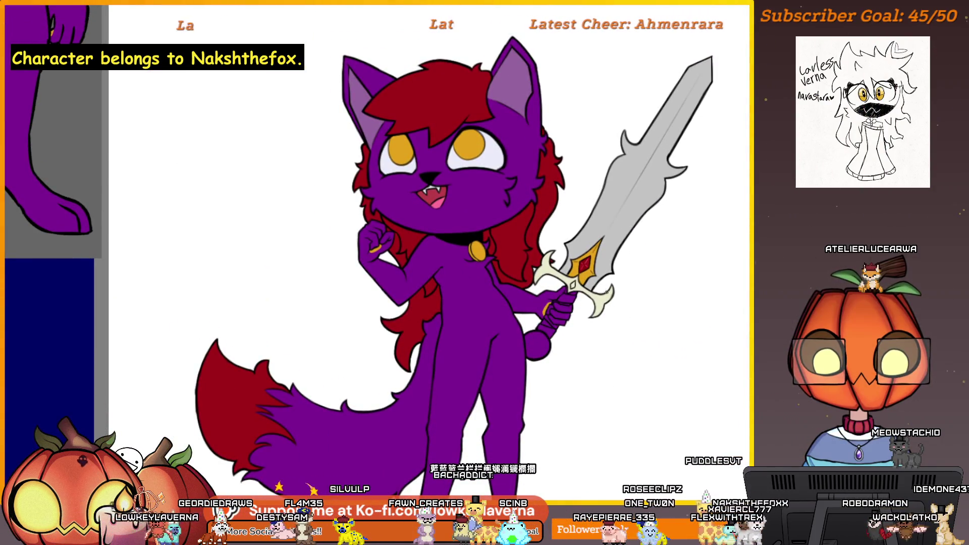
scroll(612, 341, down, 2)
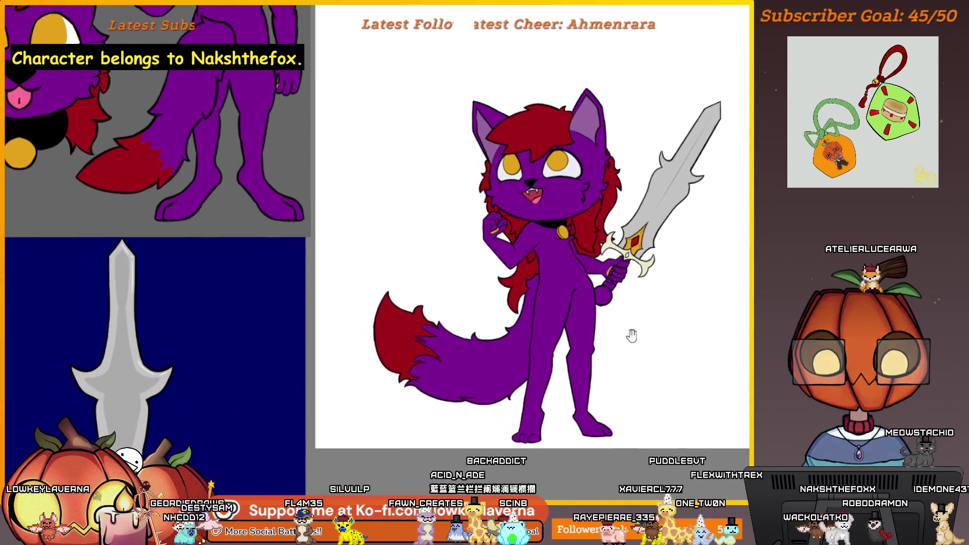
mouse_move(630, 336)
mouse_down()
mouse_move(678, 279)
mouse_move(768, 269)
mouse_up()
scroll(483, 335, up, 5)
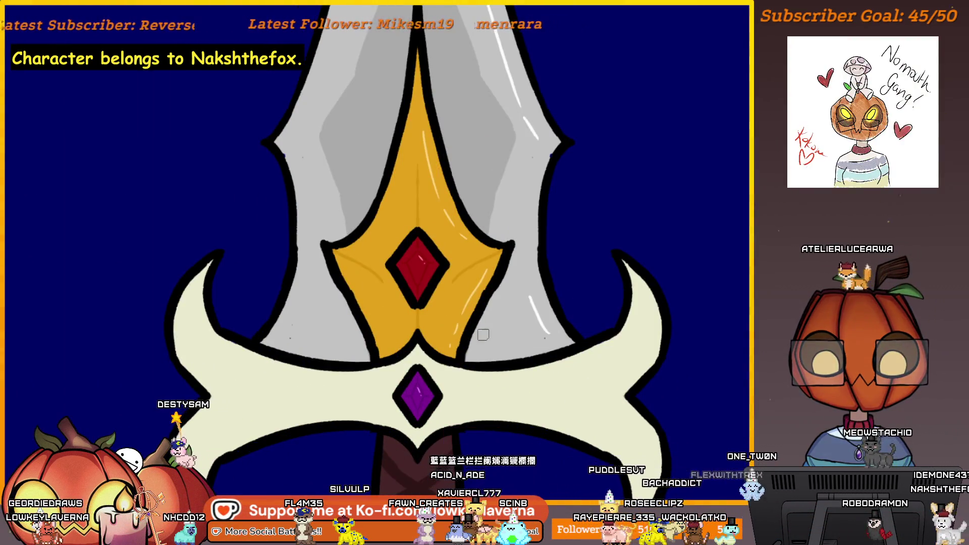
scroll(483, 334, down, 5)
drag(530, 303, 227, 265)
drag(530, 265, 303, 228)
scroll(574, 195, up, 5)
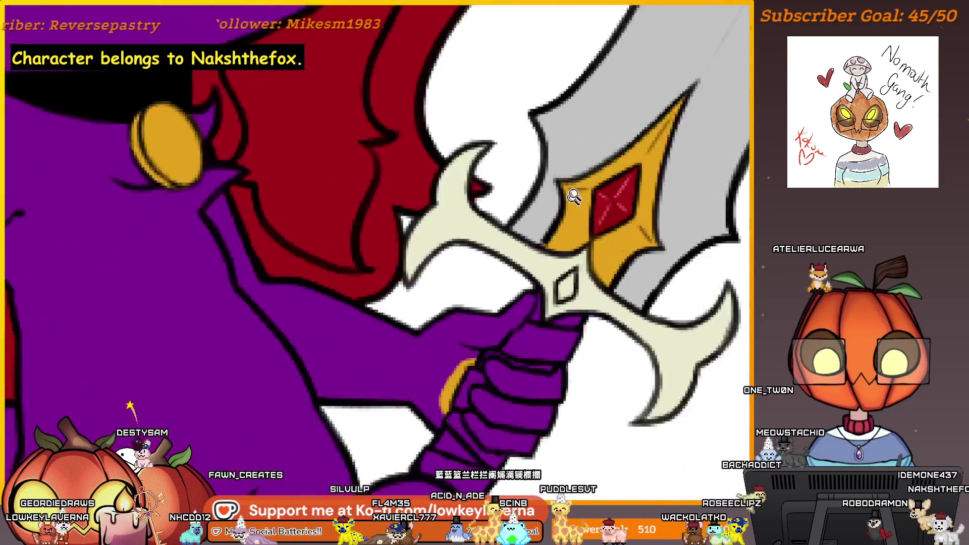
scroll(574, 196, up, 2)
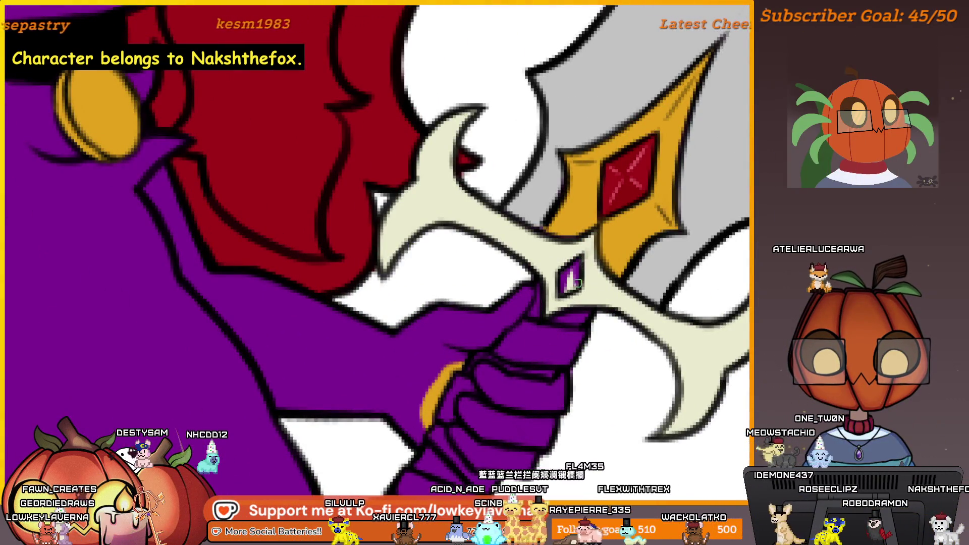
scroll(569, 280, down, 5)
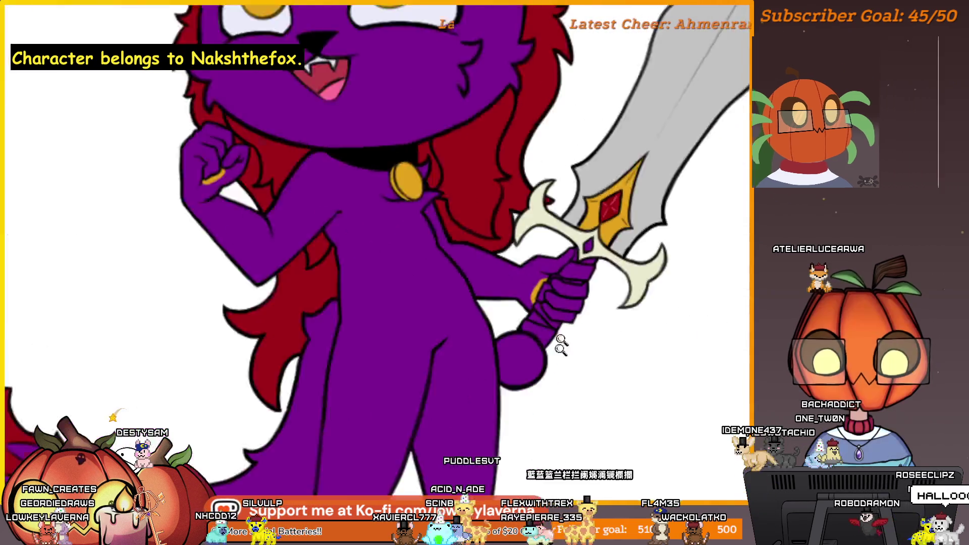
scroll(584, 348, down, 2)
Step: View the separate sword drawing and shrink the brush for fine detail work
drag(584, 349, 755, 372)
scroll(387, 416, up, 3)
scroll(387, 417, up, 3)
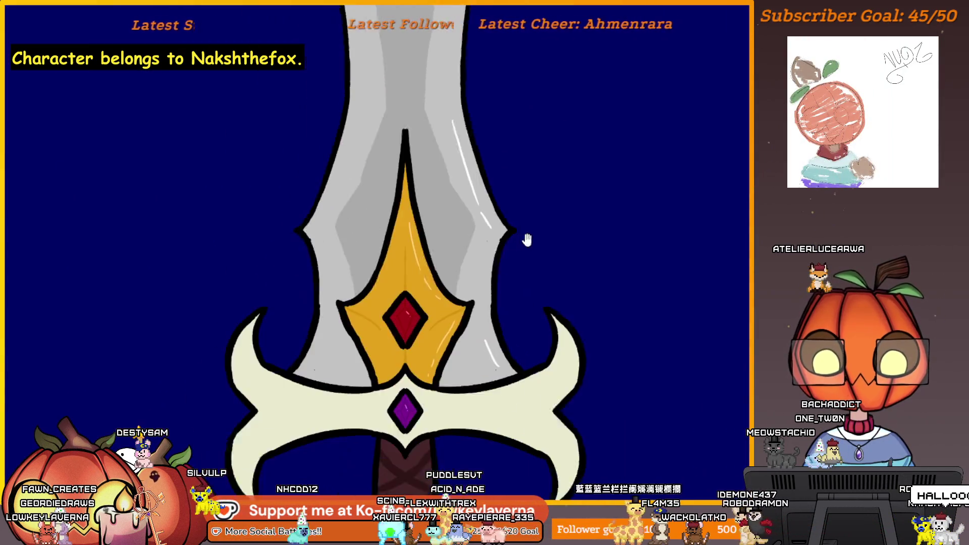
scroll(432, 325, up, 2)
scroll(428, 370, up, 2)
scroll(428, 314, up, 2)
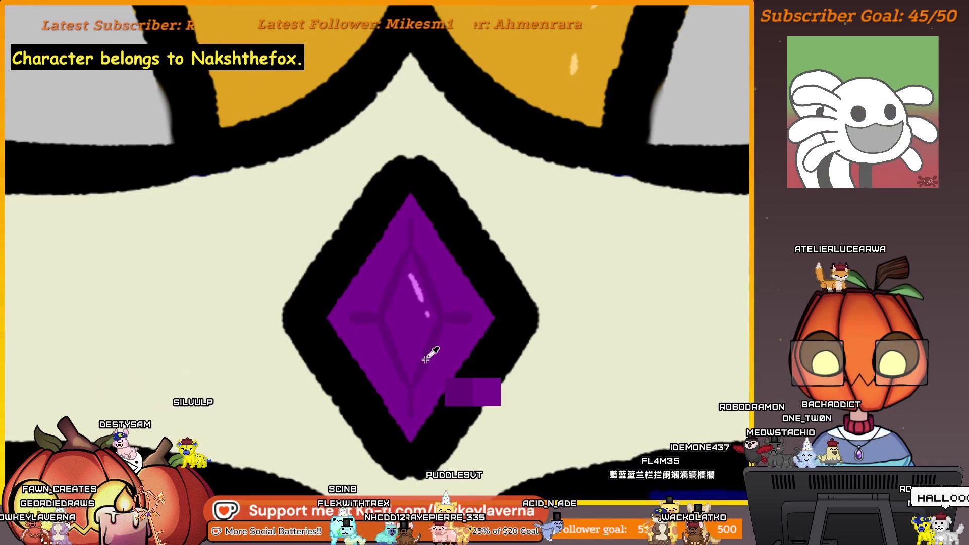
scroll(400, 412, down, 2)
scroll(401, 411, down, 3)
scroll(535, 228, down, 2)
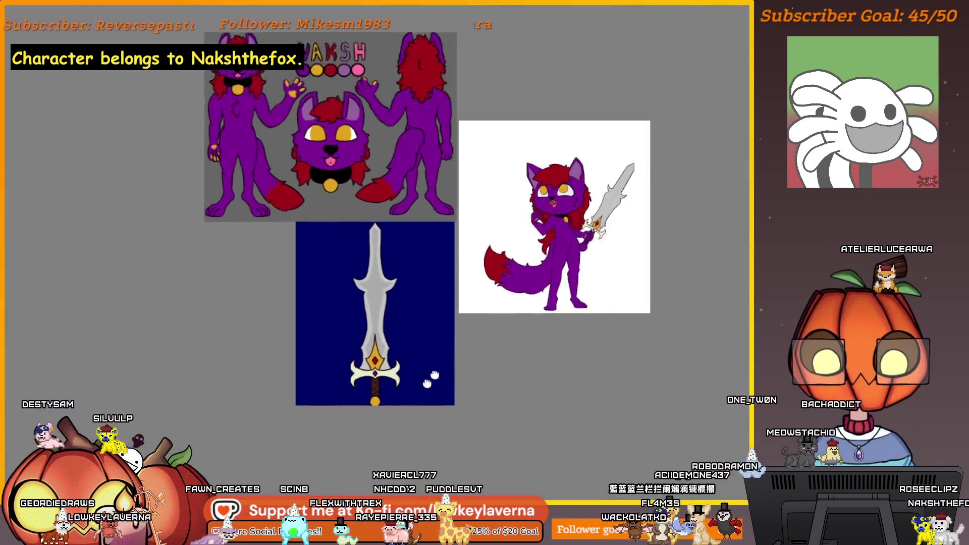
scroll(533, 229, up, 3)
scroll(534, 229, up, 2)
scroll(558, 234, up, 2)
scroll(553, 250, up, 1)
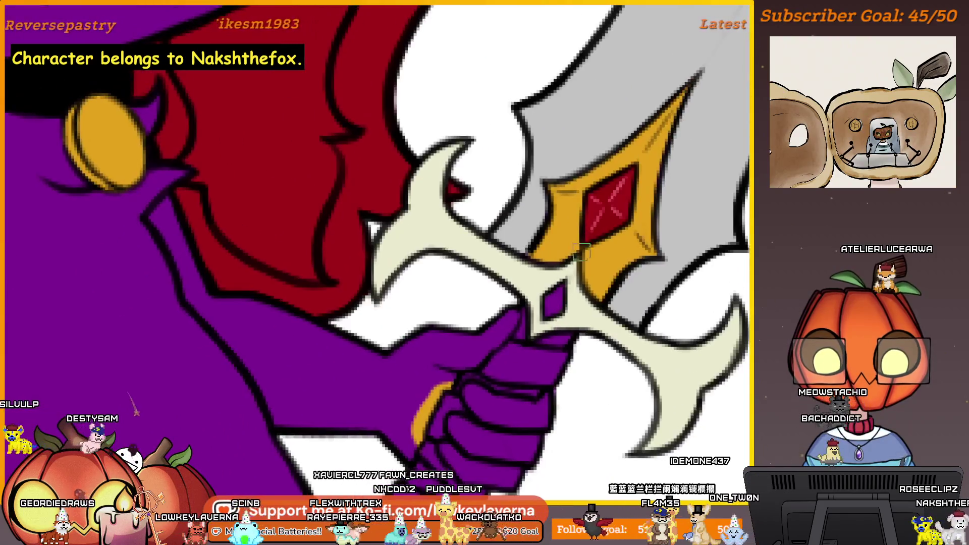
scroll(547, 289, up, 2)
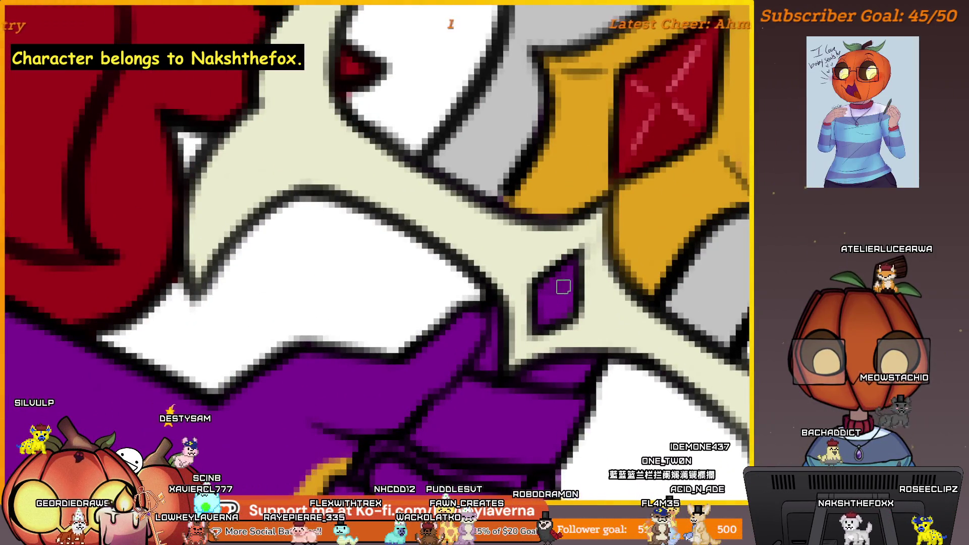
key(bracketleft)
key(bracketleft)
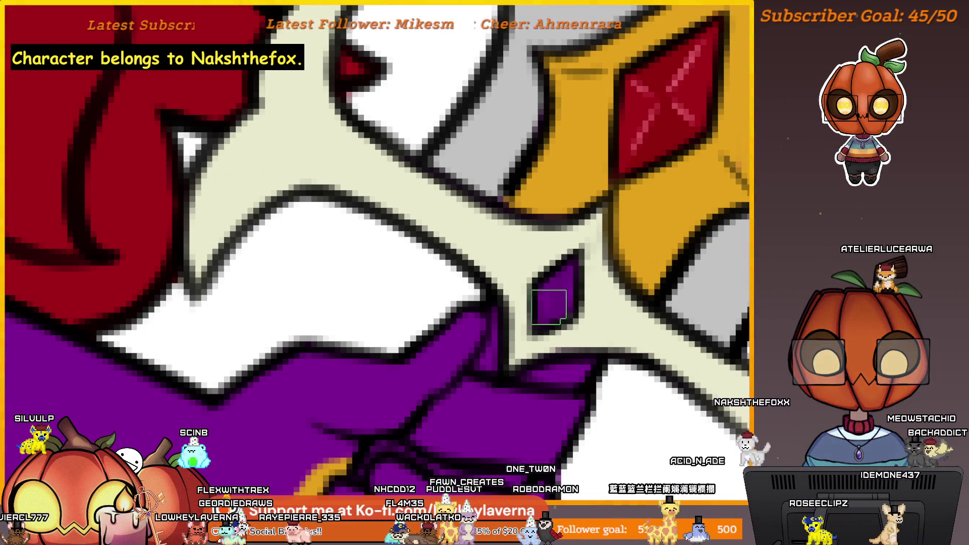
scroll(570, 295, down, 5)
scroll(578, 275, down, 3)
scroll(578, 275, down, 3)
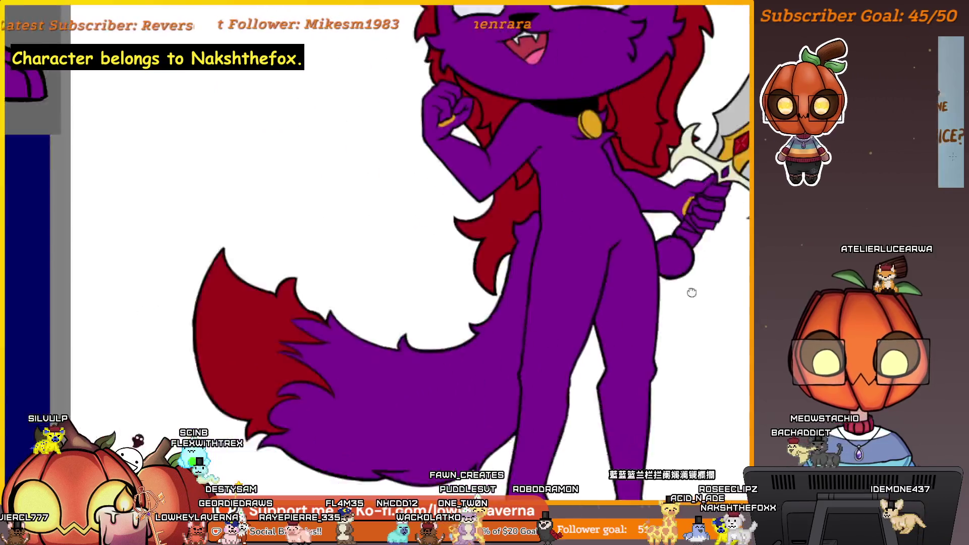
scroll(560, 307, up, 3)
scroll(561, 307, down, 5)
scroll(493, 221, up, 2)
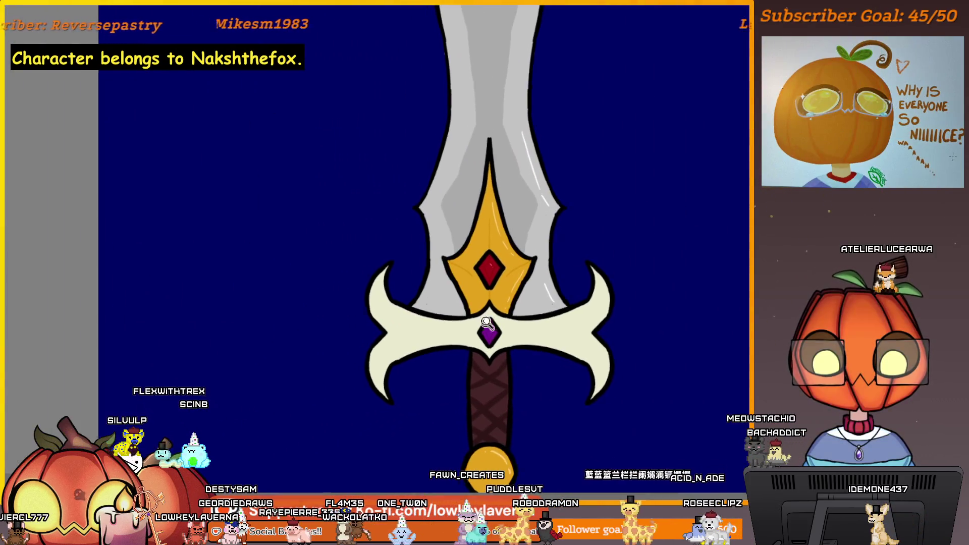
scroll(493, 220, up, 3)
scroll(492, 220, up, 3)
scroll(485, 147, up, 1)
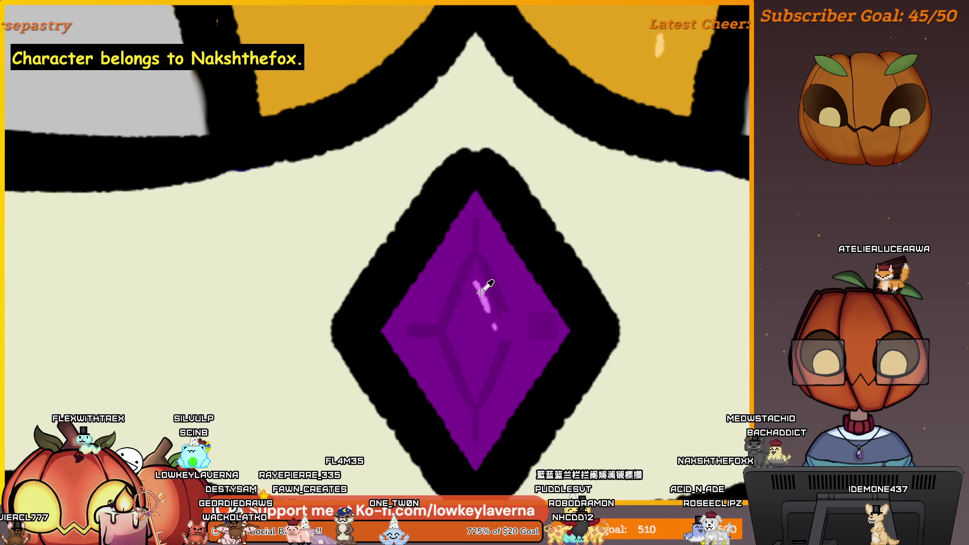
scroll(480, 251, down, 3)
scroll(461, 371, down, 2)
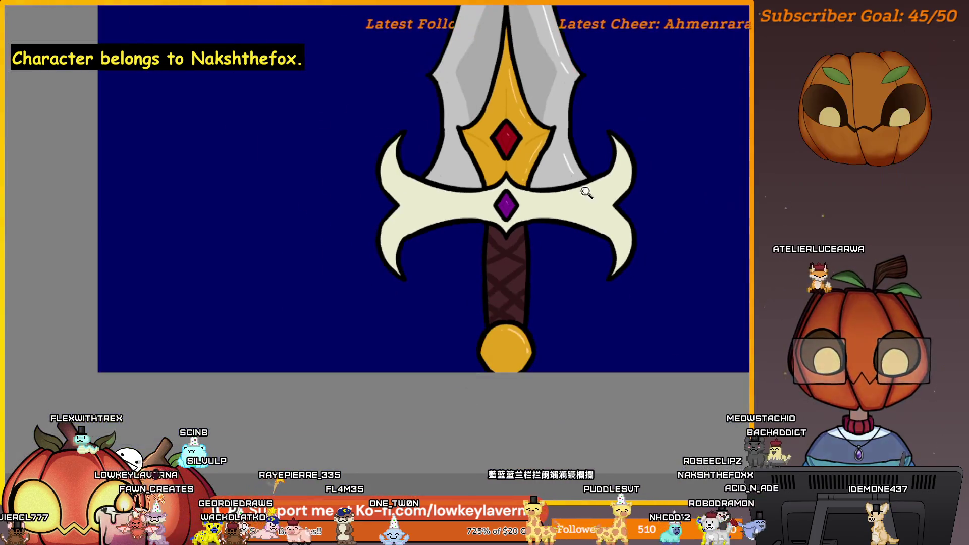
scroll(587, 193, down, 3)
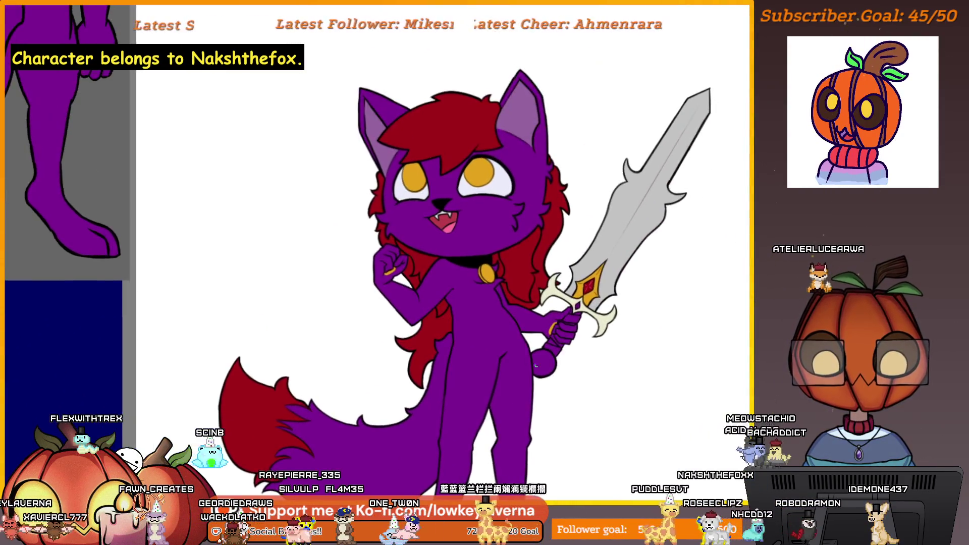
scroll(564, 325, up, 4)
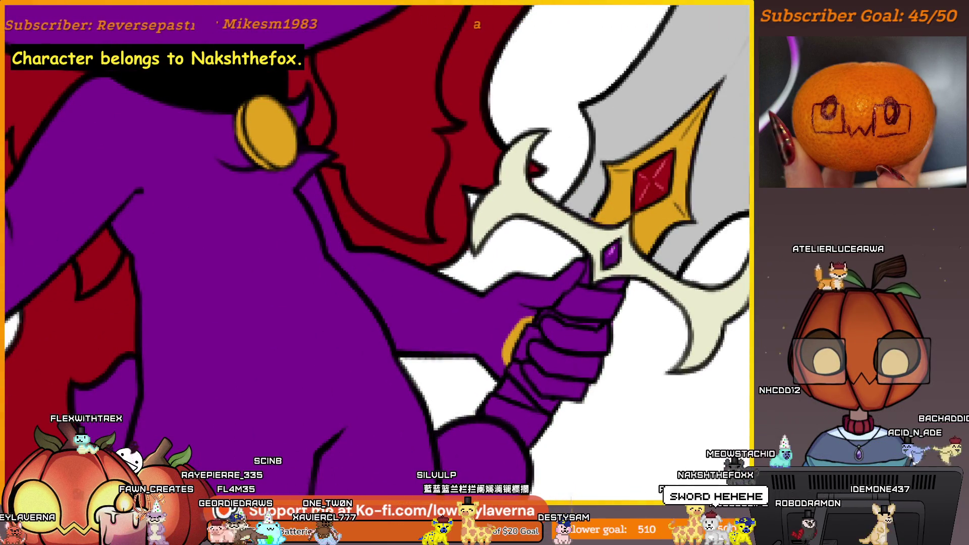
scroll(613, 343, down, 3)
scroll(679, 289, down, 2)
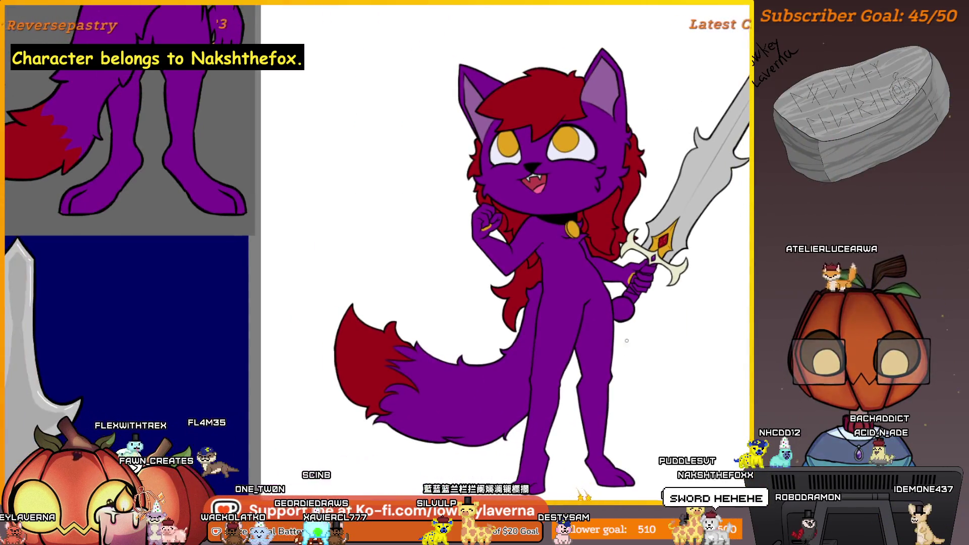
scroll(679, 288, down, 2)
scroll(527, 371, up, 3)
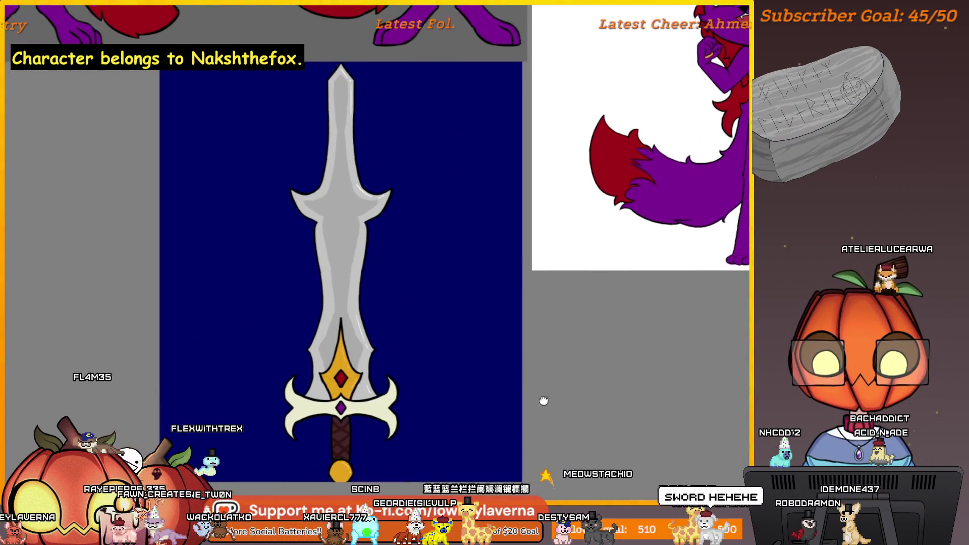
scroll(510, 286, up, 3)
scroll(511, 285, up, 1)
scroll(599, 262, down, 2)
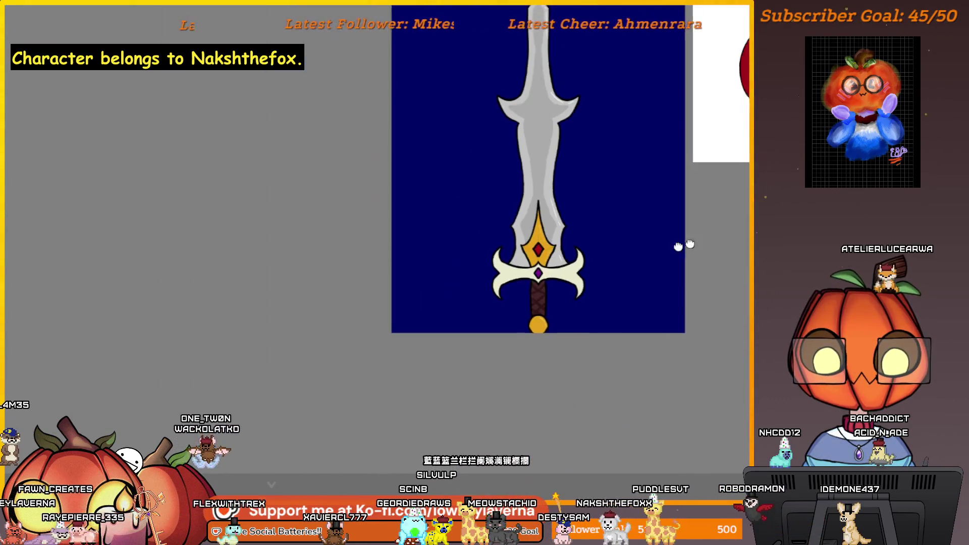
scroll(600, 261, down, 2)
scroll(578, 279, up, 3)
scroll(578, 278, up, 2)
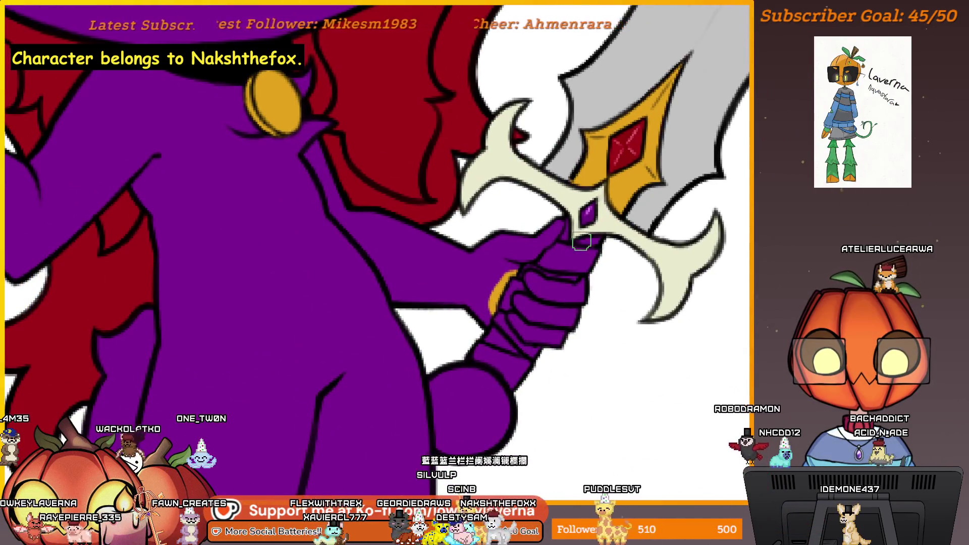
scroll(578, 278, up, 1)
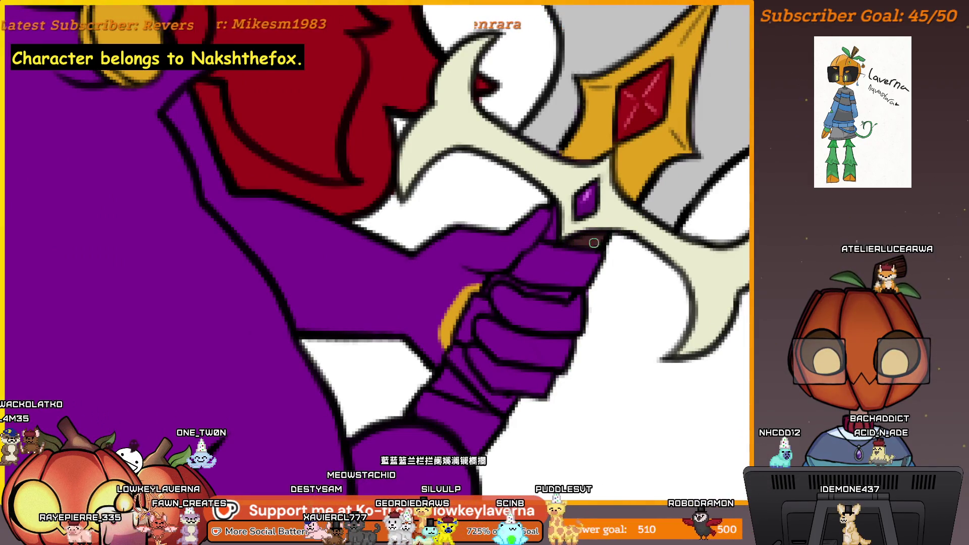
scroll(593, 242, up, 1)
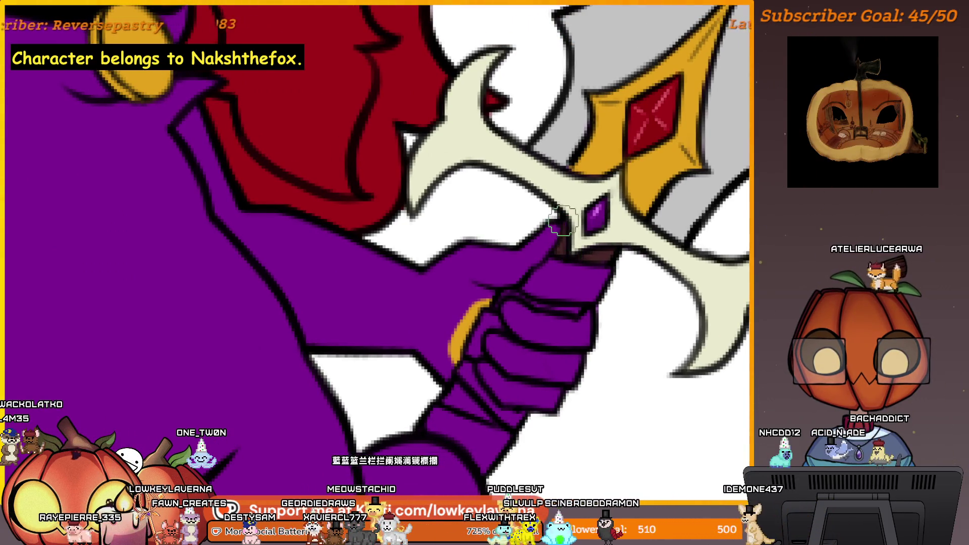
scroll(559, 253, down, 1)
scroll(602, 264, down, 1)
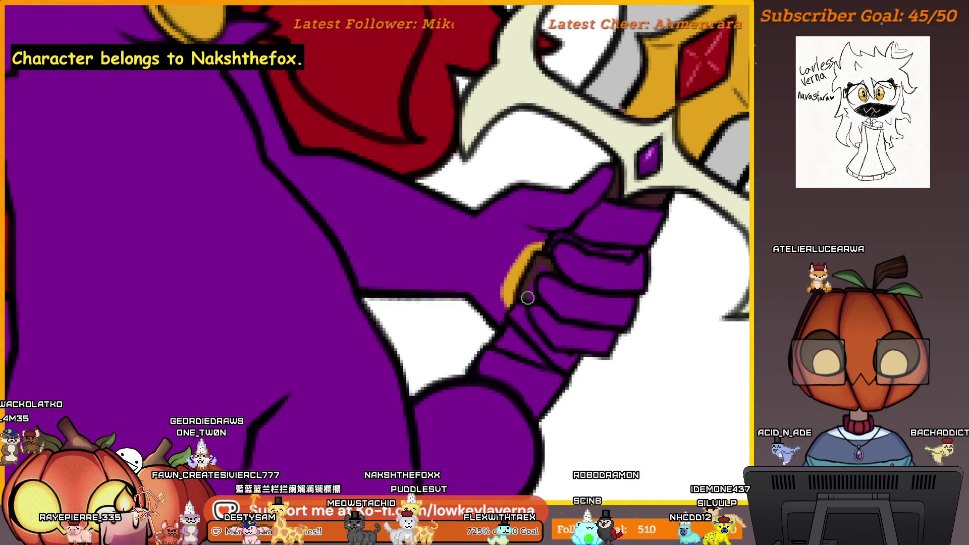
scroll(544, 278, down, 1)
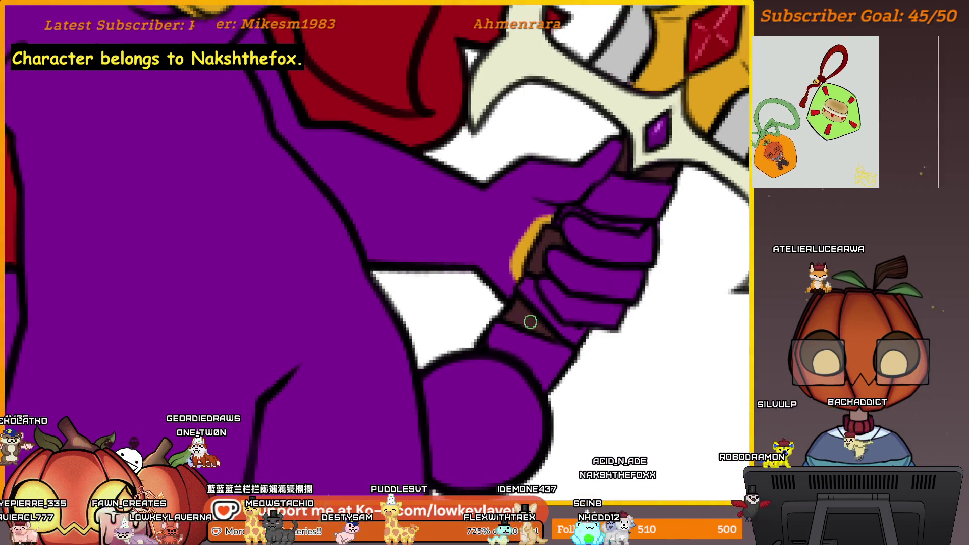
scroll(560, 333, down, 5)
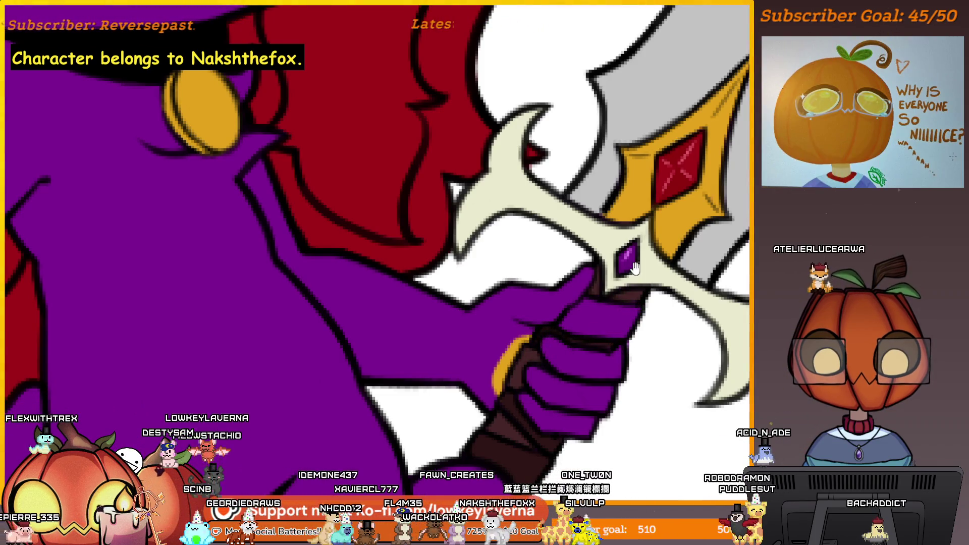
scroll(634, 267, down, 3)
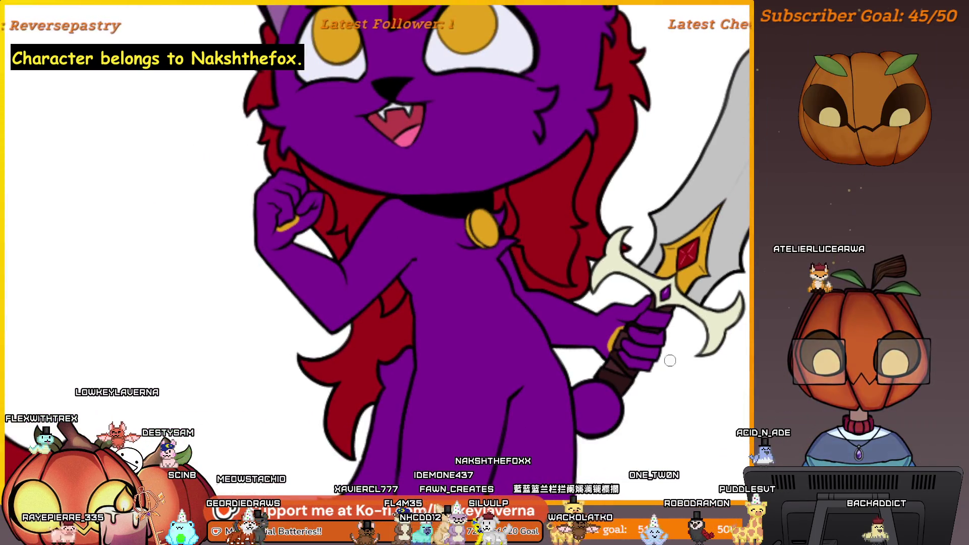
scroll(677, 392, down, 3)
scroll(682, 368, down, 2)
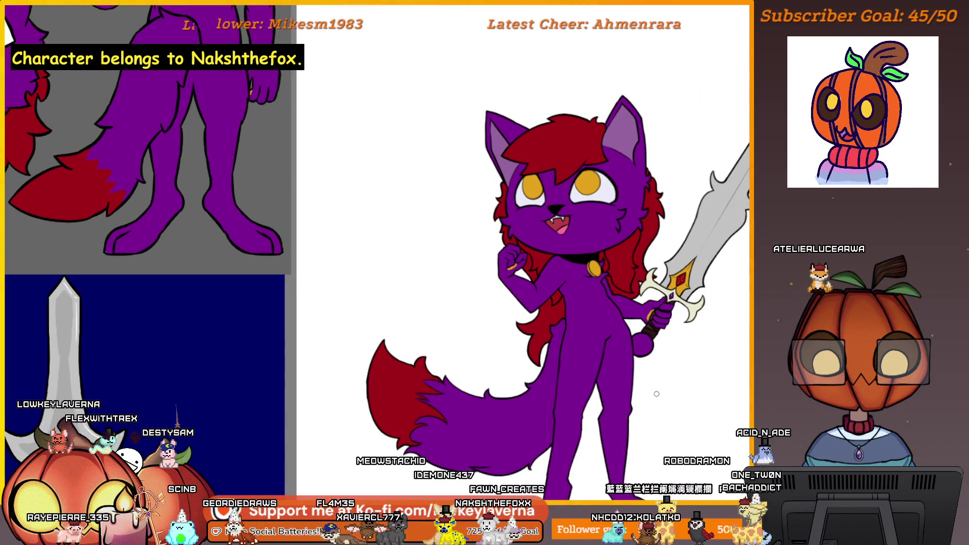
scroll(649, 396, up, 2)
scroll(654, 378, up, 3)
scroll(660, 356, up, 2)
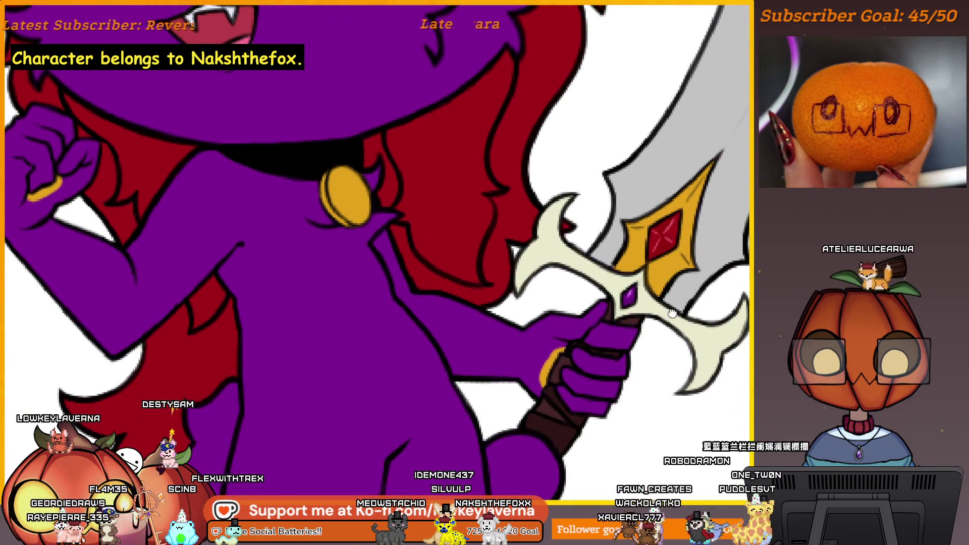
drag(671, 312, 625, 348)
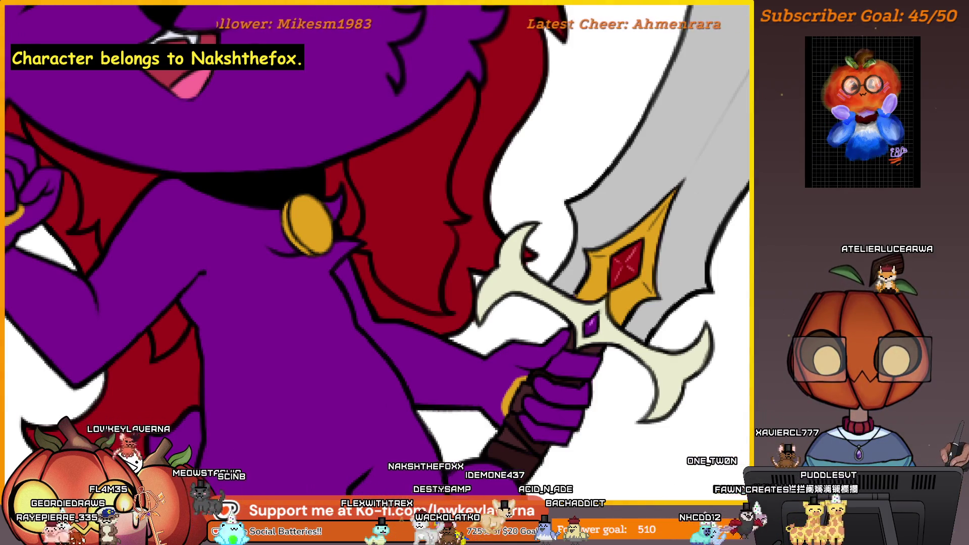
scroll(557, 305, up, 1)
scroll(556, 305, up, 1)
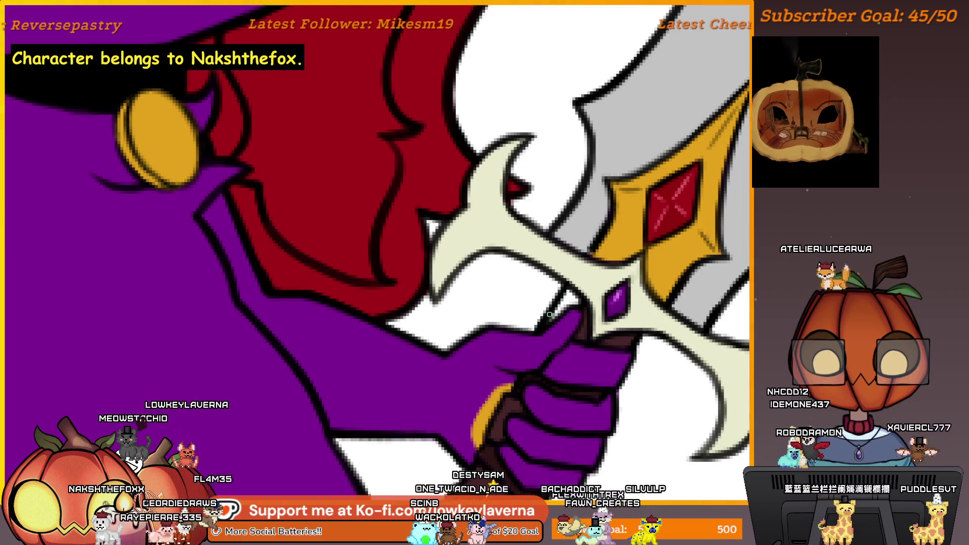
scroll(637, 368, down, 5)
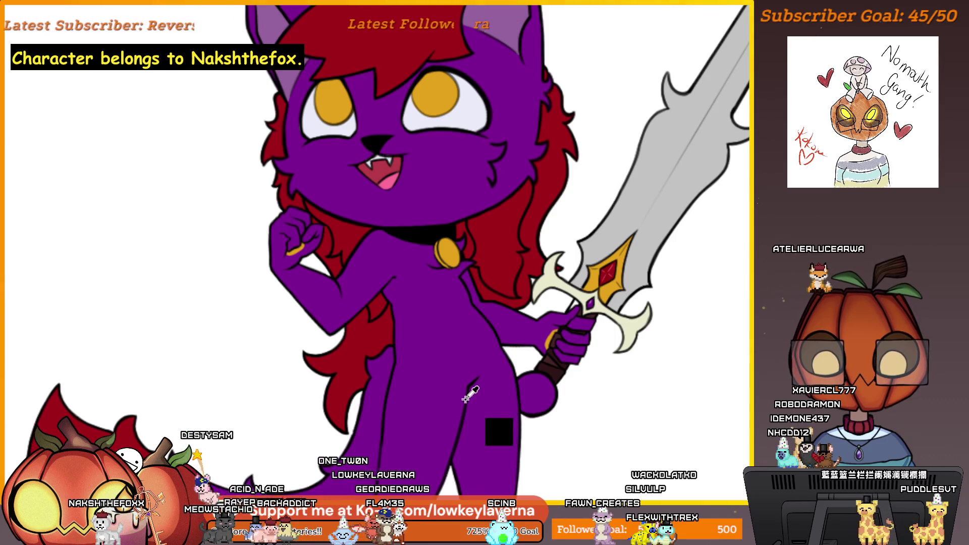
scroll(591, 318, up, 5)
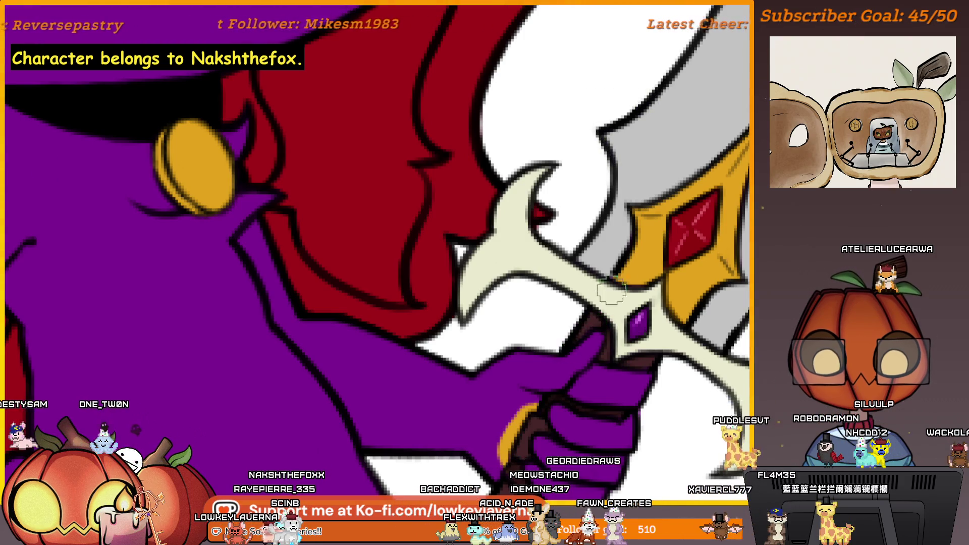
scroll(598, 345, down, 5)
scroll(653, 358, down, 1)
scroll(666, 371, down, 1)
scroll(682, 385, down, 1)
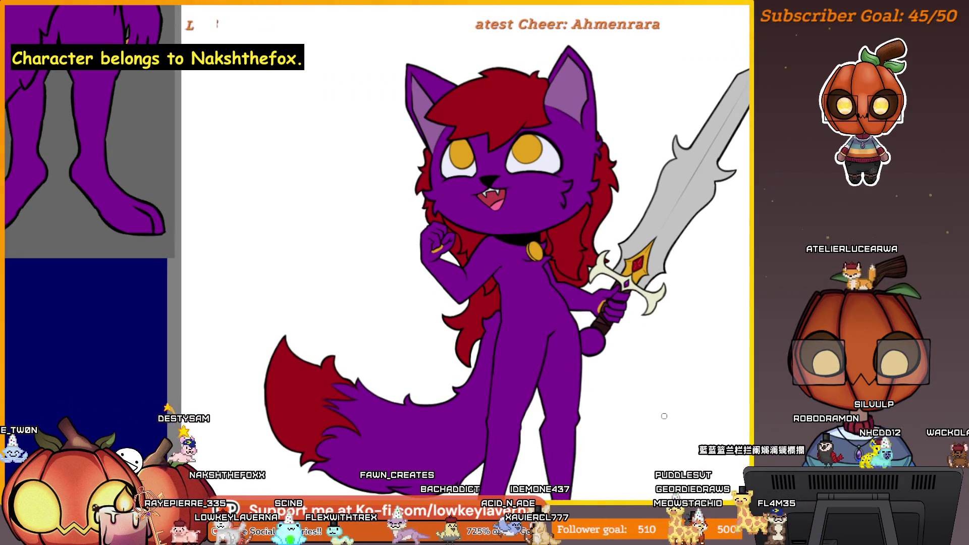
scroll(662, 418, up, 2)
scroll(644, 356, up, 2)
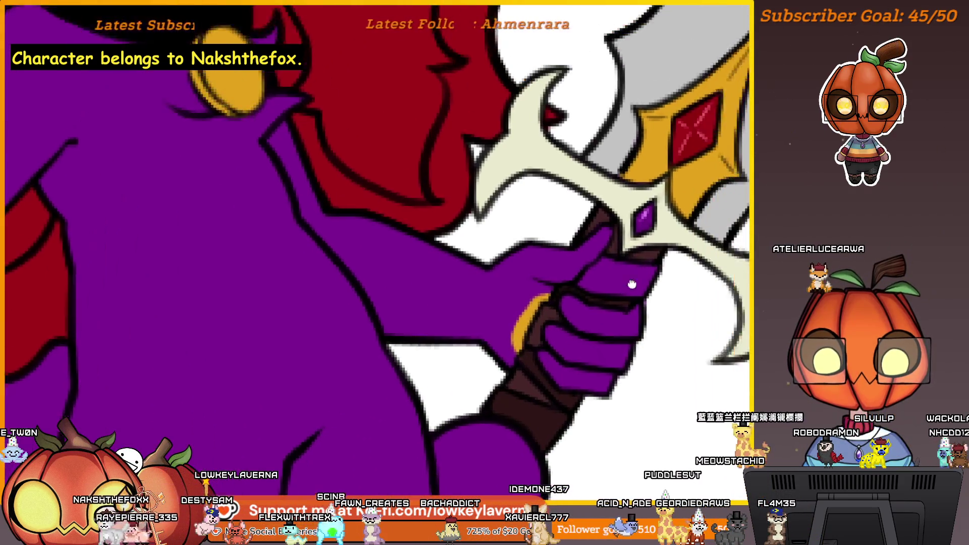
scroll(636, 326, up, 1)
scroll(638, 319, down, 1)
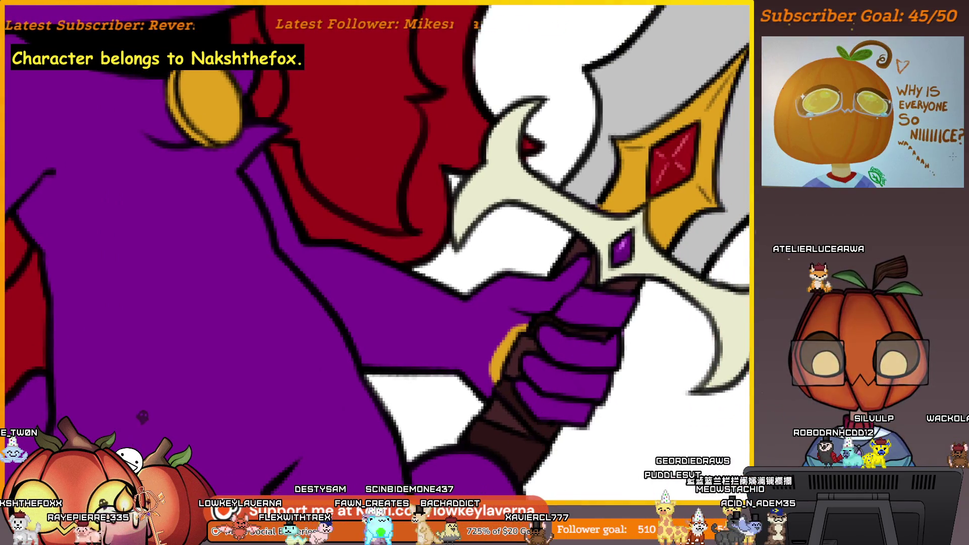
scroll(598, 344, down, 1)
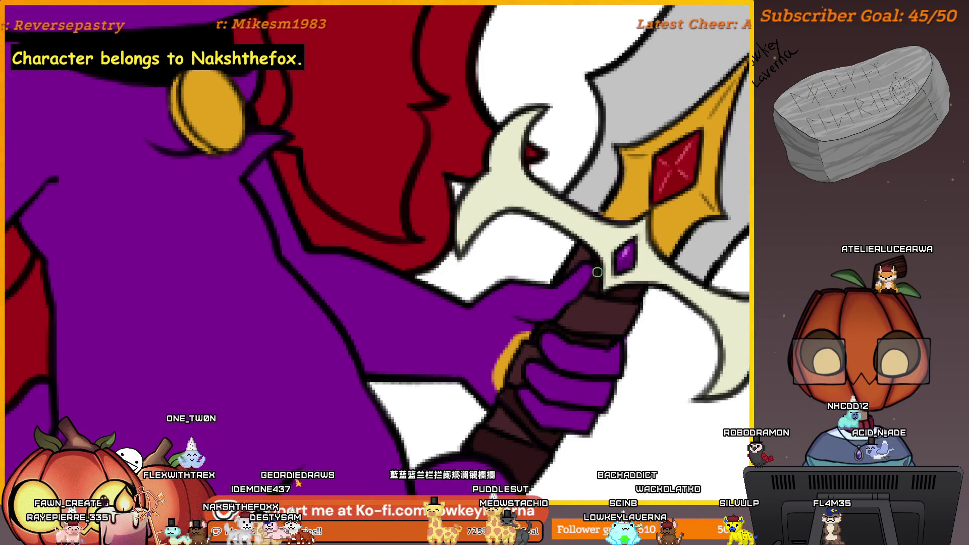
scroll(591, 271, down, 5)
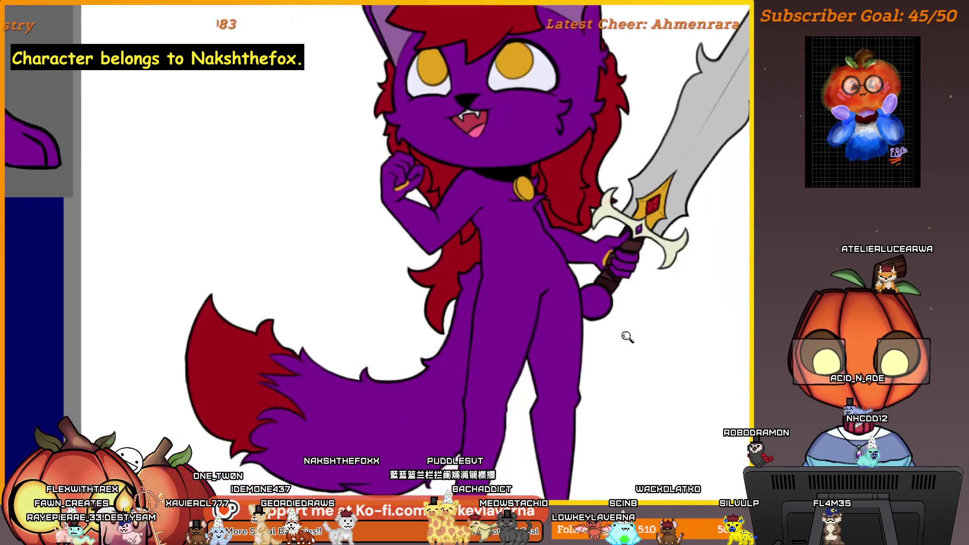
scroll(627, 335, down, 2)
scroll(628, 341, down, 2)
scroll(675, 351, down, 1)
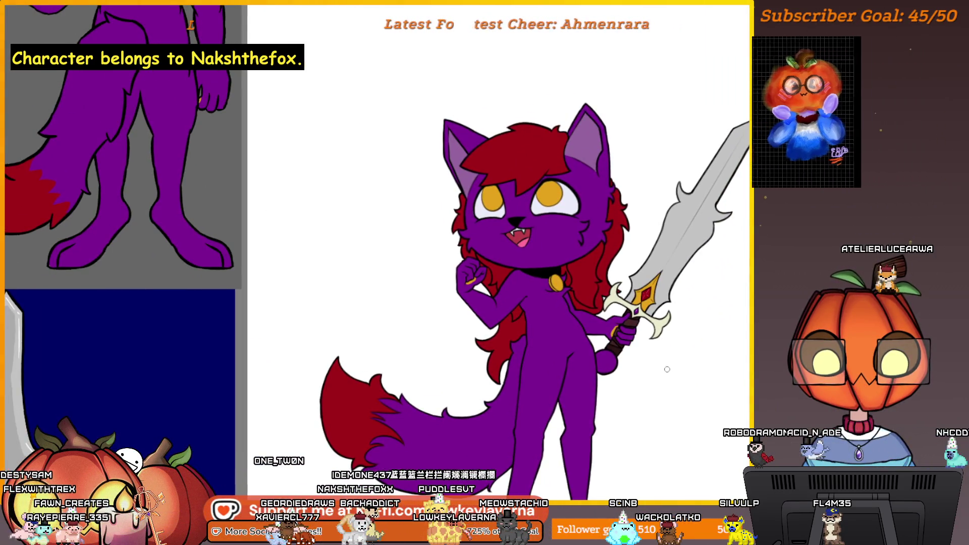
scroll(364, 242, up, 5)
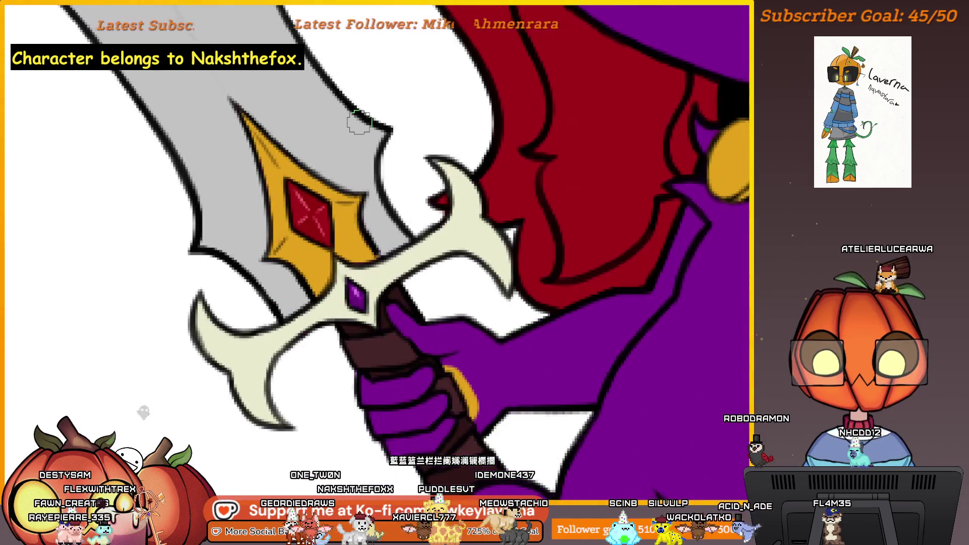
drag(420, 159, 457, 163)
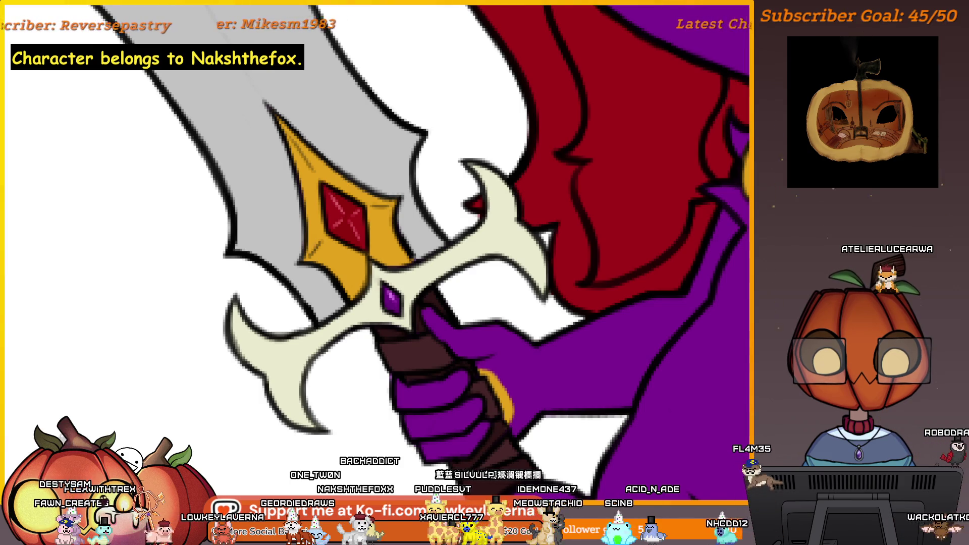
key(ctrl+z)
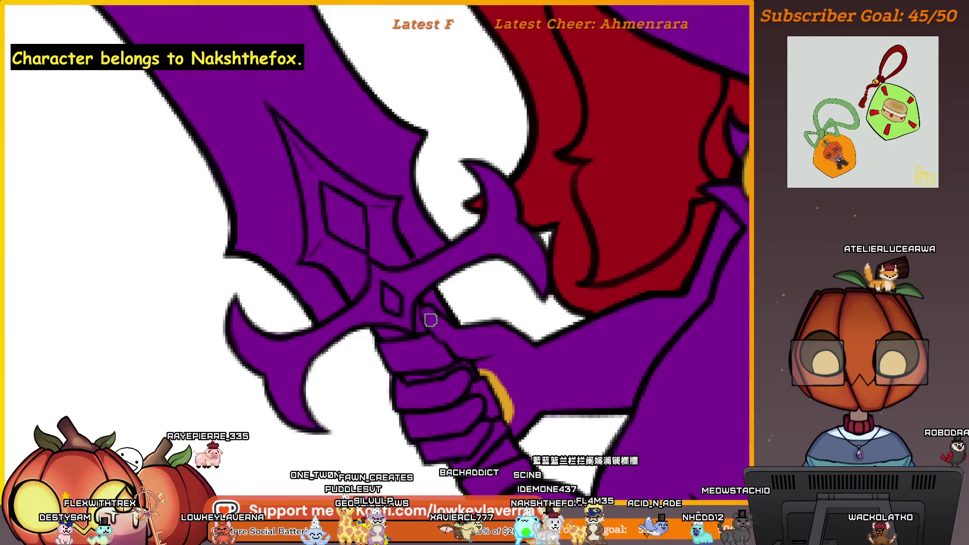
scroll(461, 350, down, 3)
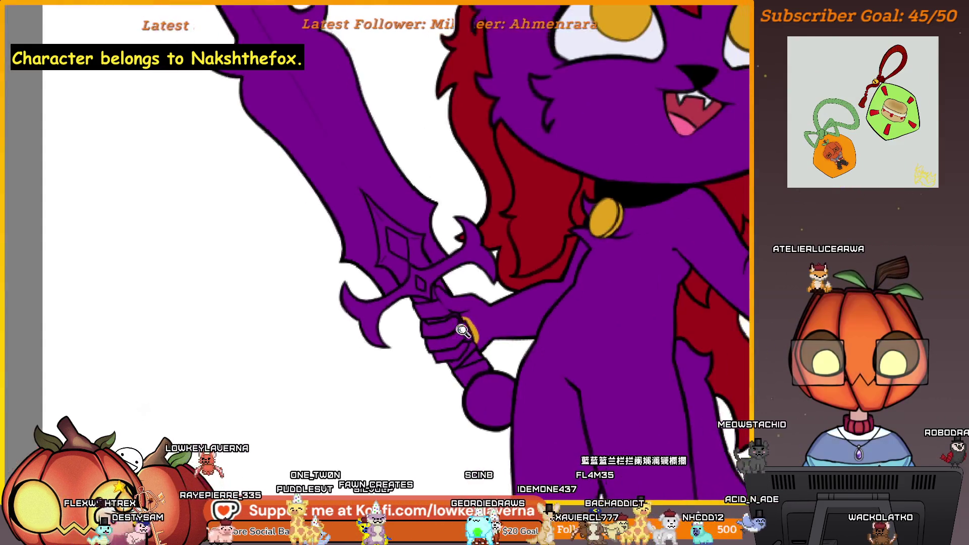
scroll(445, 217, up, 4)
scroll(439, 260, up, 2)
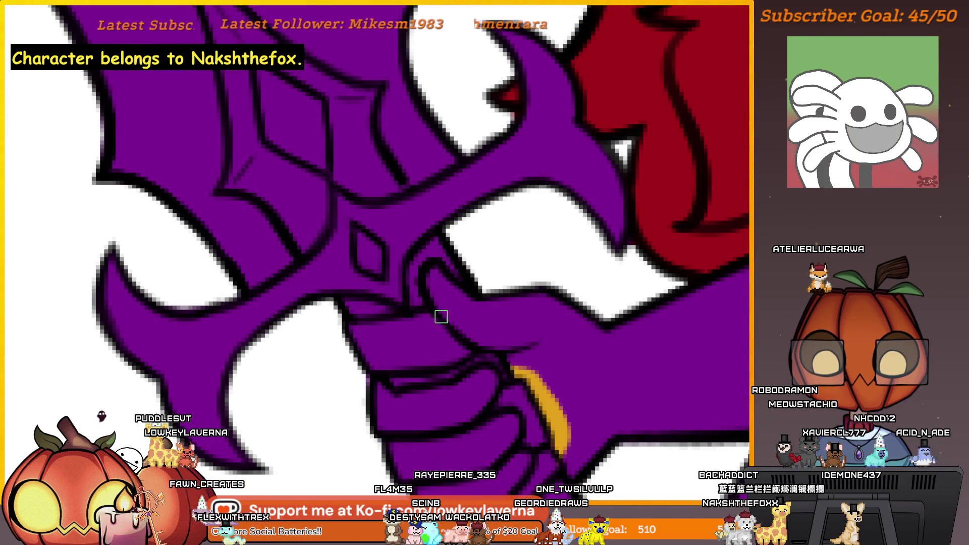
scroll(452, 242, down, 2)
scroll(463, 265, down, 2)
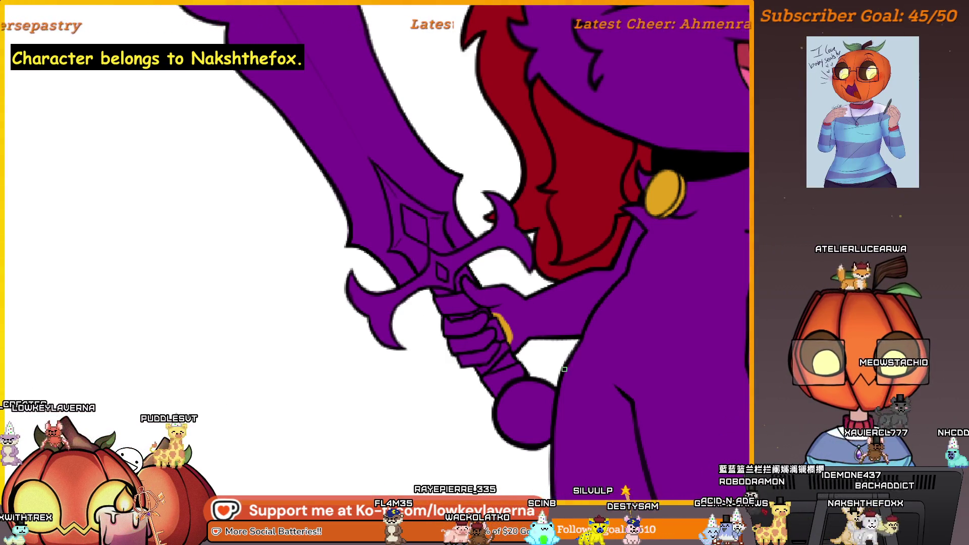
scroll(565, 369, down, 3)
scroll(568, 370, down, 1)
scroll(572, 371, down, 1)
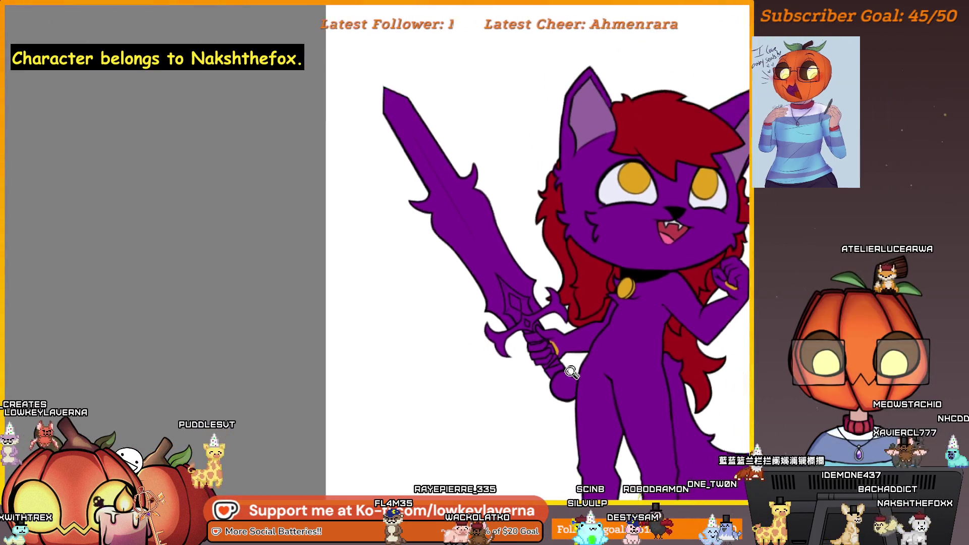
scroll(571, 371, down, 1)
scroll(524, 411, down, 1)
scroll(521, 417, down, 1)
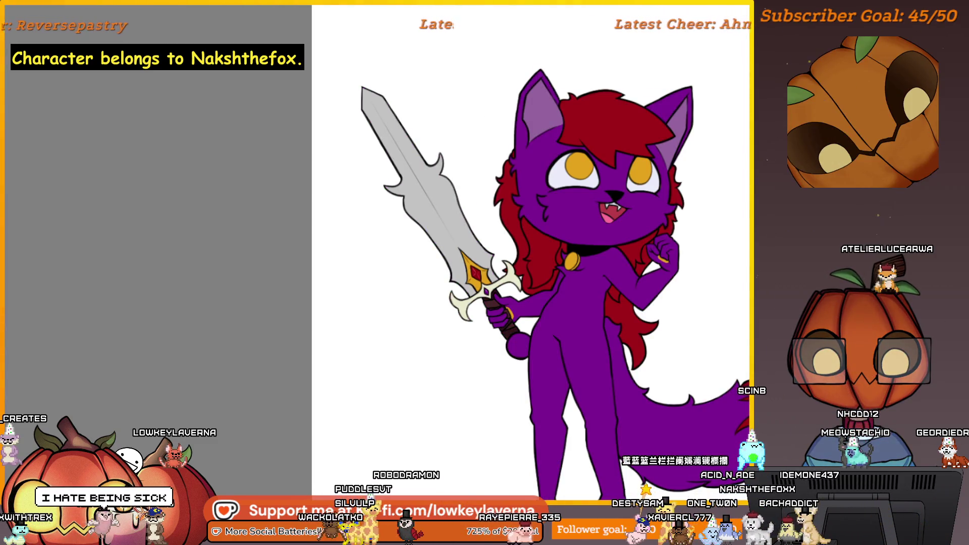
key(ctrl+0)
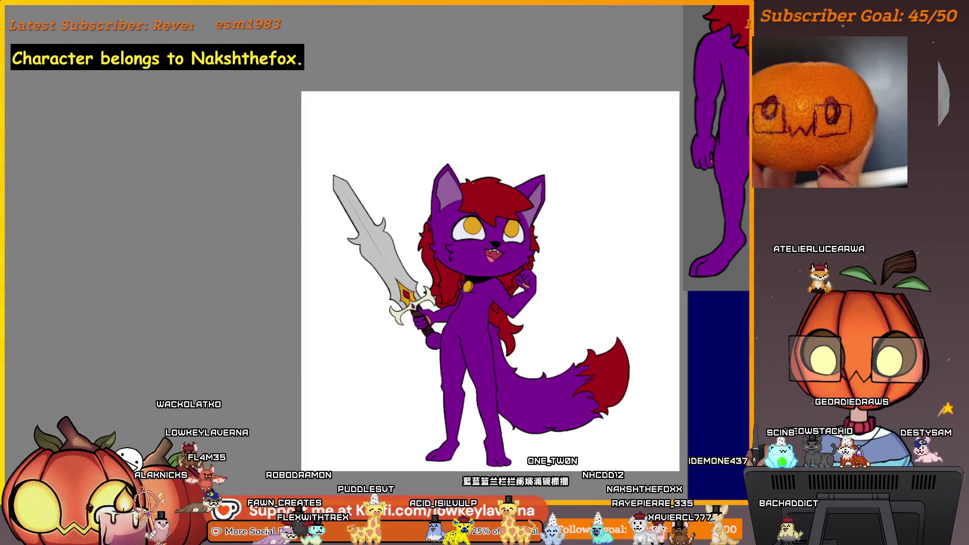
scroll(527, 339, up, 3)
drag(527, 339, 603, 384)
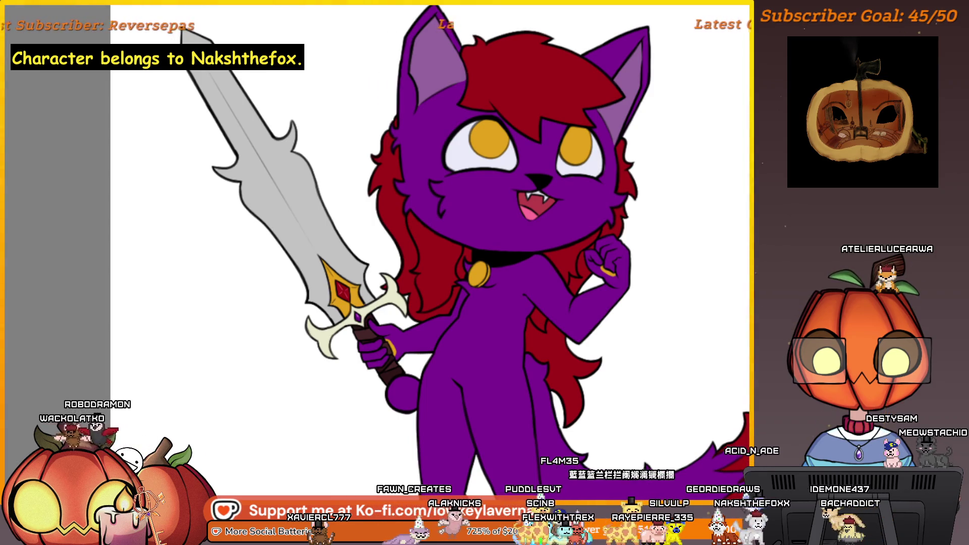
mouse_move(597, 348)
mouse_down()
mouse_move(659, 346)
mouse_move(659, 320)
mouse_move(629, 428)
mouse_move(657, 470)
mouse_up()
scroll(659, 320, down, 3)
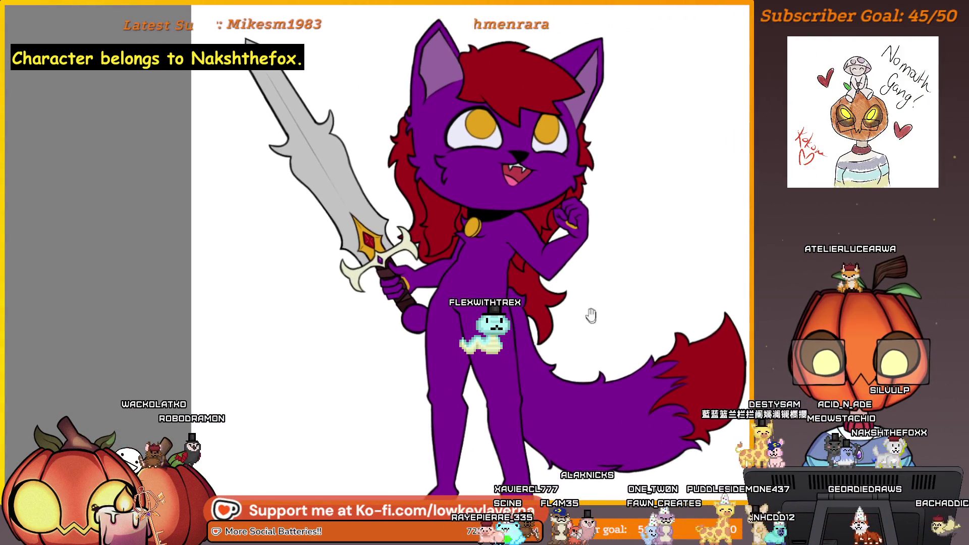
drag(591, 316, 644, 340)
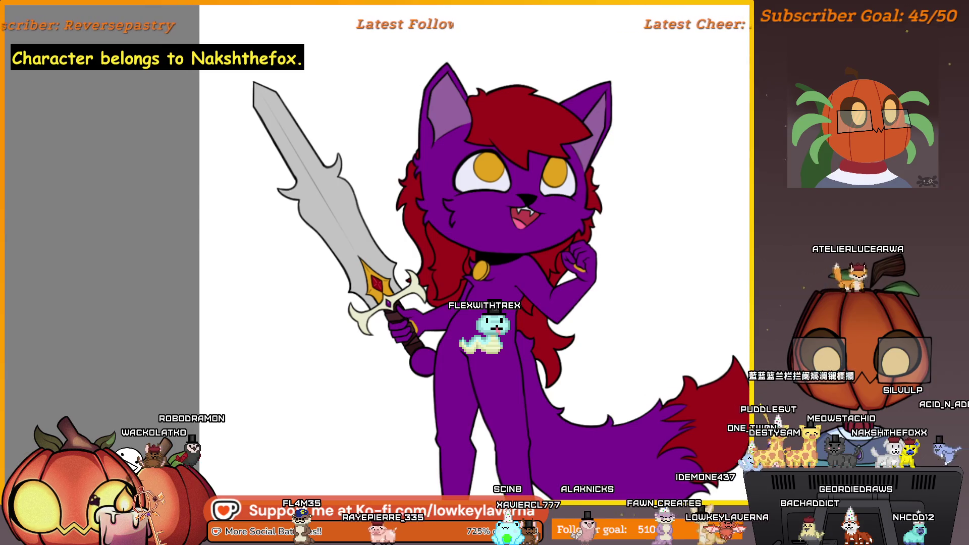
Step: Quick-group the current layers, mirror the canvas, and zoom out to the whole character
right_click(731, 8)
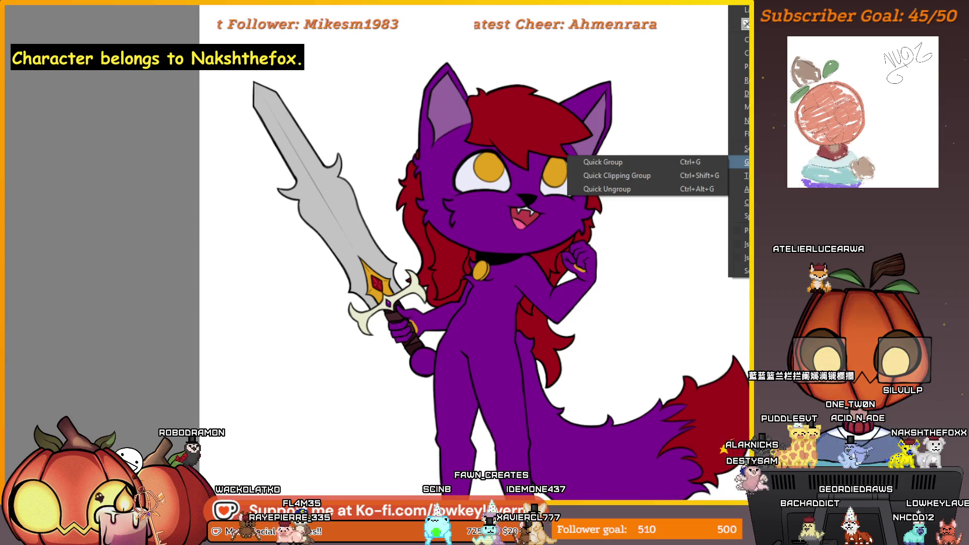
click(653, 162)
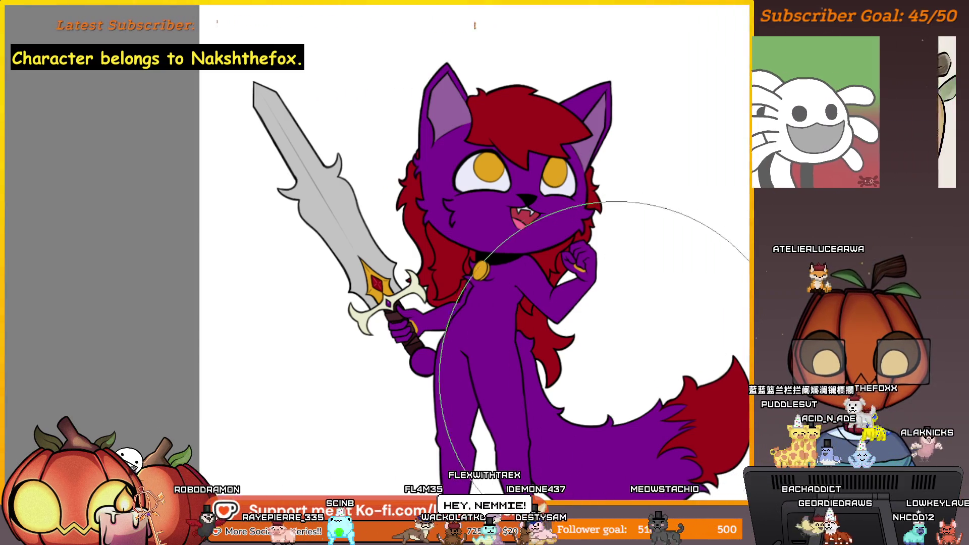
key(m)
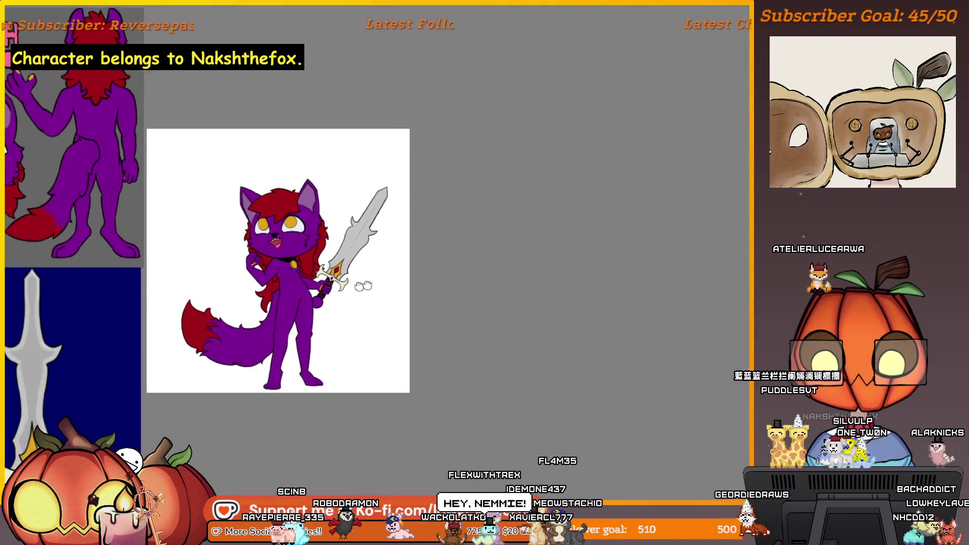
drag(445, 283, 476, 362)
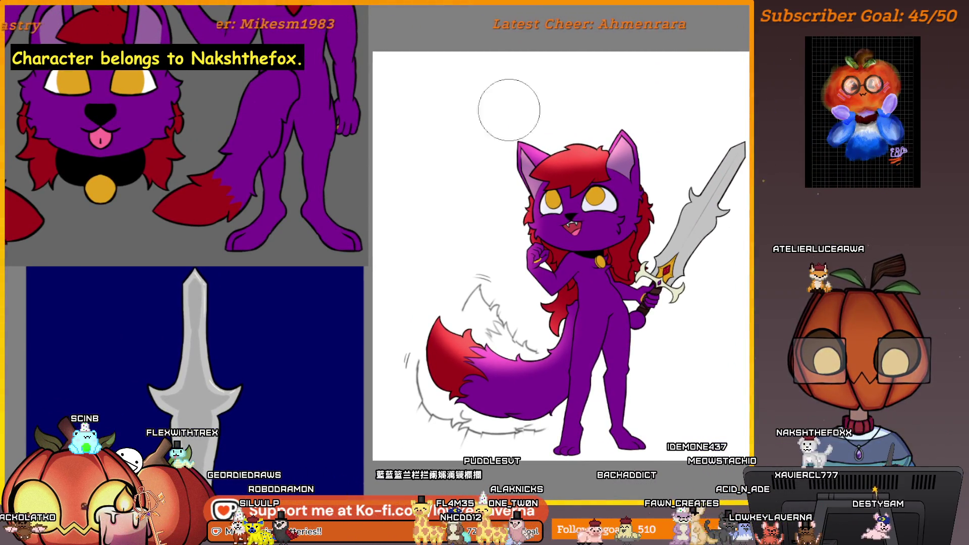
Step: Rotate and shift the tail sketch into place, apply it, and trace the tail's left arc and bottom in lavender
drag(476, 361, 527, 369)
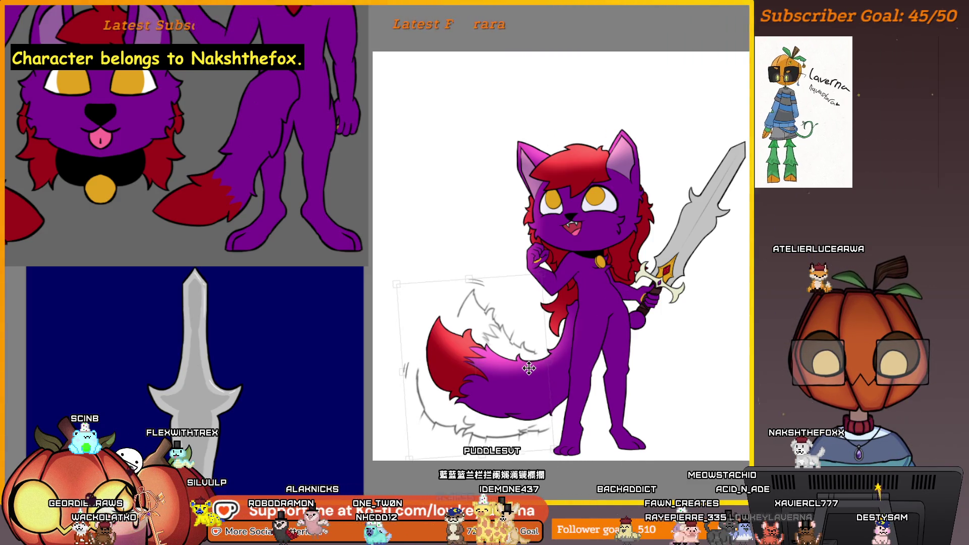
key(Return)
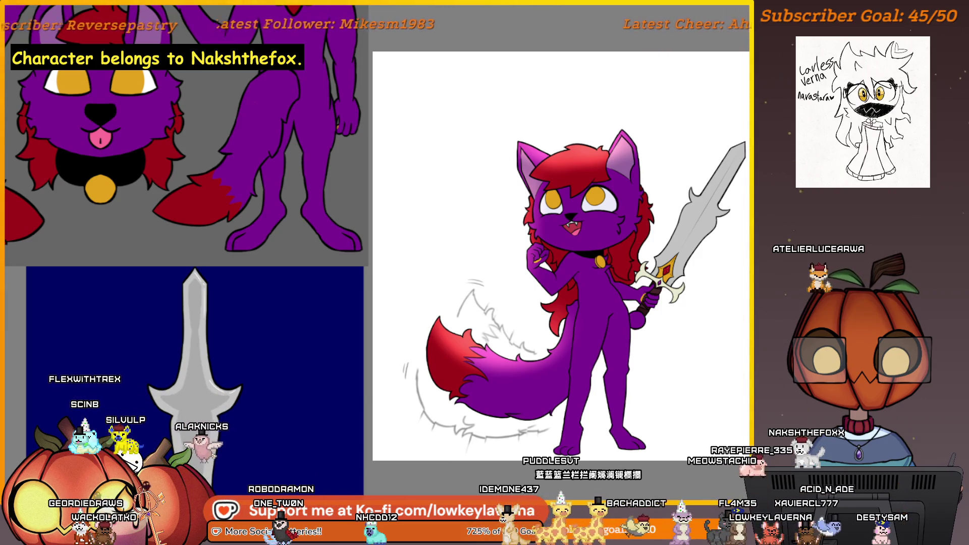
drag(691, 286, 677, 287)
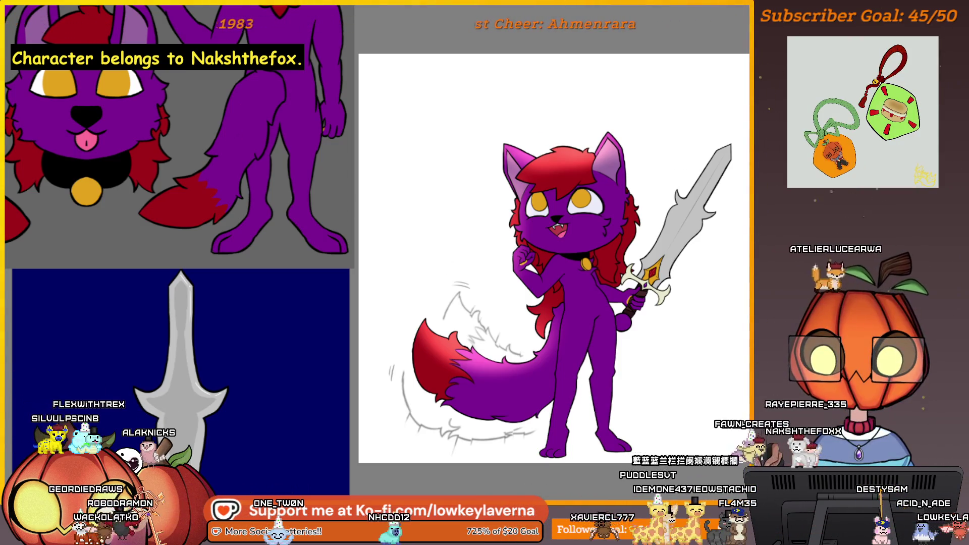
drag(536, 410, 558, 400)
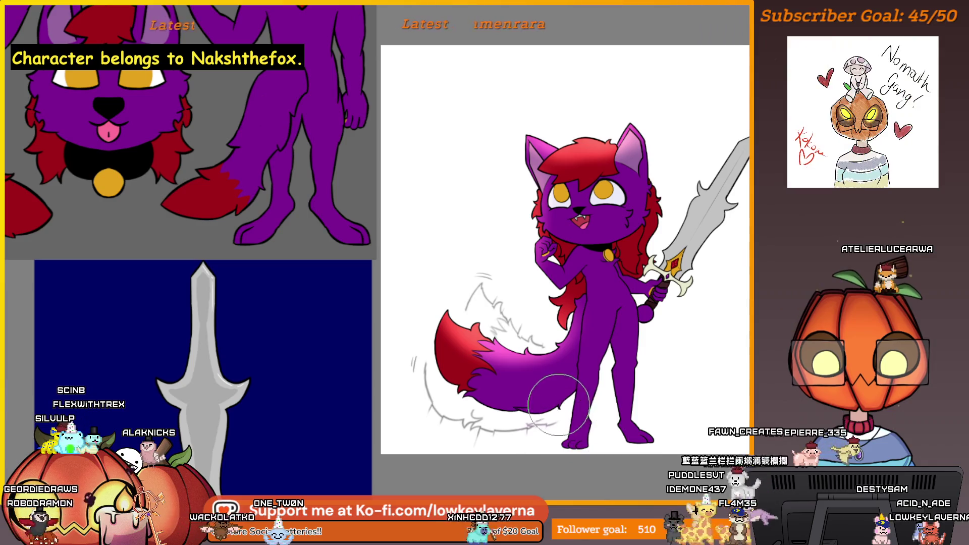
drag(415, 356, 553, 430)
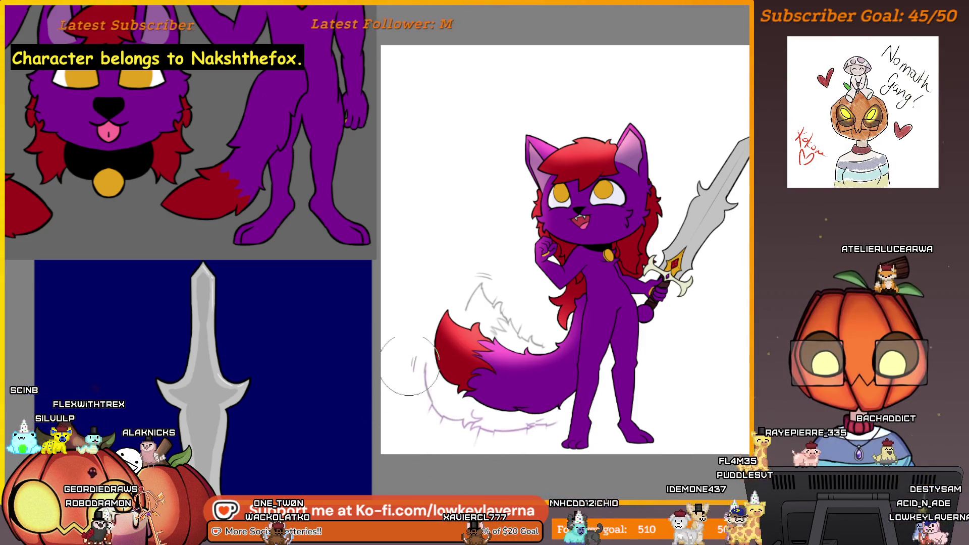